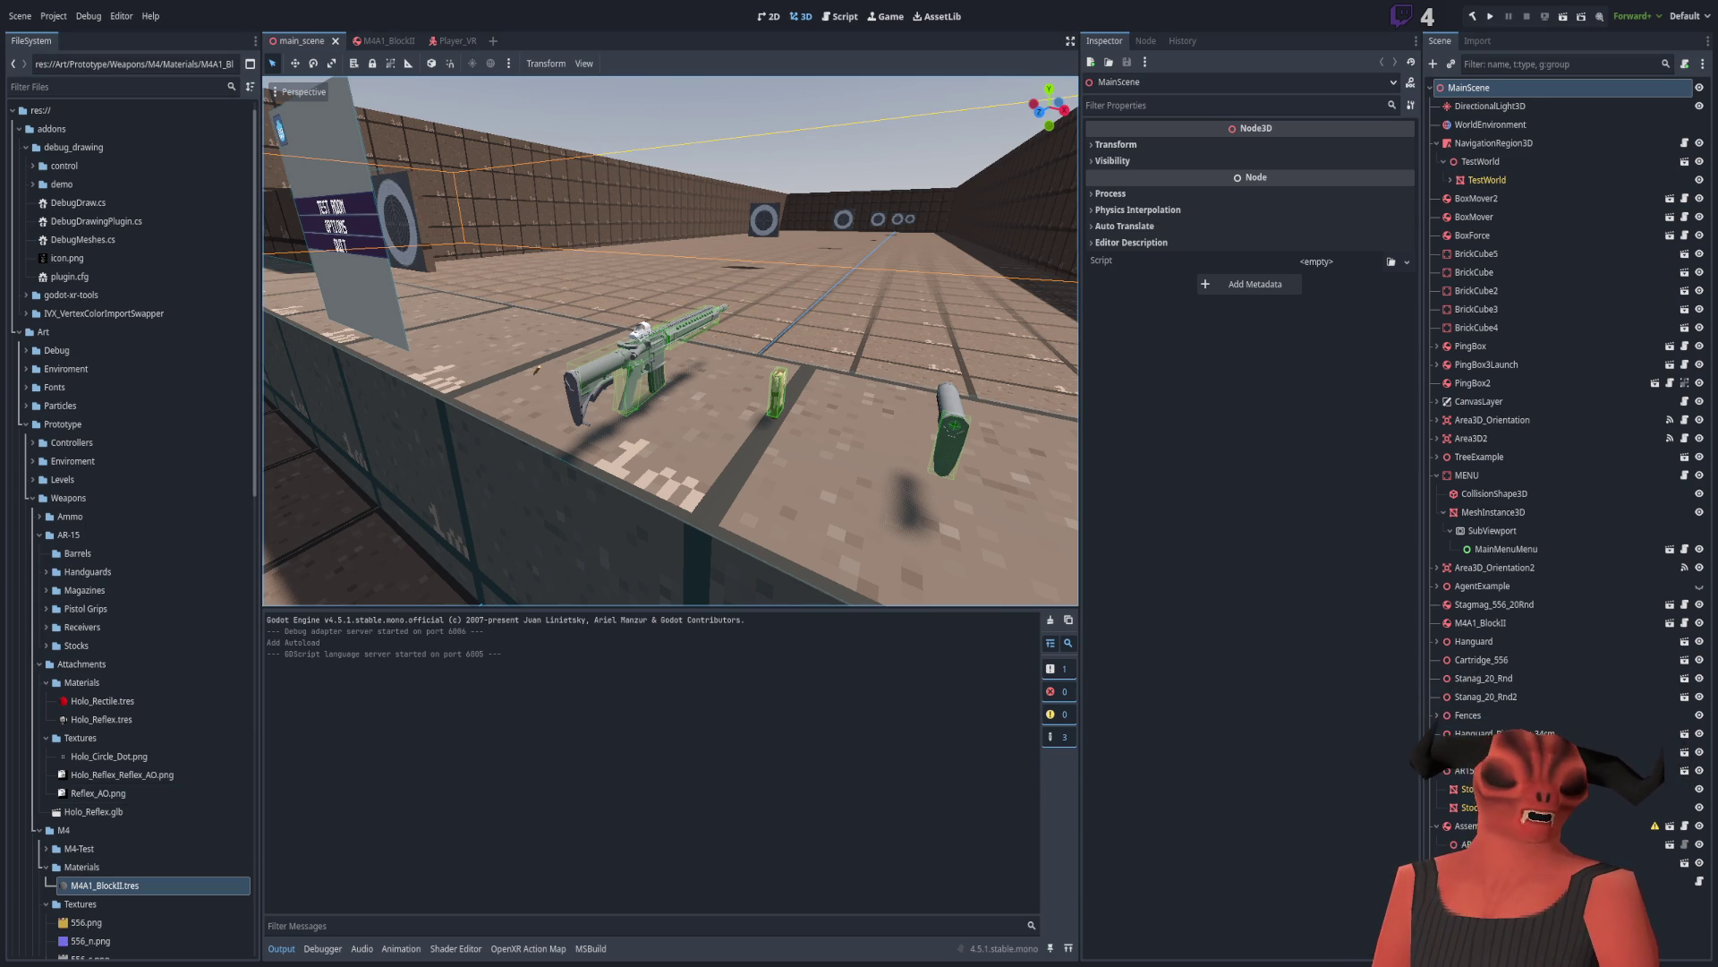
Step: Switch from the Godot editor to the 25-Yard Zero Trajectory chart in Photoshop
key("alt+Tab")
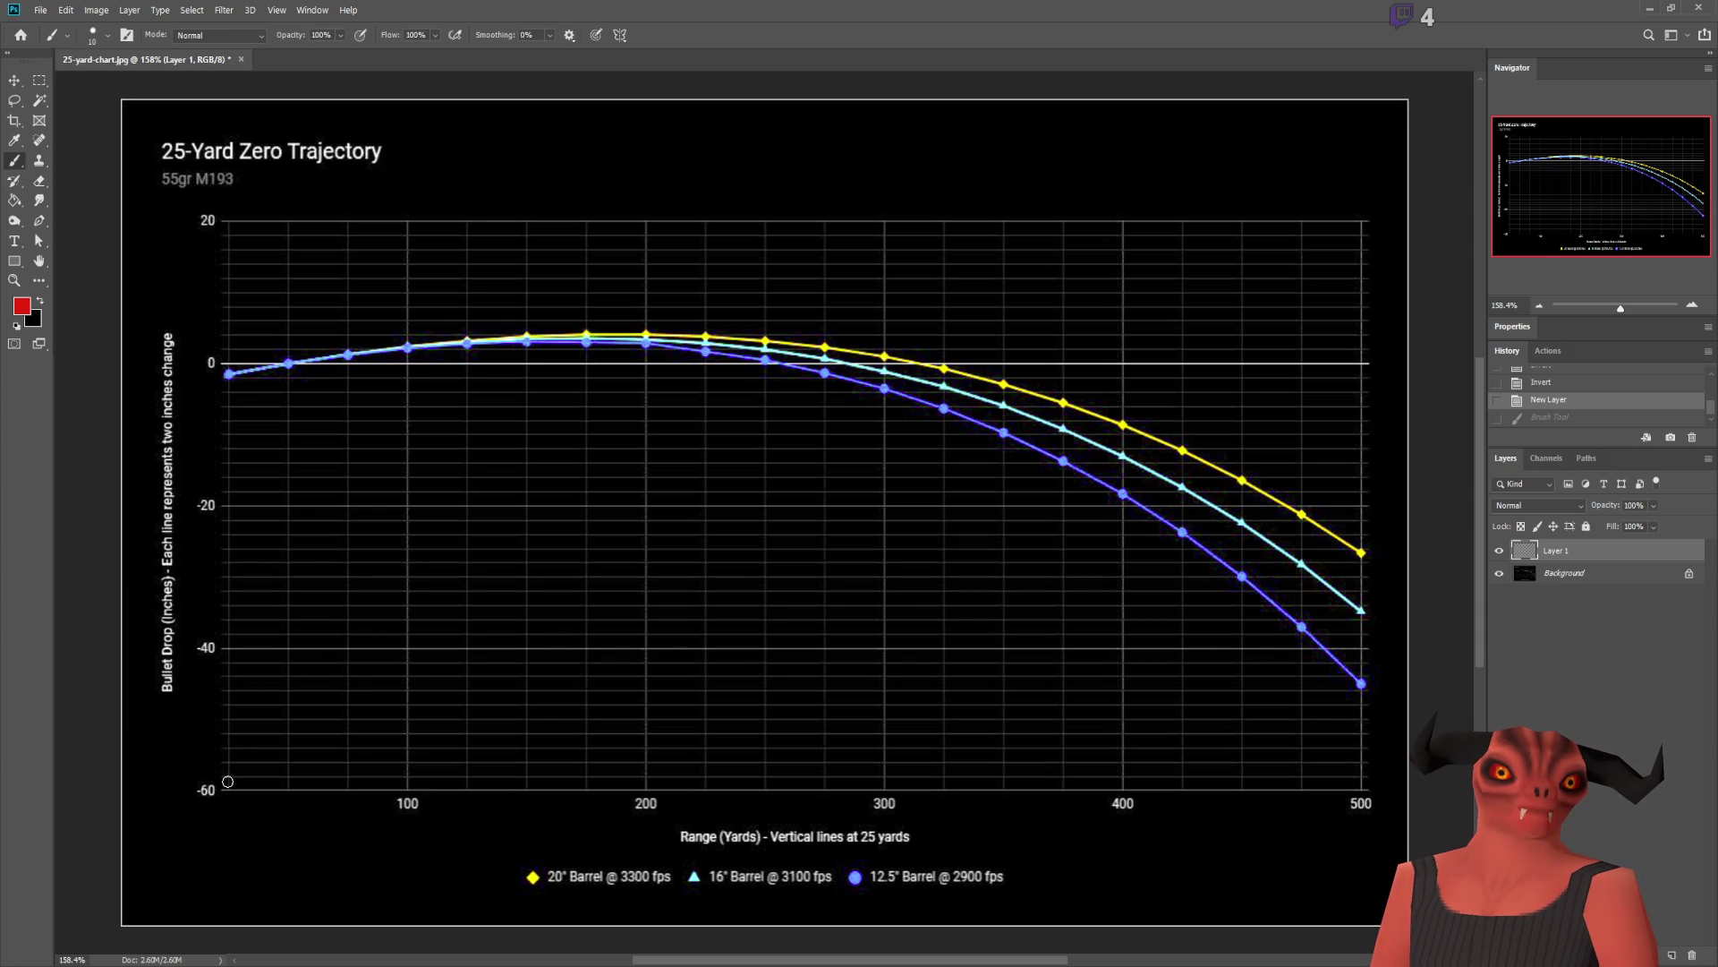
Step: Paint a red handwritten number beside the chart's 100-yard label, undoing a misplaced first attempt
left_click(211, 806)
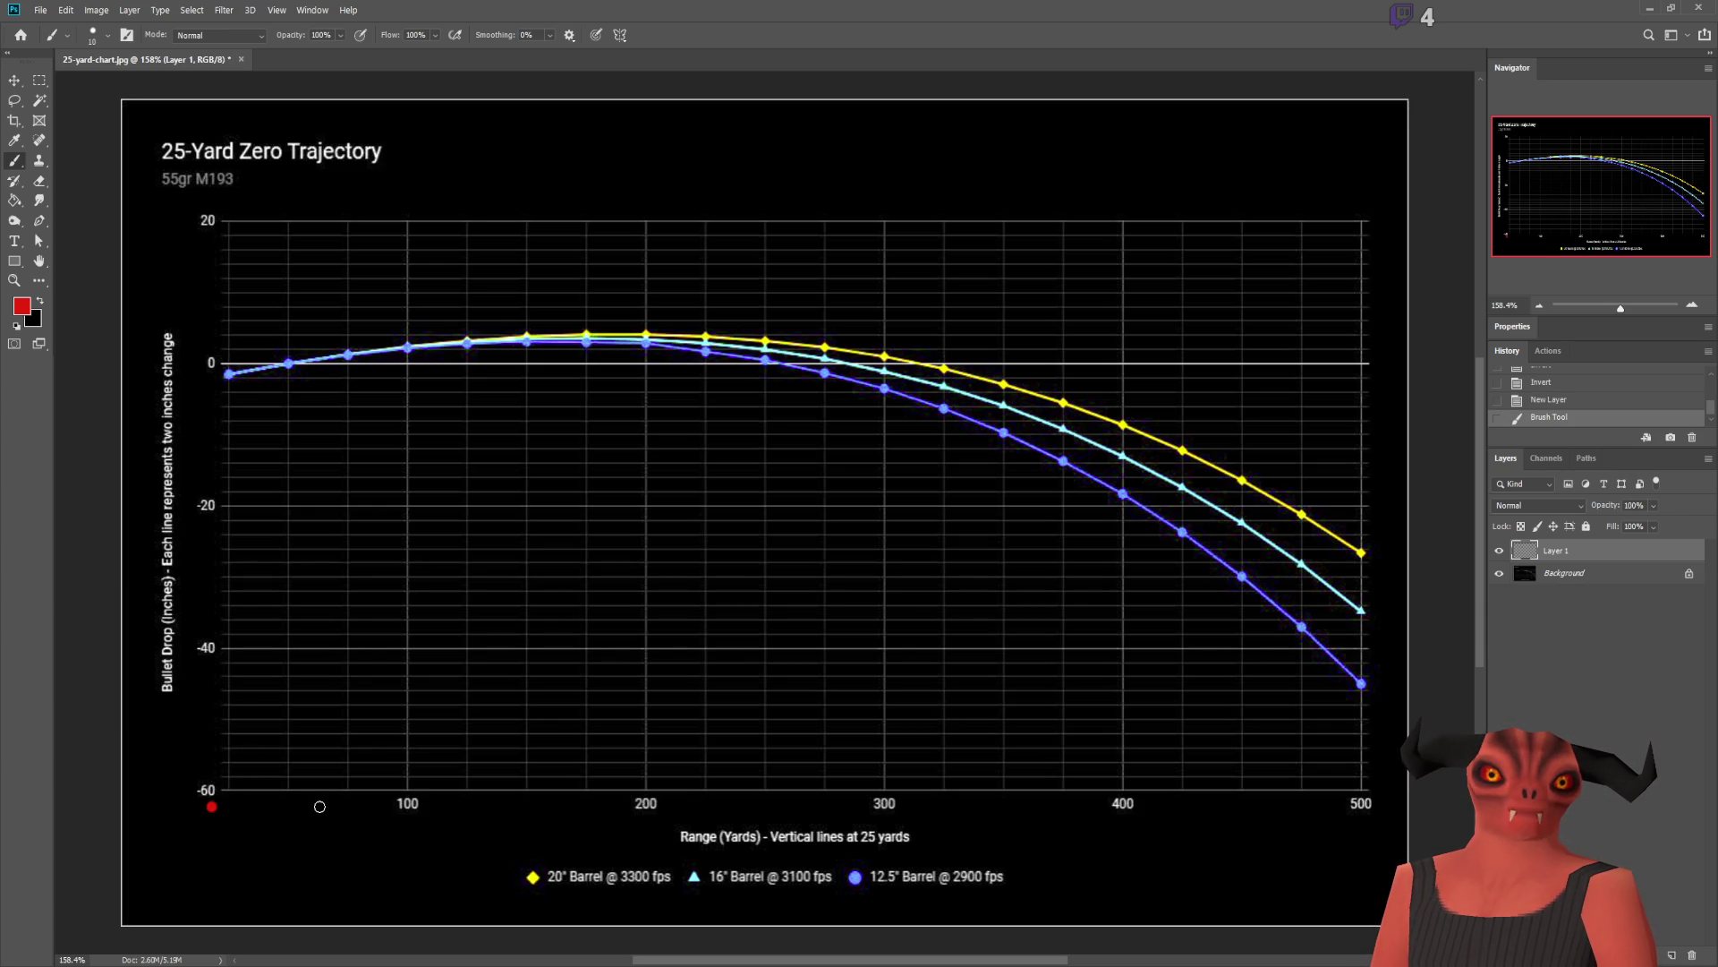
mouse_move(295, 796)
left_mouse_down()
mouse_move(315, 795)
mouse_move(296, 837)
mouse_move(339, 835)
mouse_move(347, 808)
left_mouse_up()
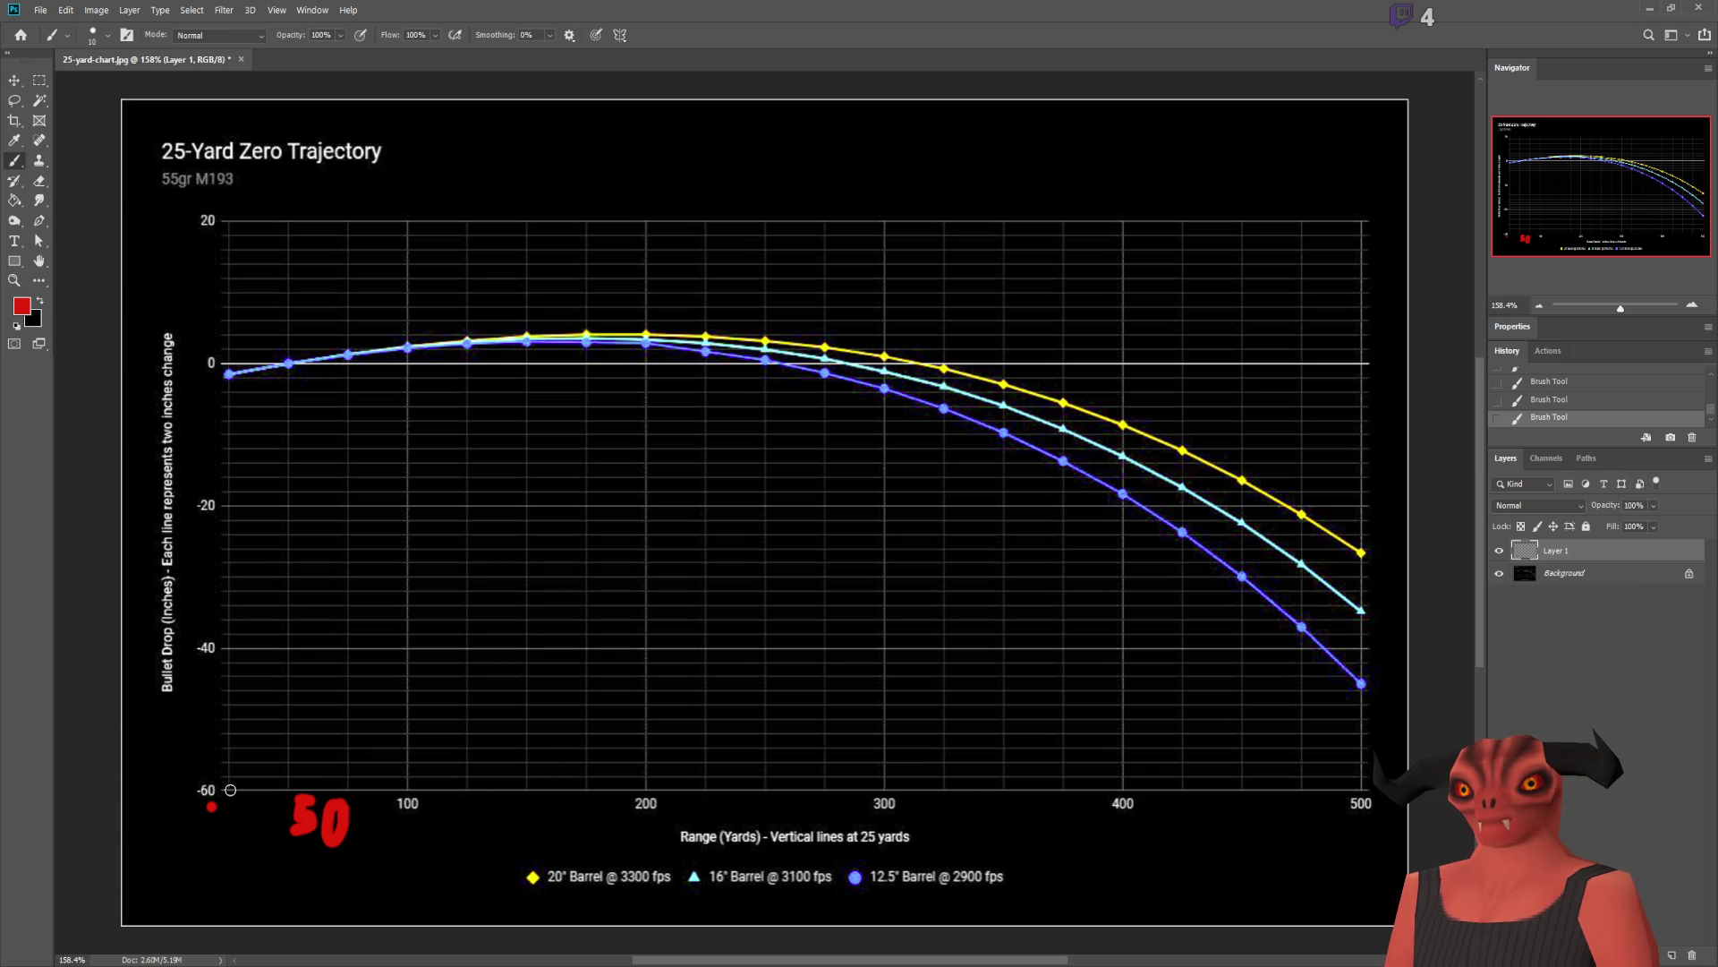
key("ctrl+z")
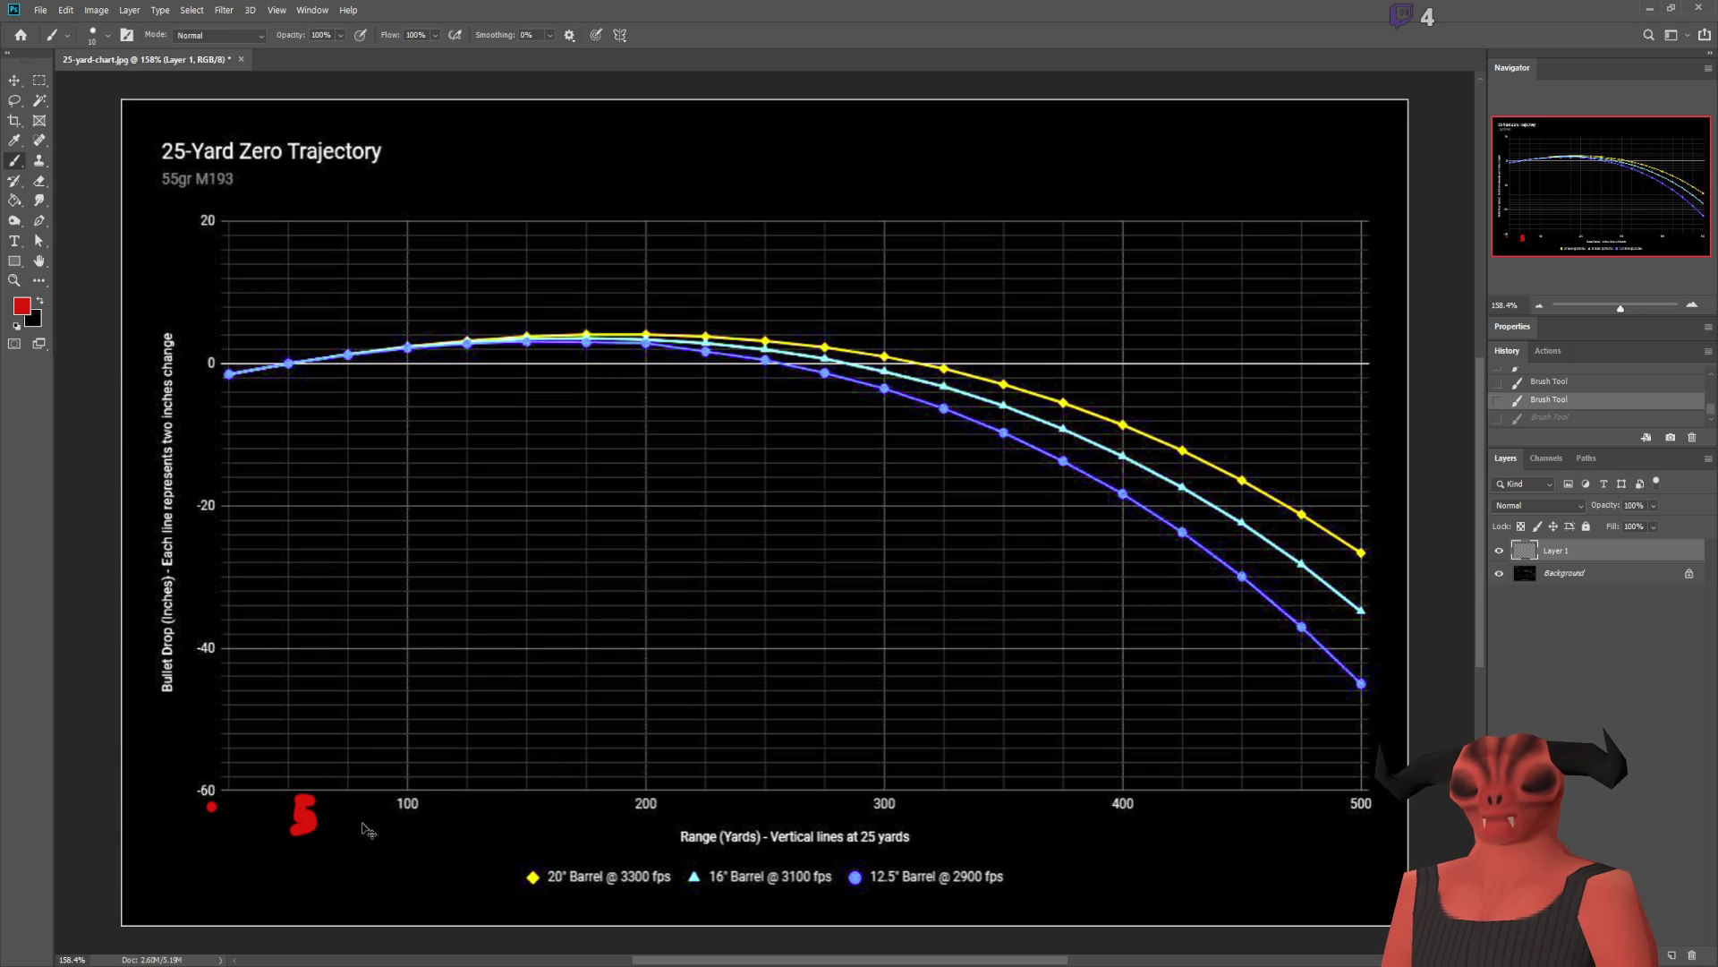
key("ctrl+z")
key("ctrl+z")
left_click_drag(331, 798, 328, 820)
mouse_move(365, 795)
left_mouse_down()
mouse_move(360, 833)
mouse_move(271, 820)
mouse_move(296, 822)
mouse_move(269, 846)
left_mouse_up()
left_click(364, 819)
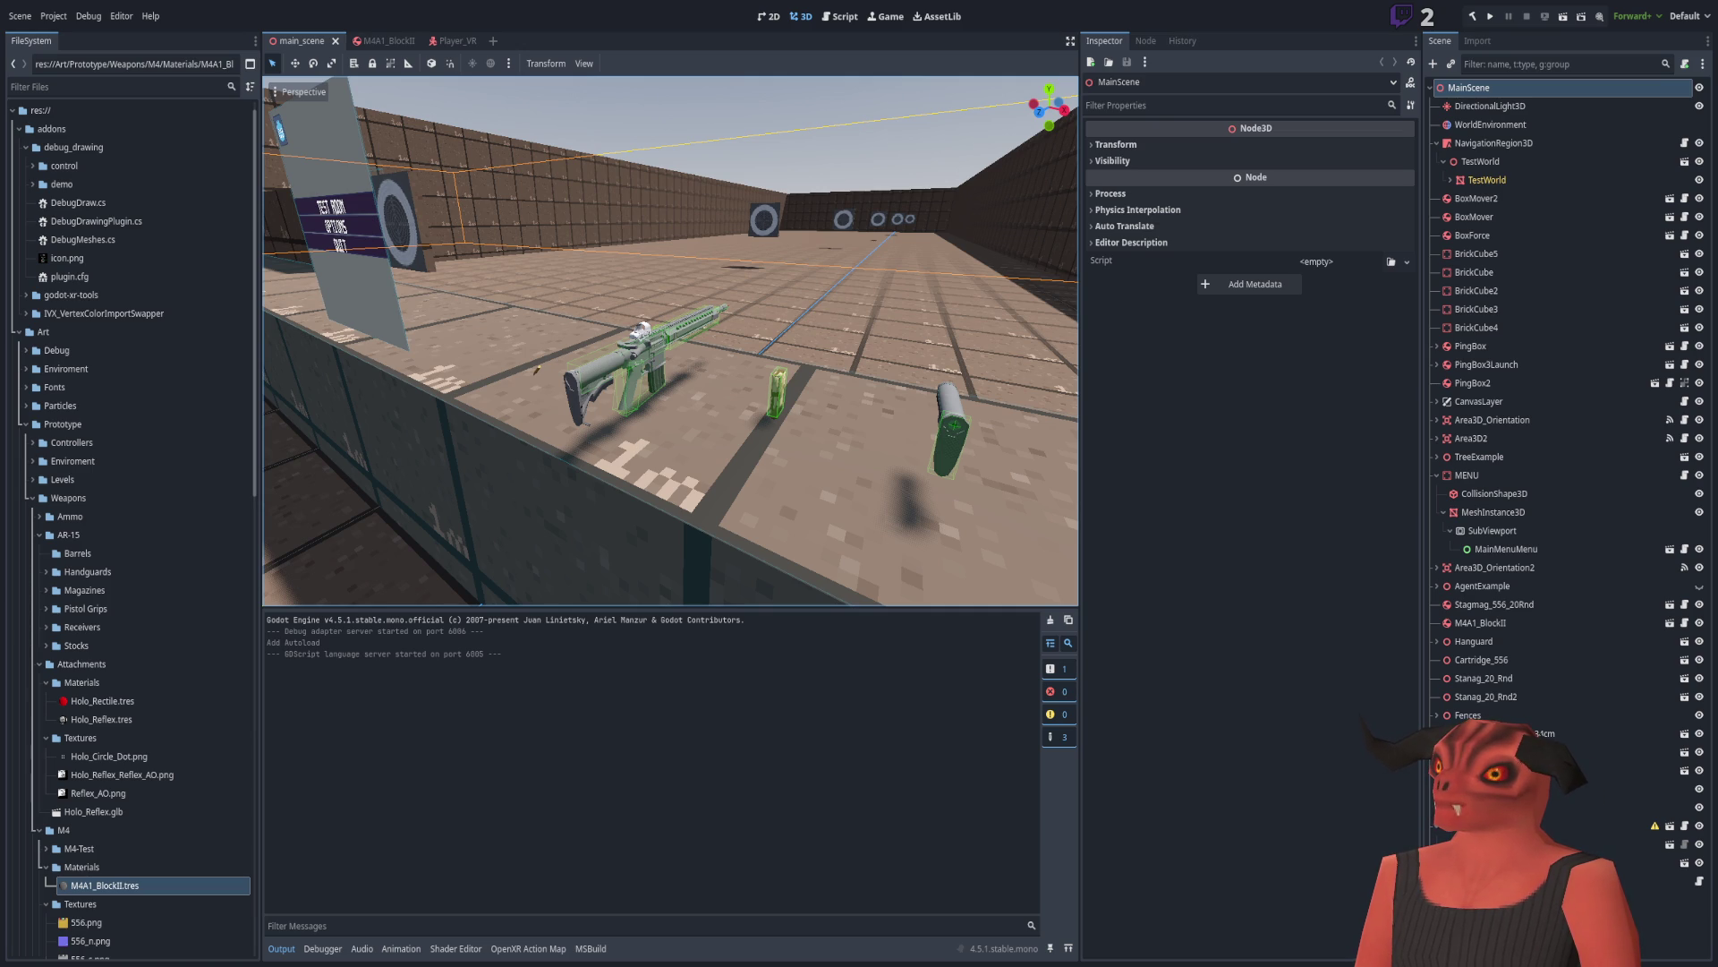
Step: Switch to the LiveGap line chart in Firefox and close the duplicate Line chart tab
key("alt+Tab")
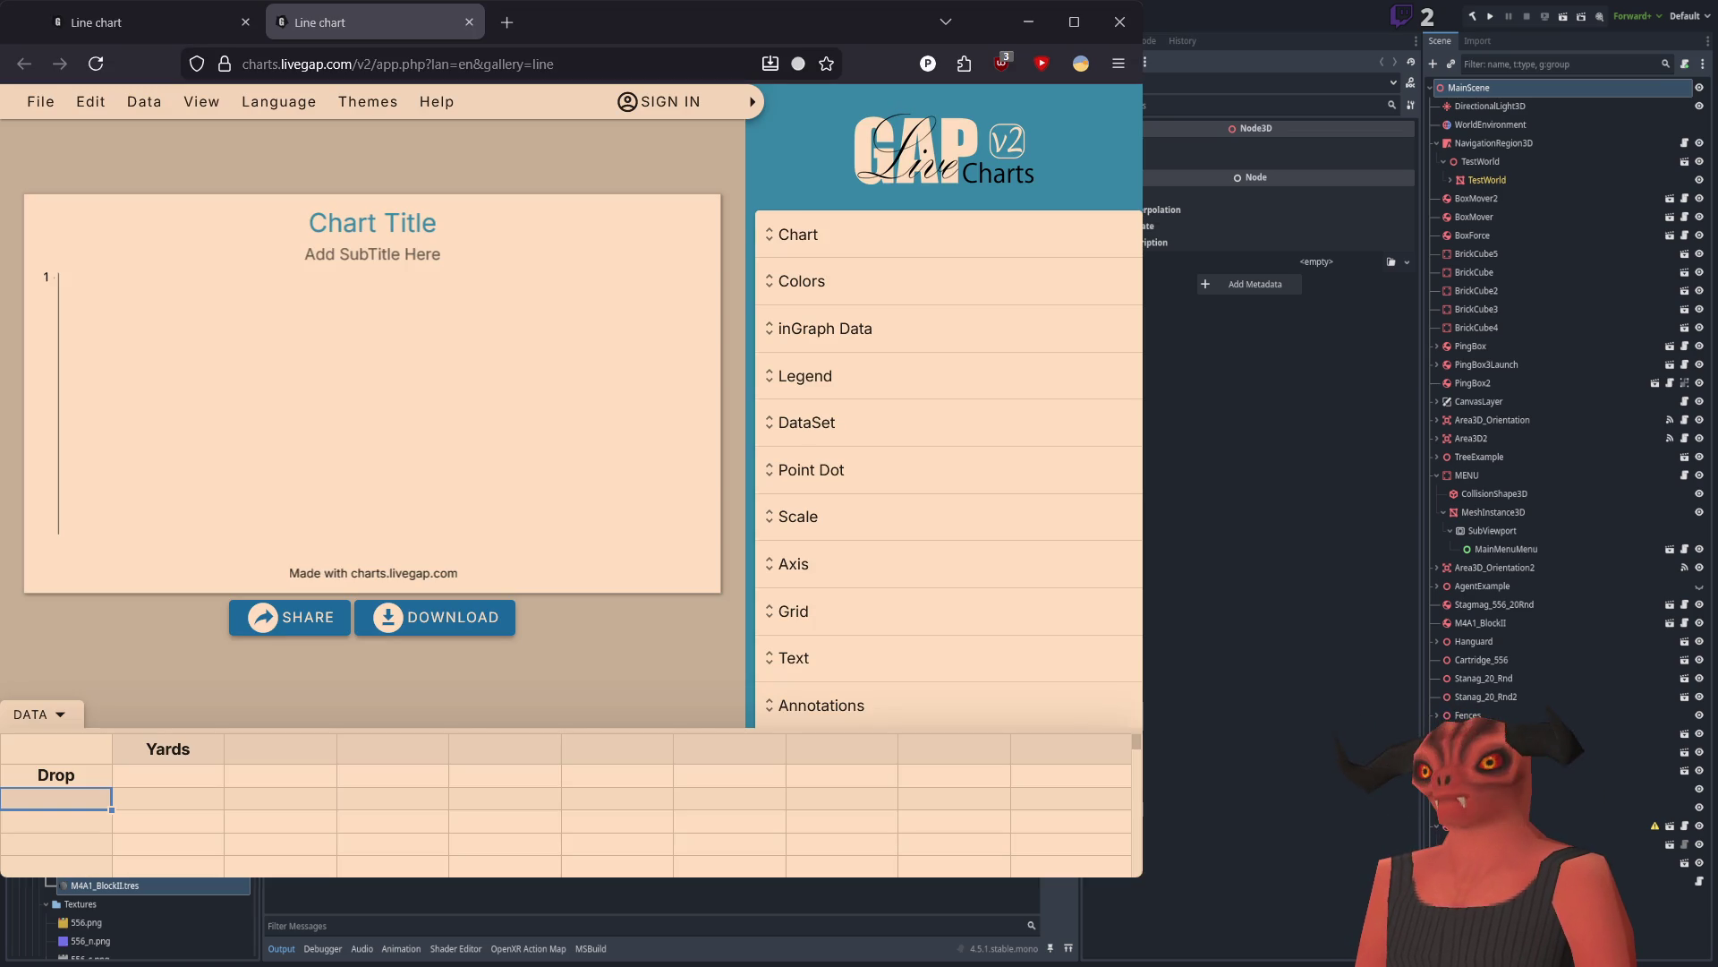
key("ctrl+w")
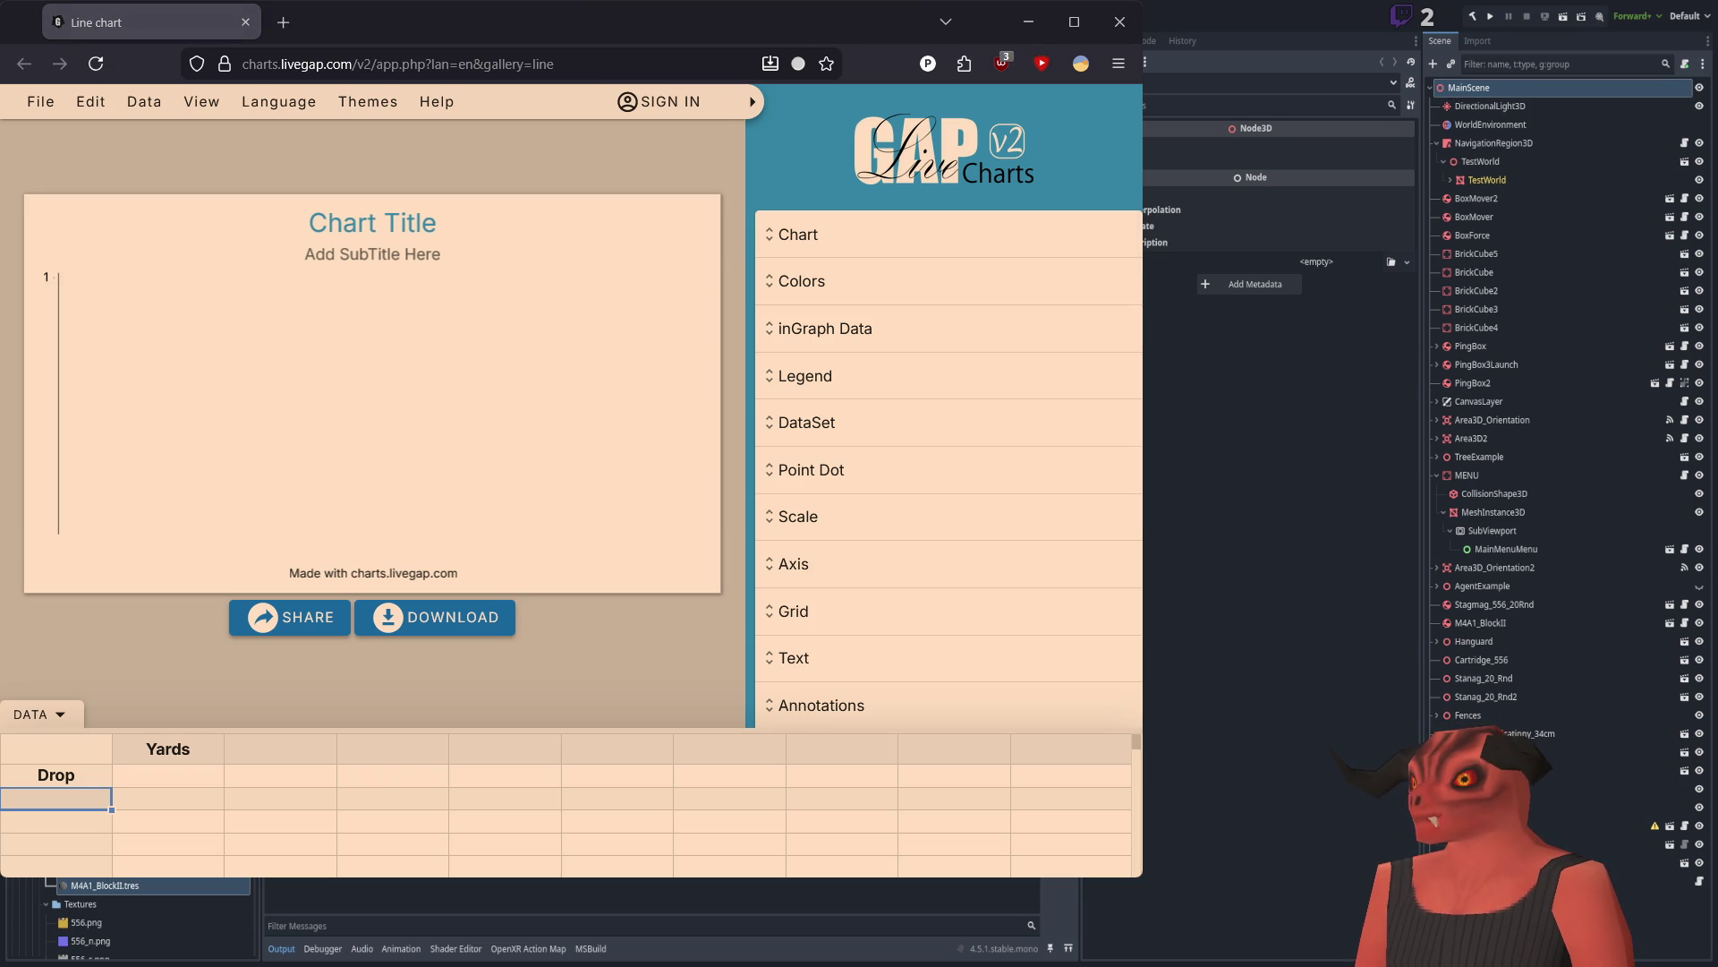
Step: Enter the first Drop values 0.006, 0.024, 0.054 and 0.095 in the data grid
left_click_drag(1143, 850, 1301, 850)
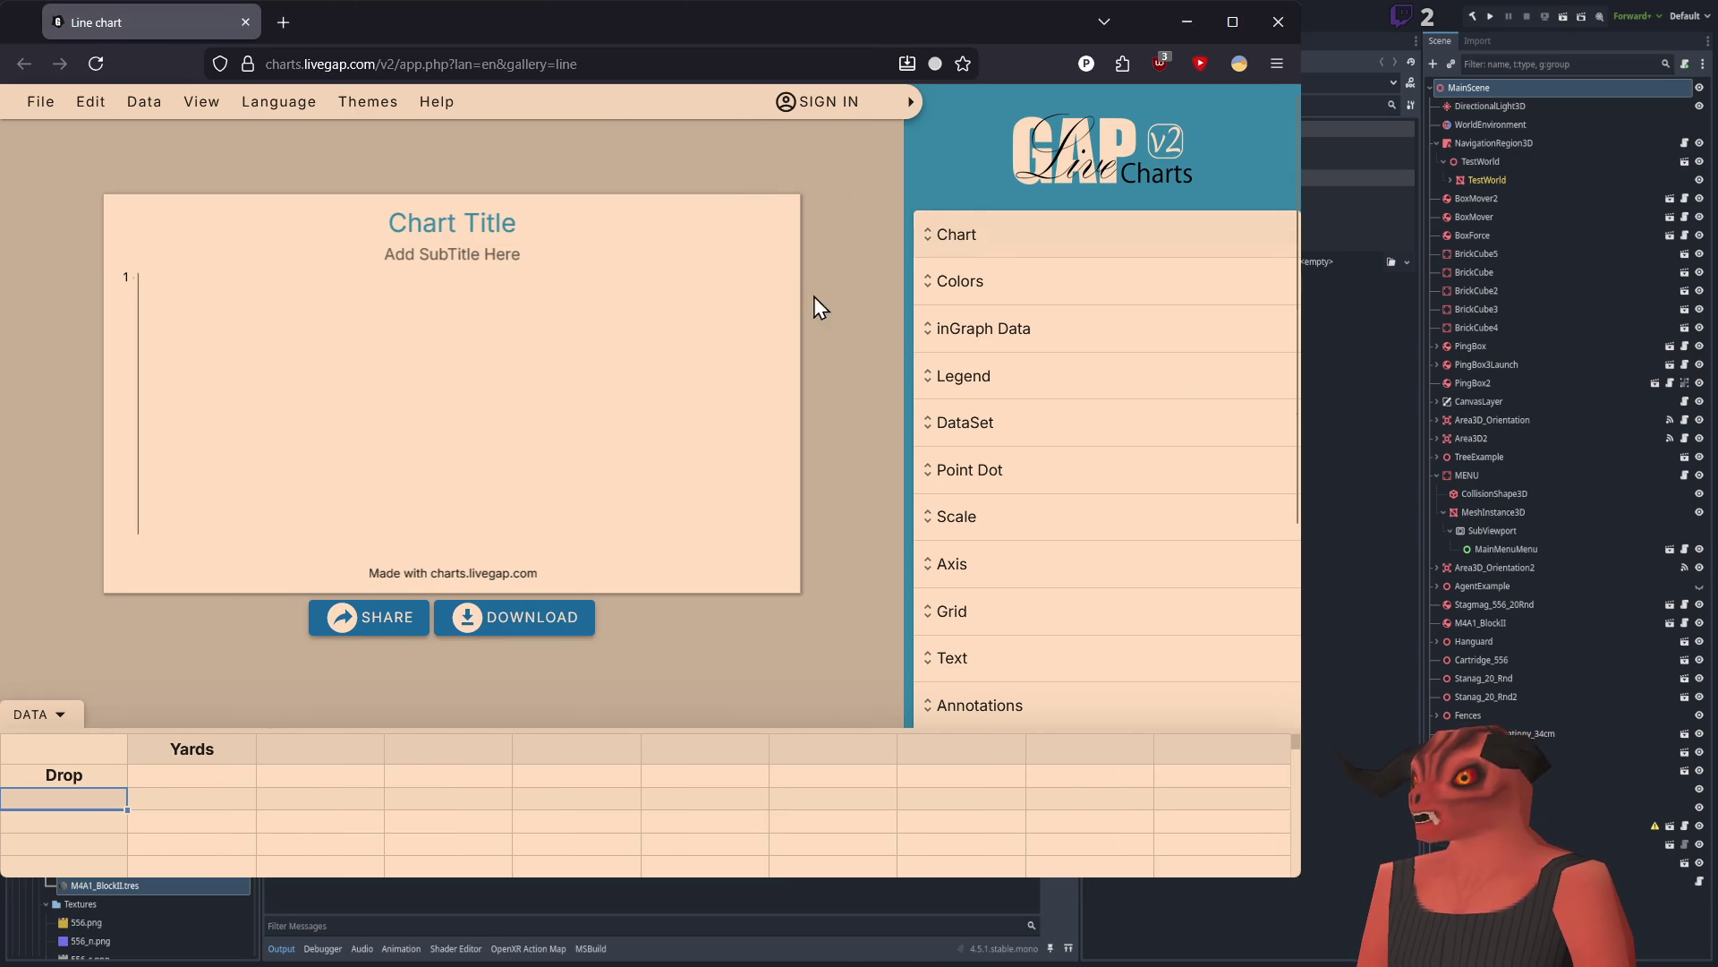
left_click(170, 778)
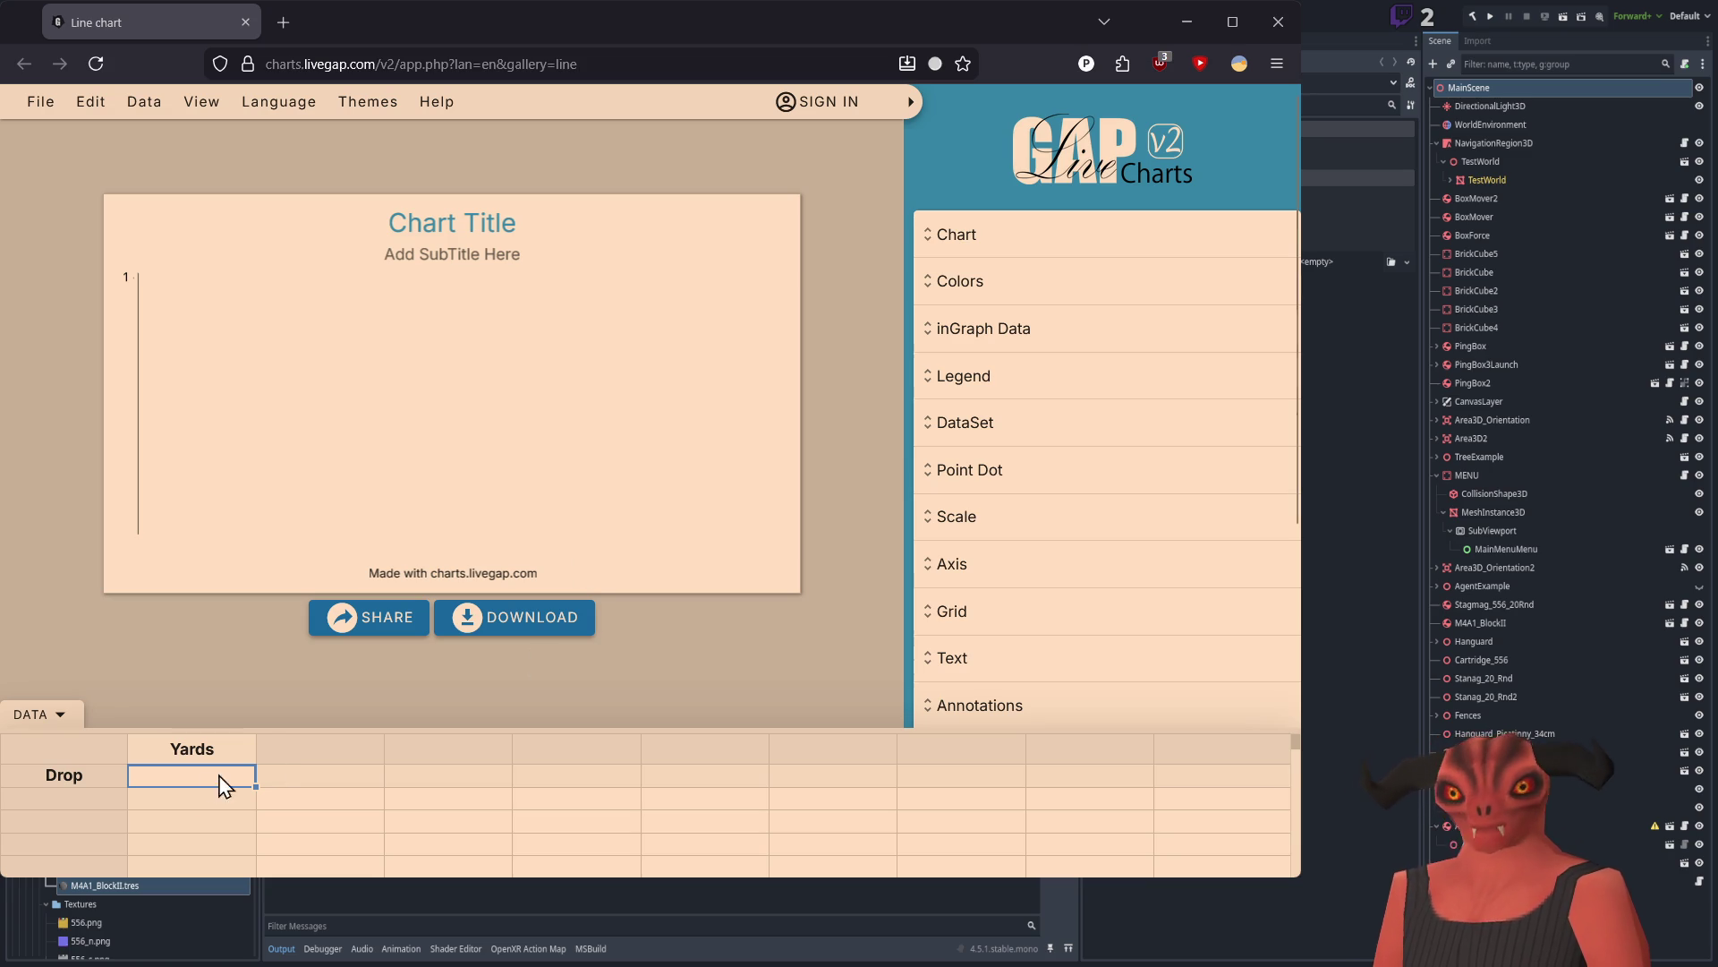
type("0.0")
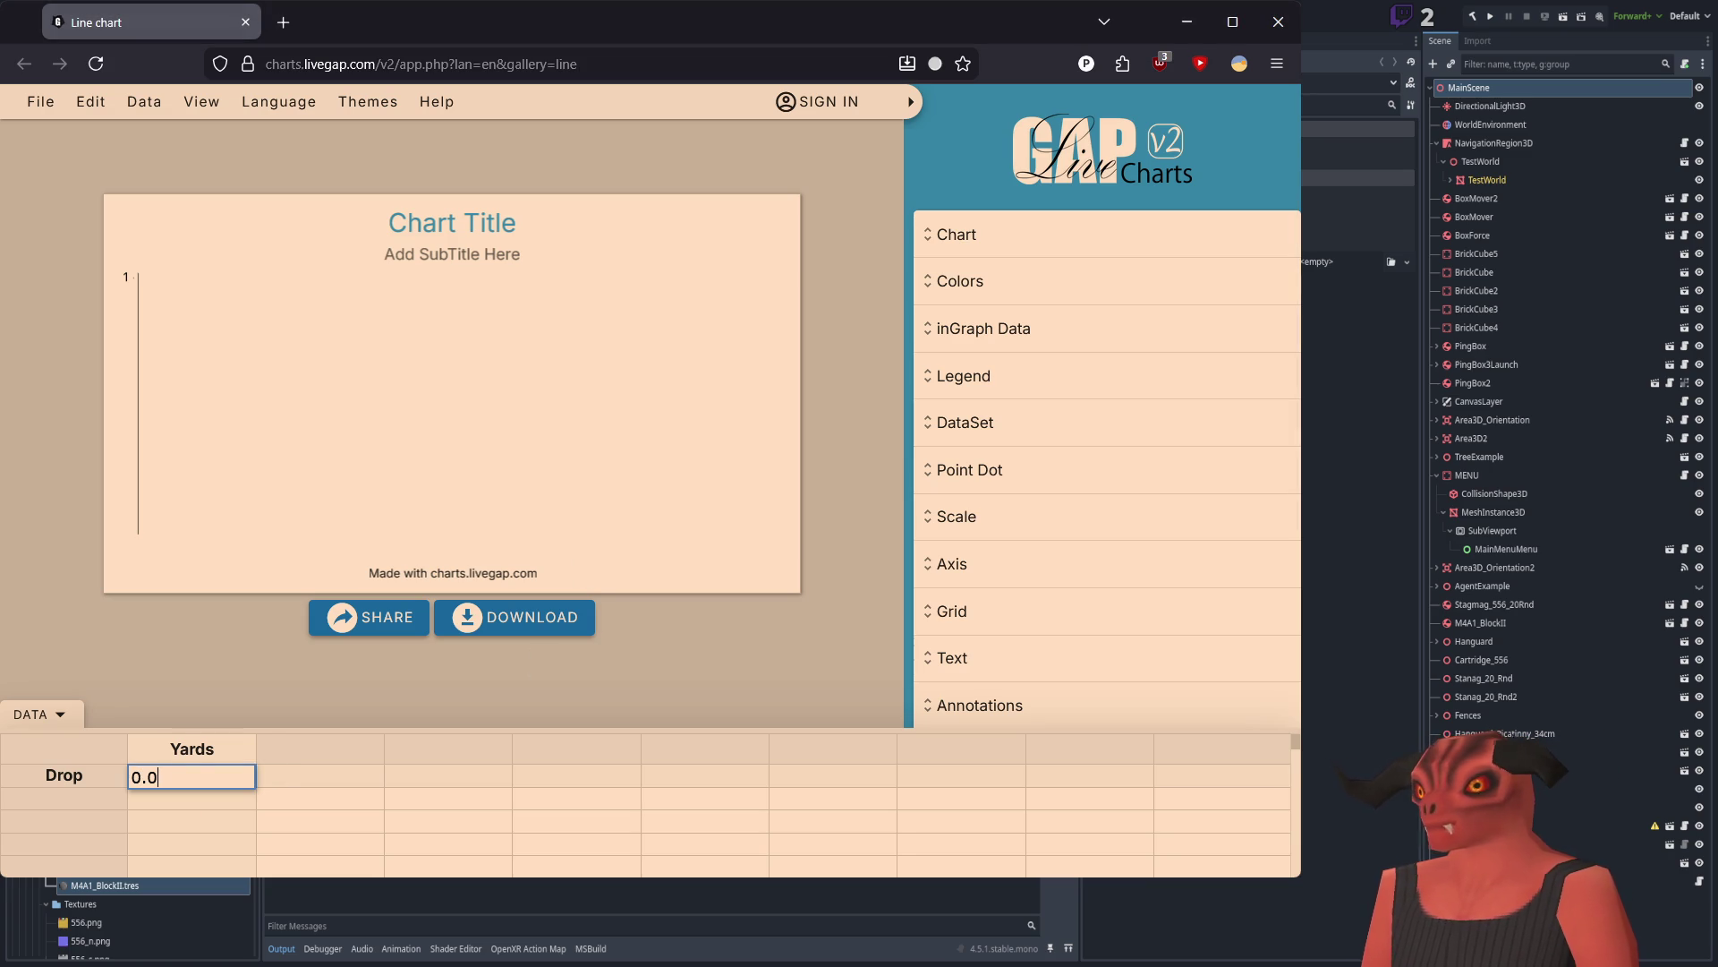
type("06")
left_click(299, 786)
type("0")
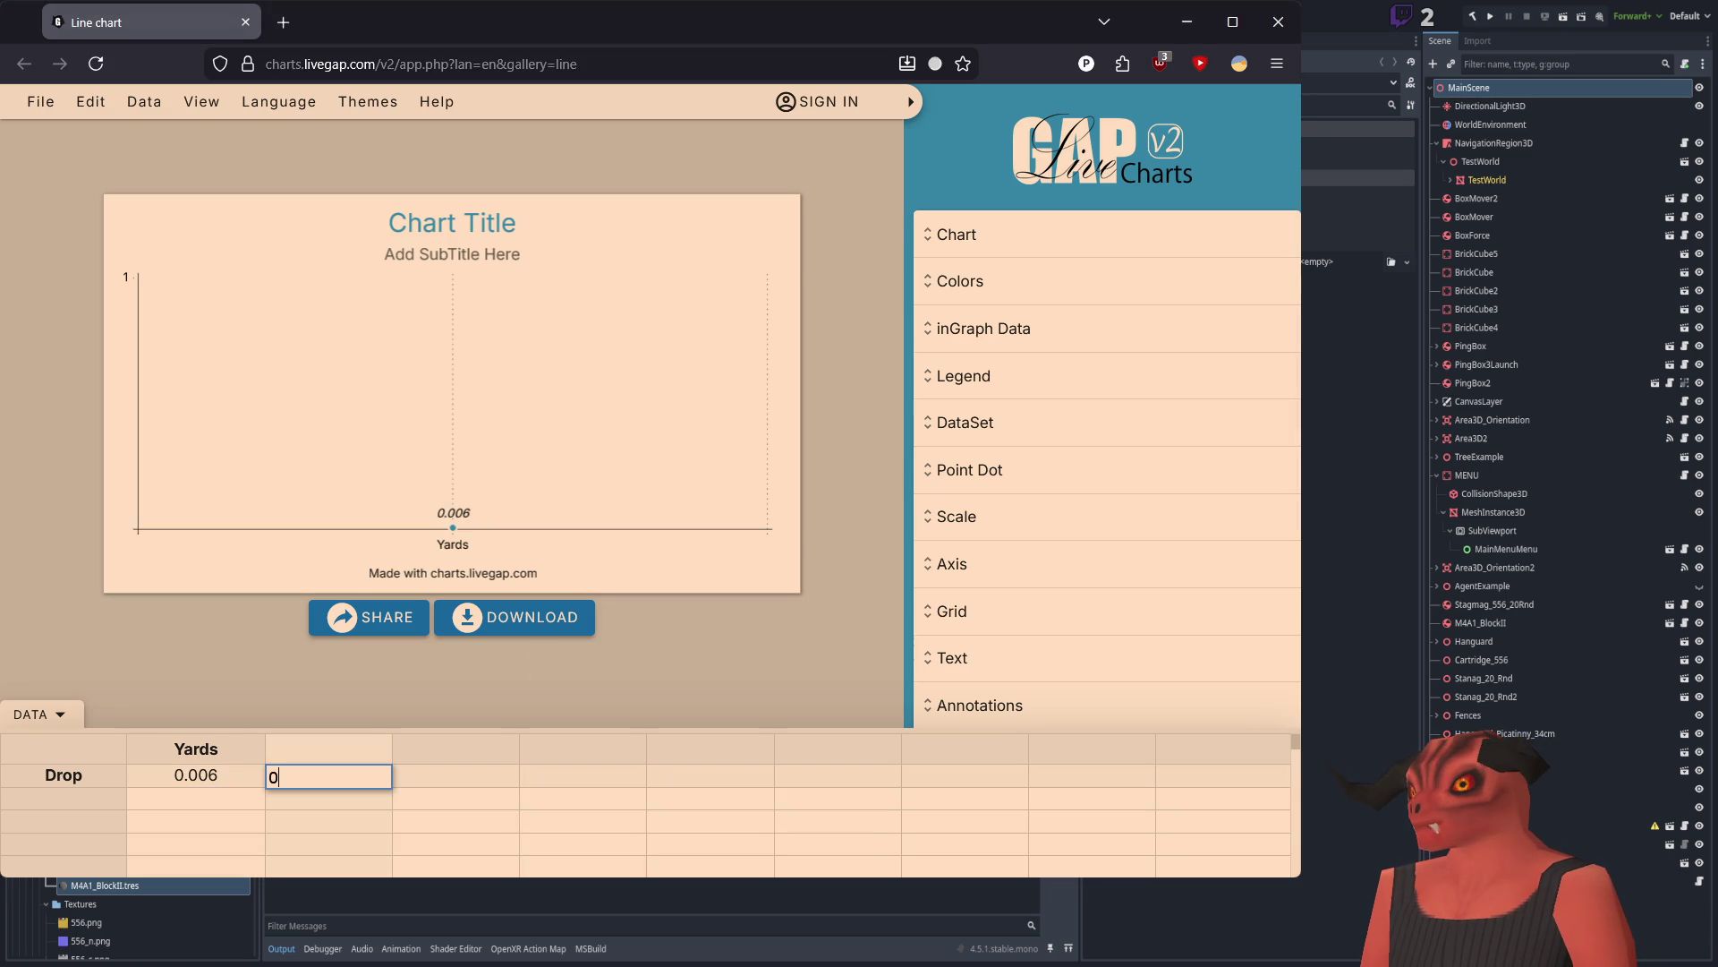
key("Return")
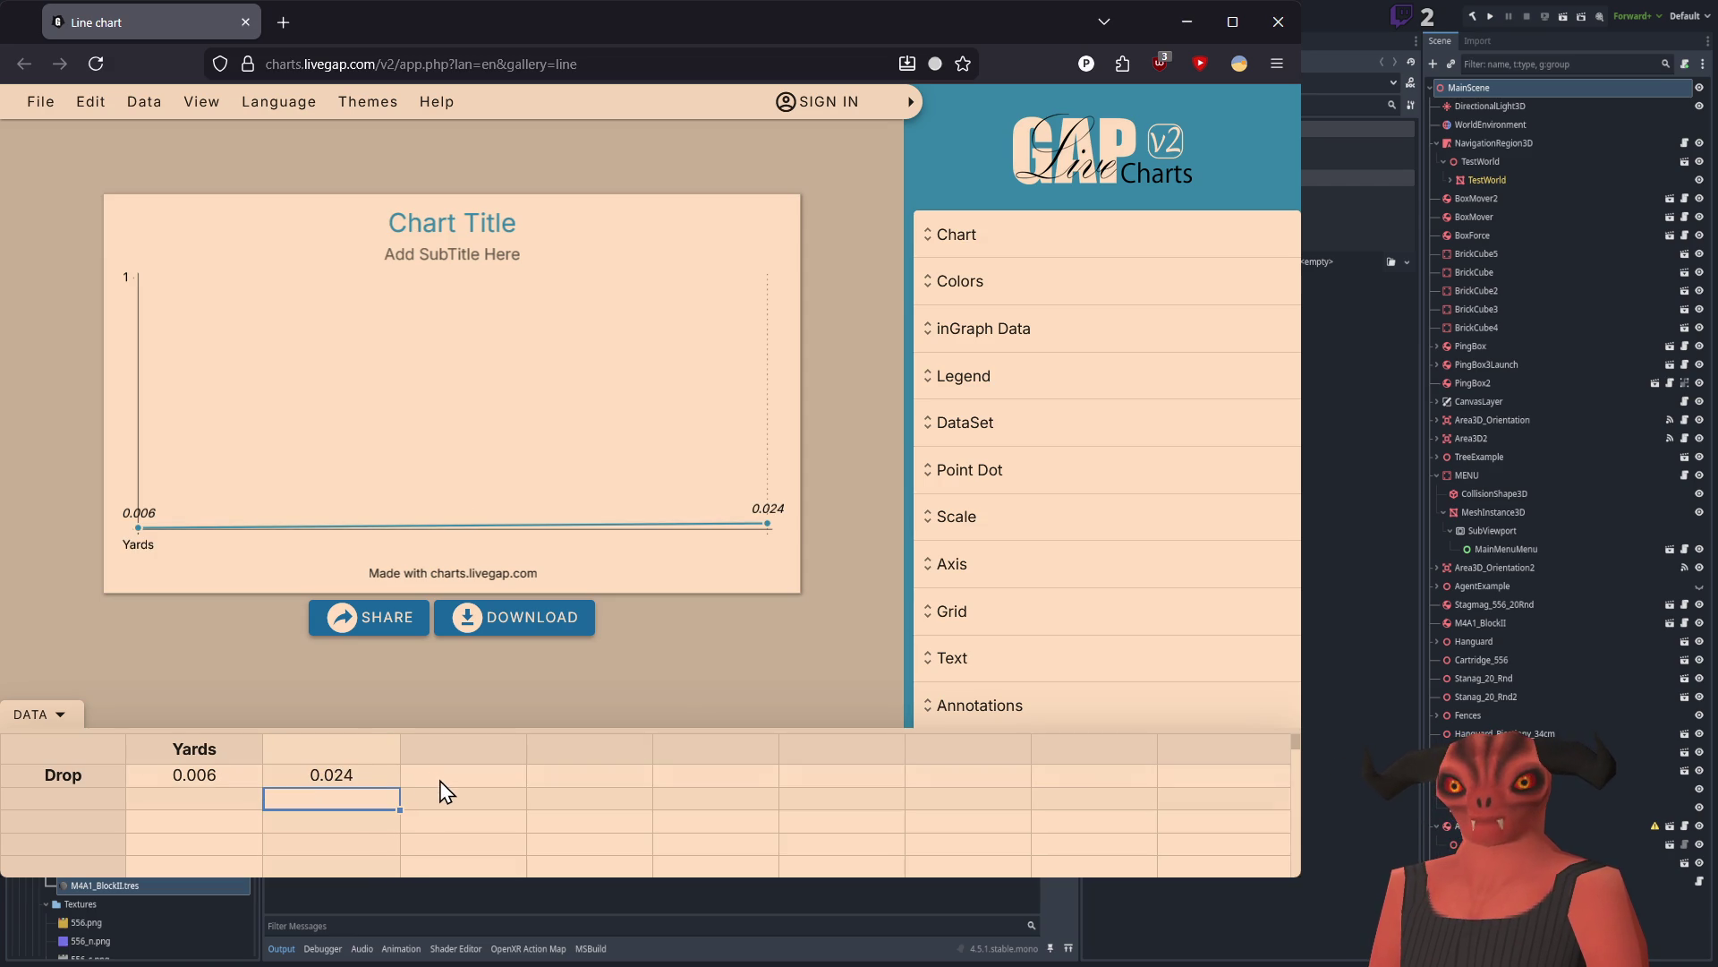
left_click(441, 780)
type("0.0")
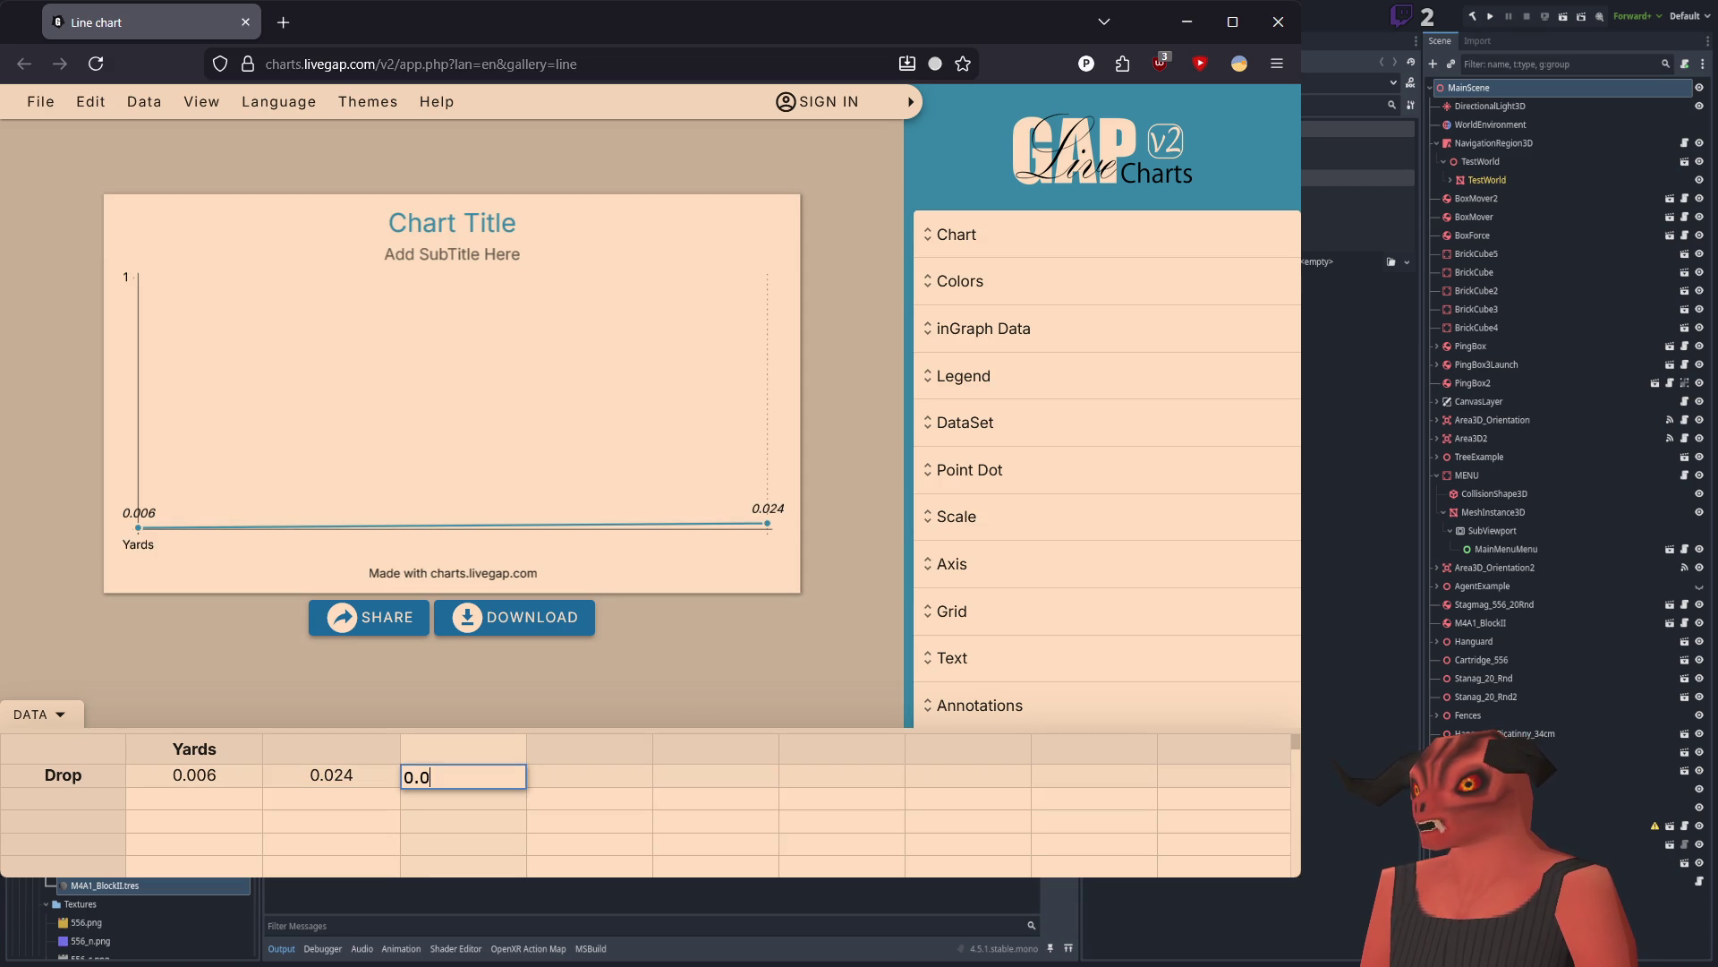
type("54")
left_click(566, 788)
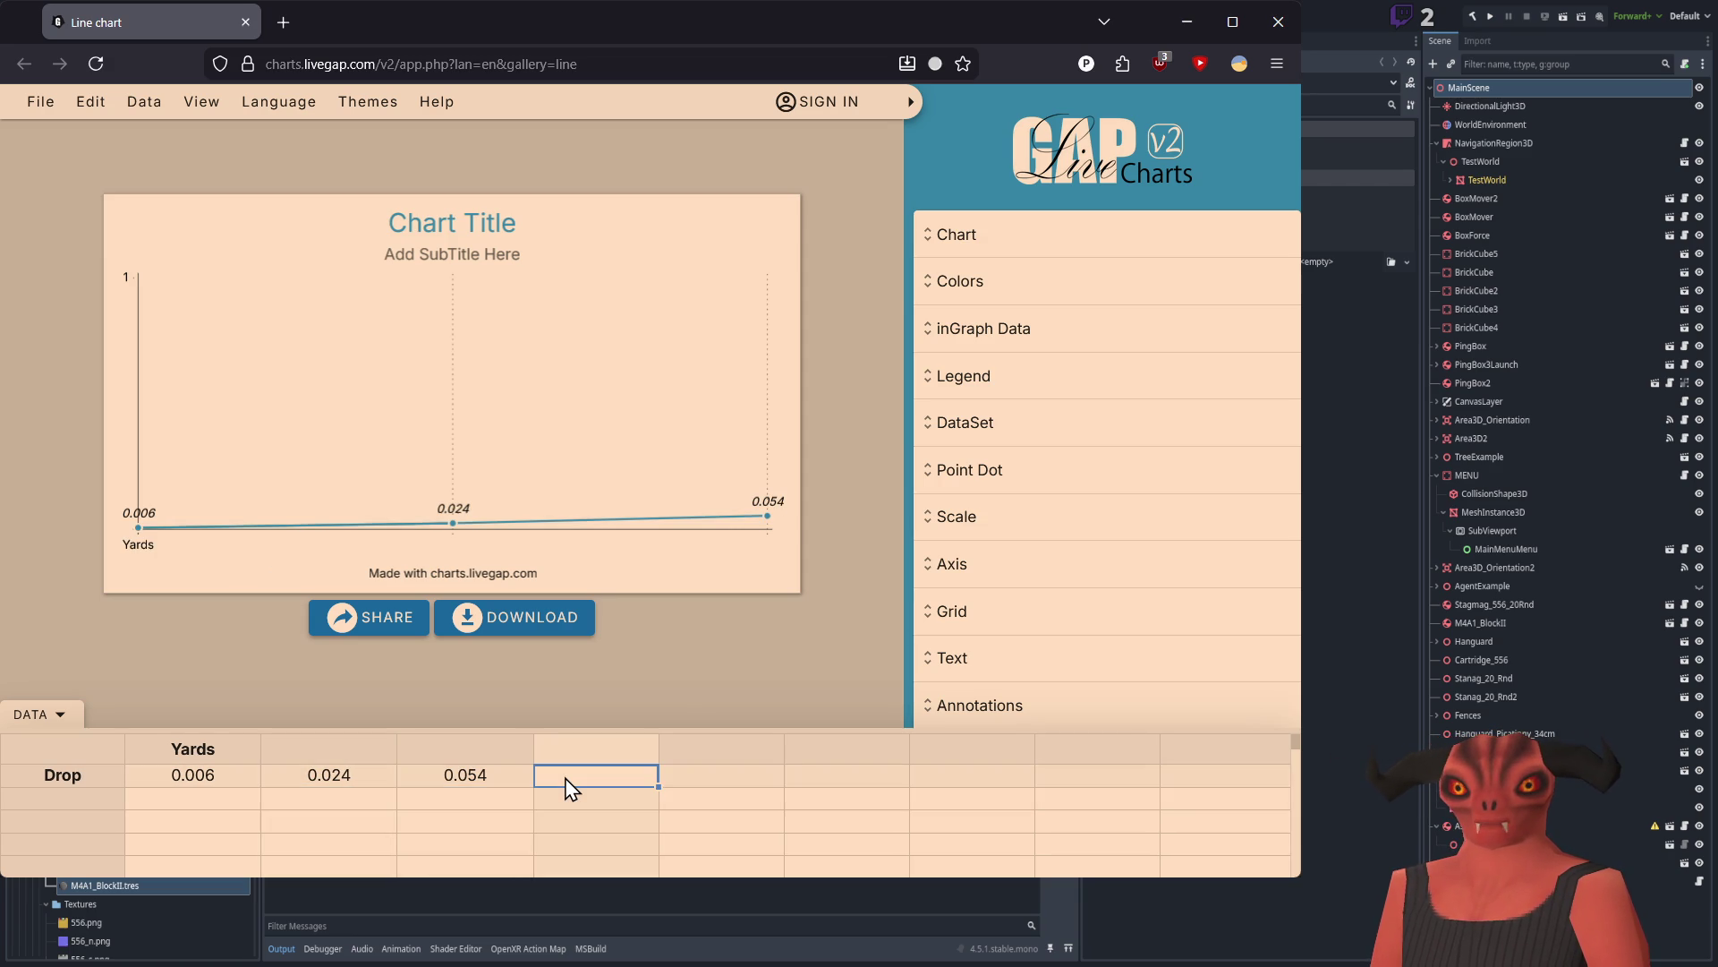
type("0.095")
left_click(673, 780)
Step: Enter the remaining Drop values 0.265, 0.596 and 2.383
type("0.256")
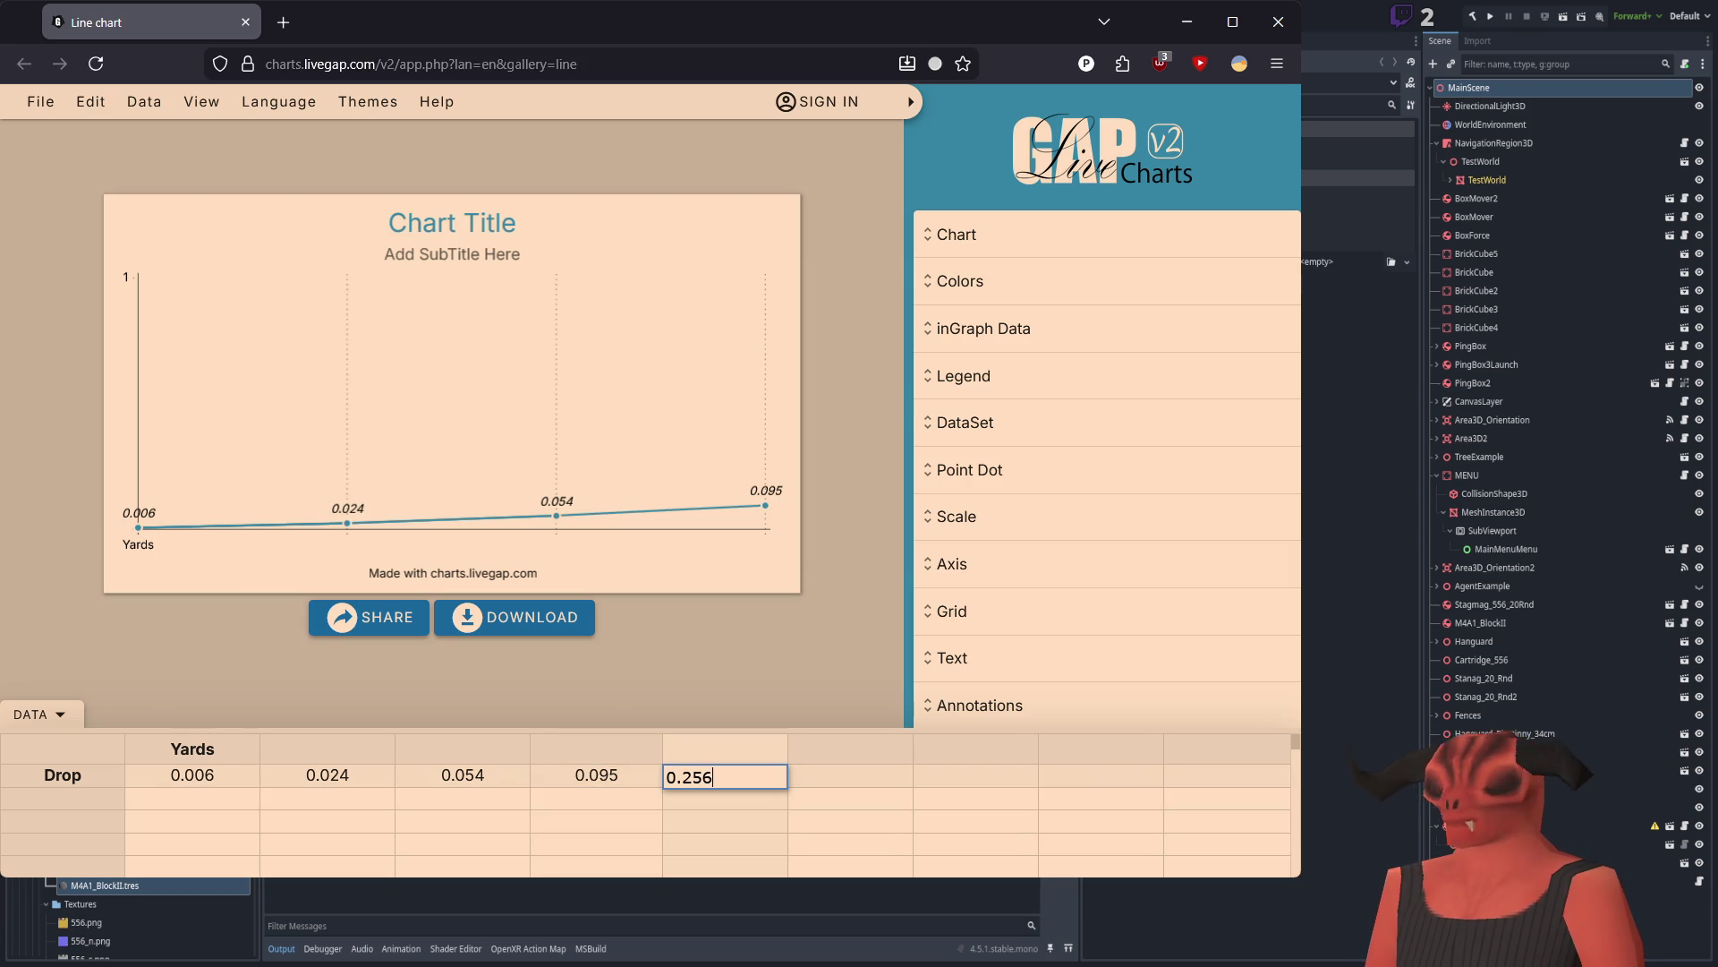
key("BackSpace")
key("BackSpace")
type("65")
left_click(838, 780)
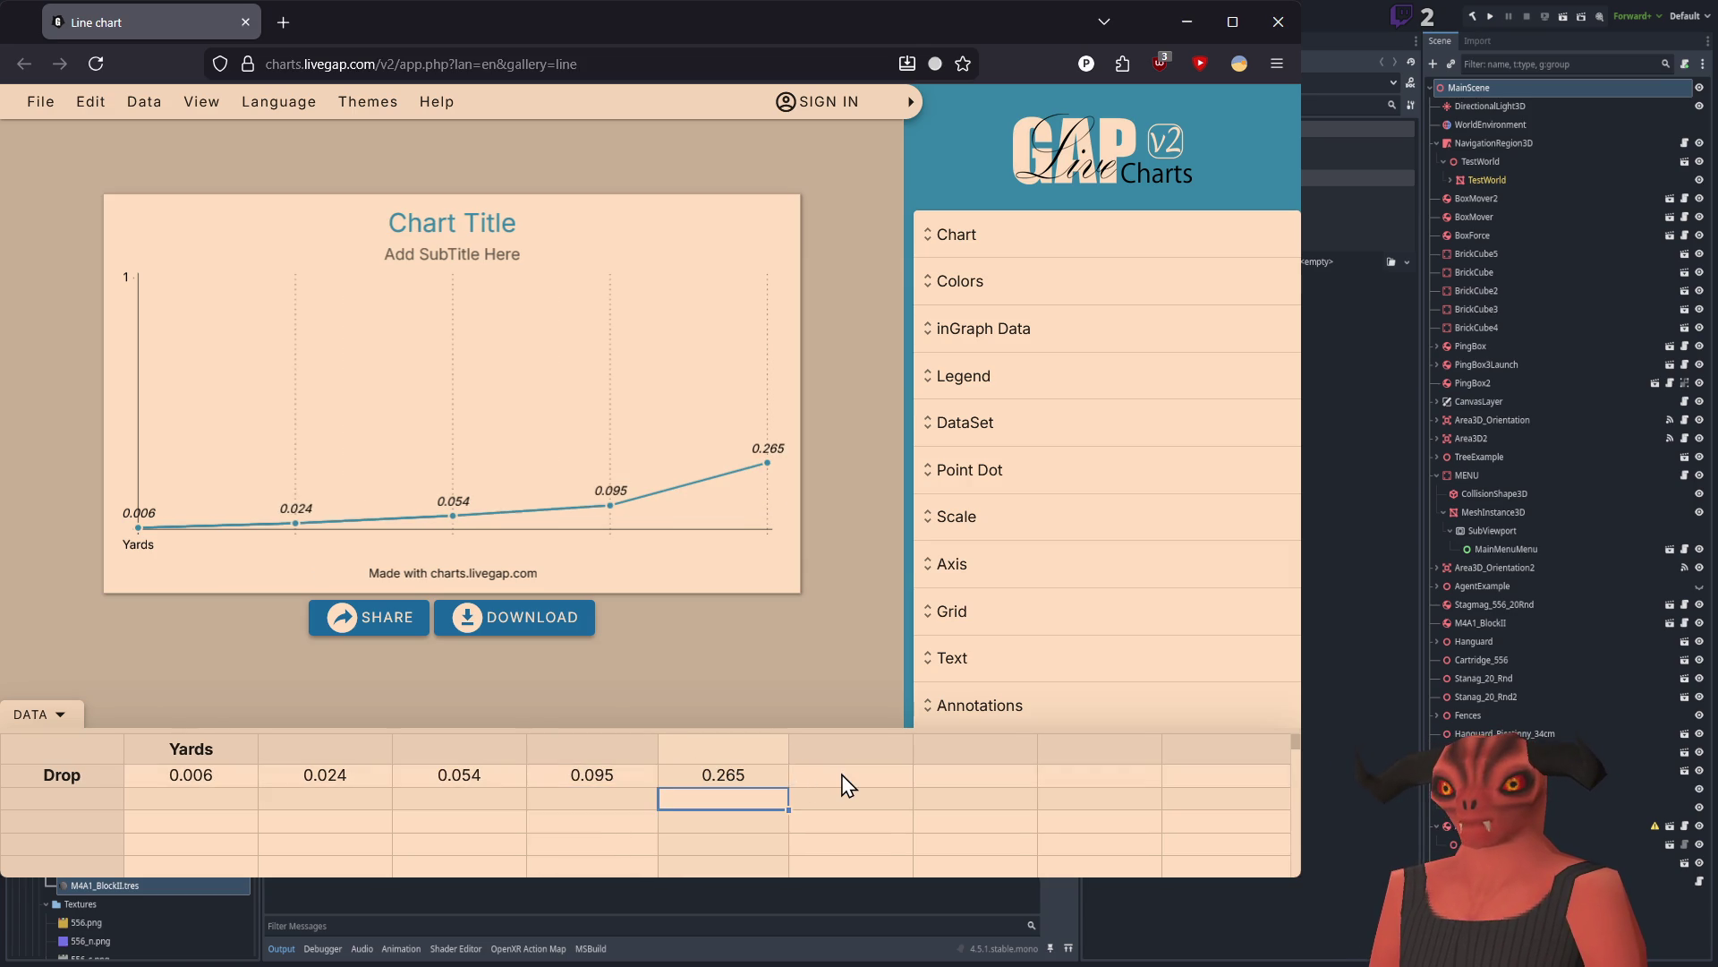
type("0.596")
key("Return")
left_click(965, 784)
type("2.38")
key("Return")
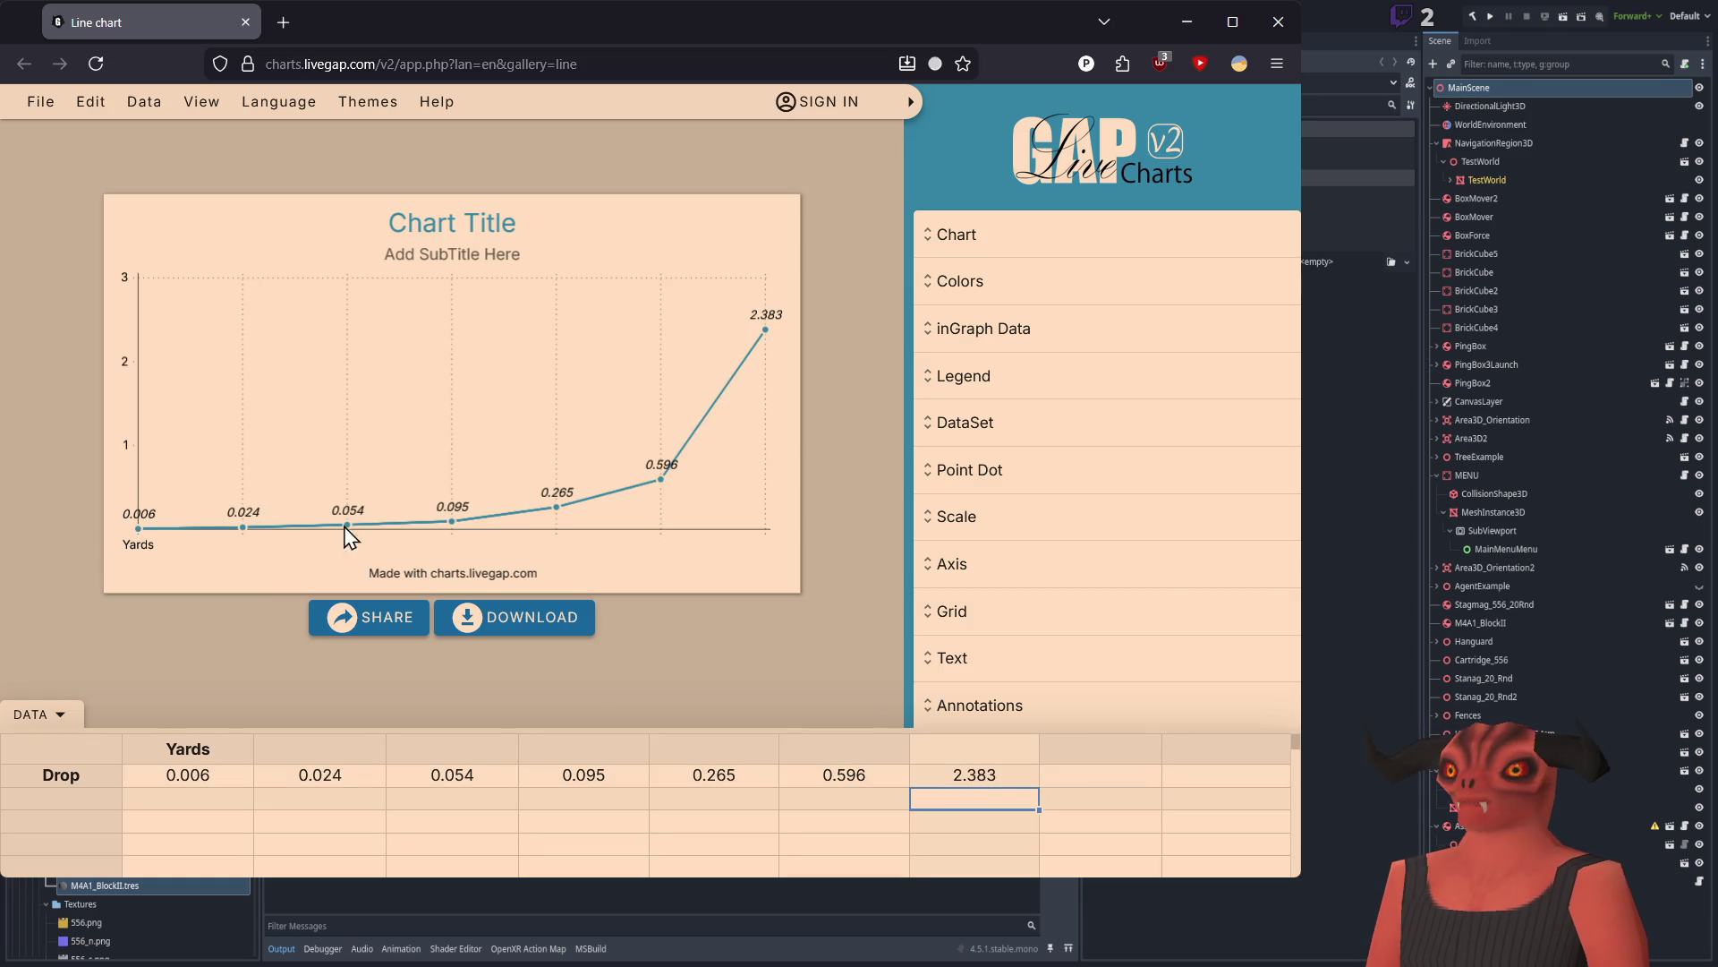
Step: Make the 2.383, 0.596 and 0.265 drop values negative
left_click(984, 774)
key("Left")
left_click(987, 776)
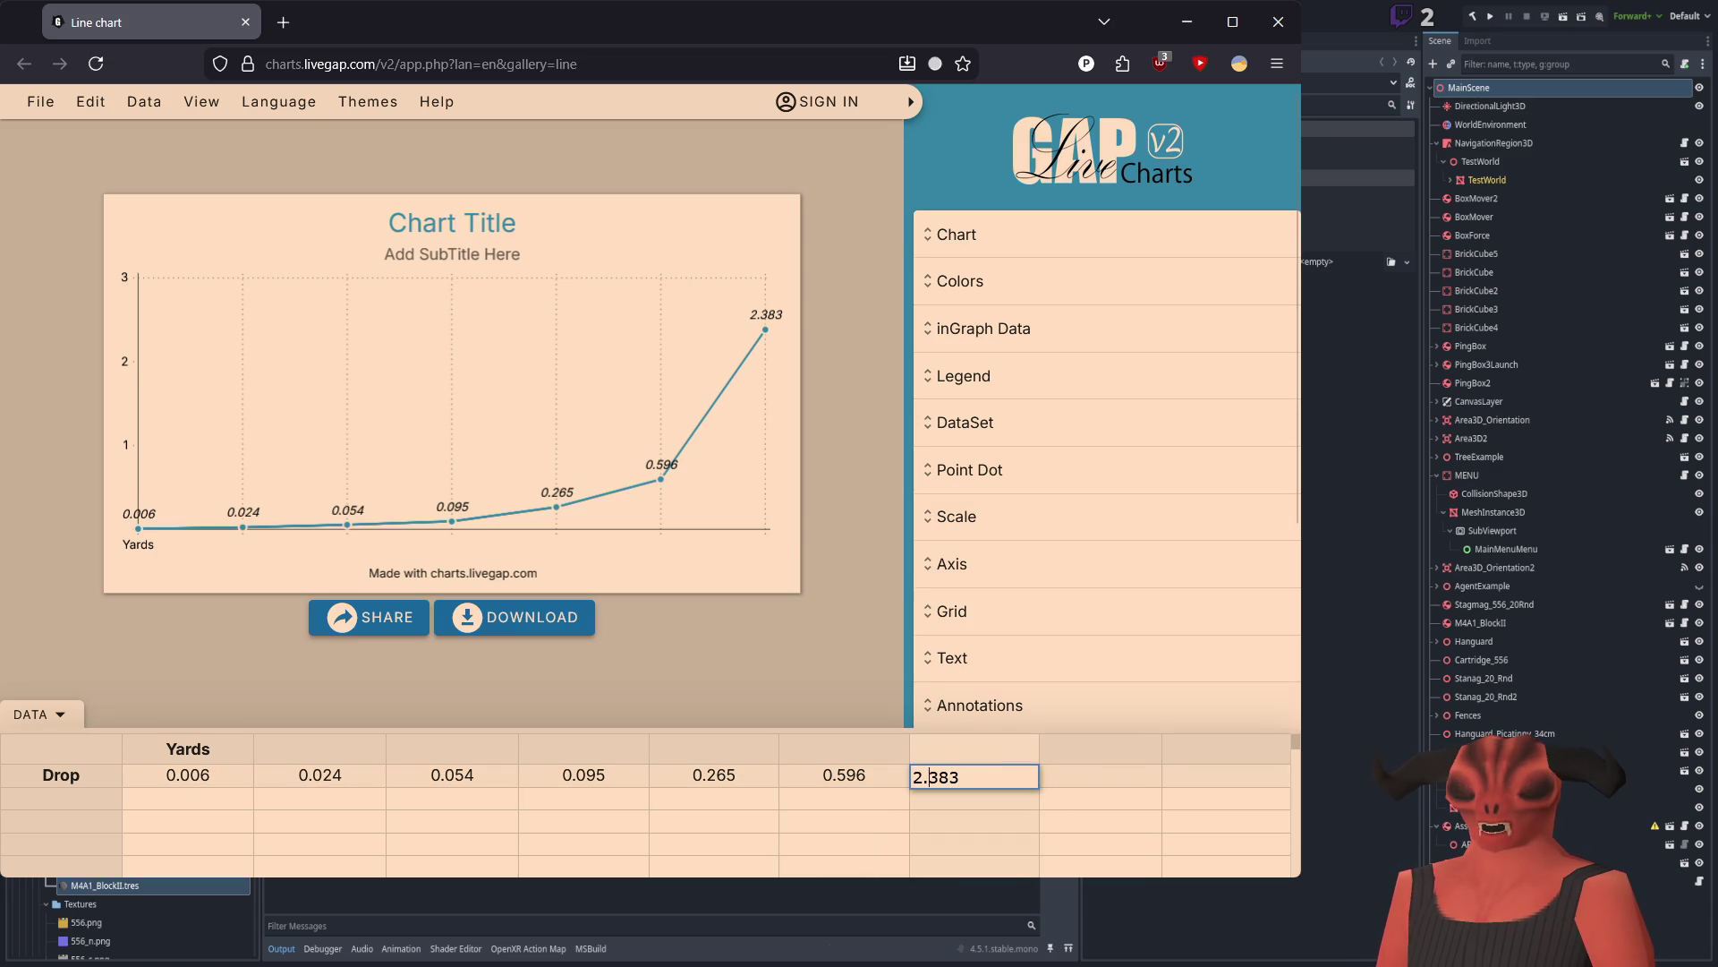
key("Left")
left_click(937, 775)
double_click(937, 777)
type("-")
double_click(787, 776)
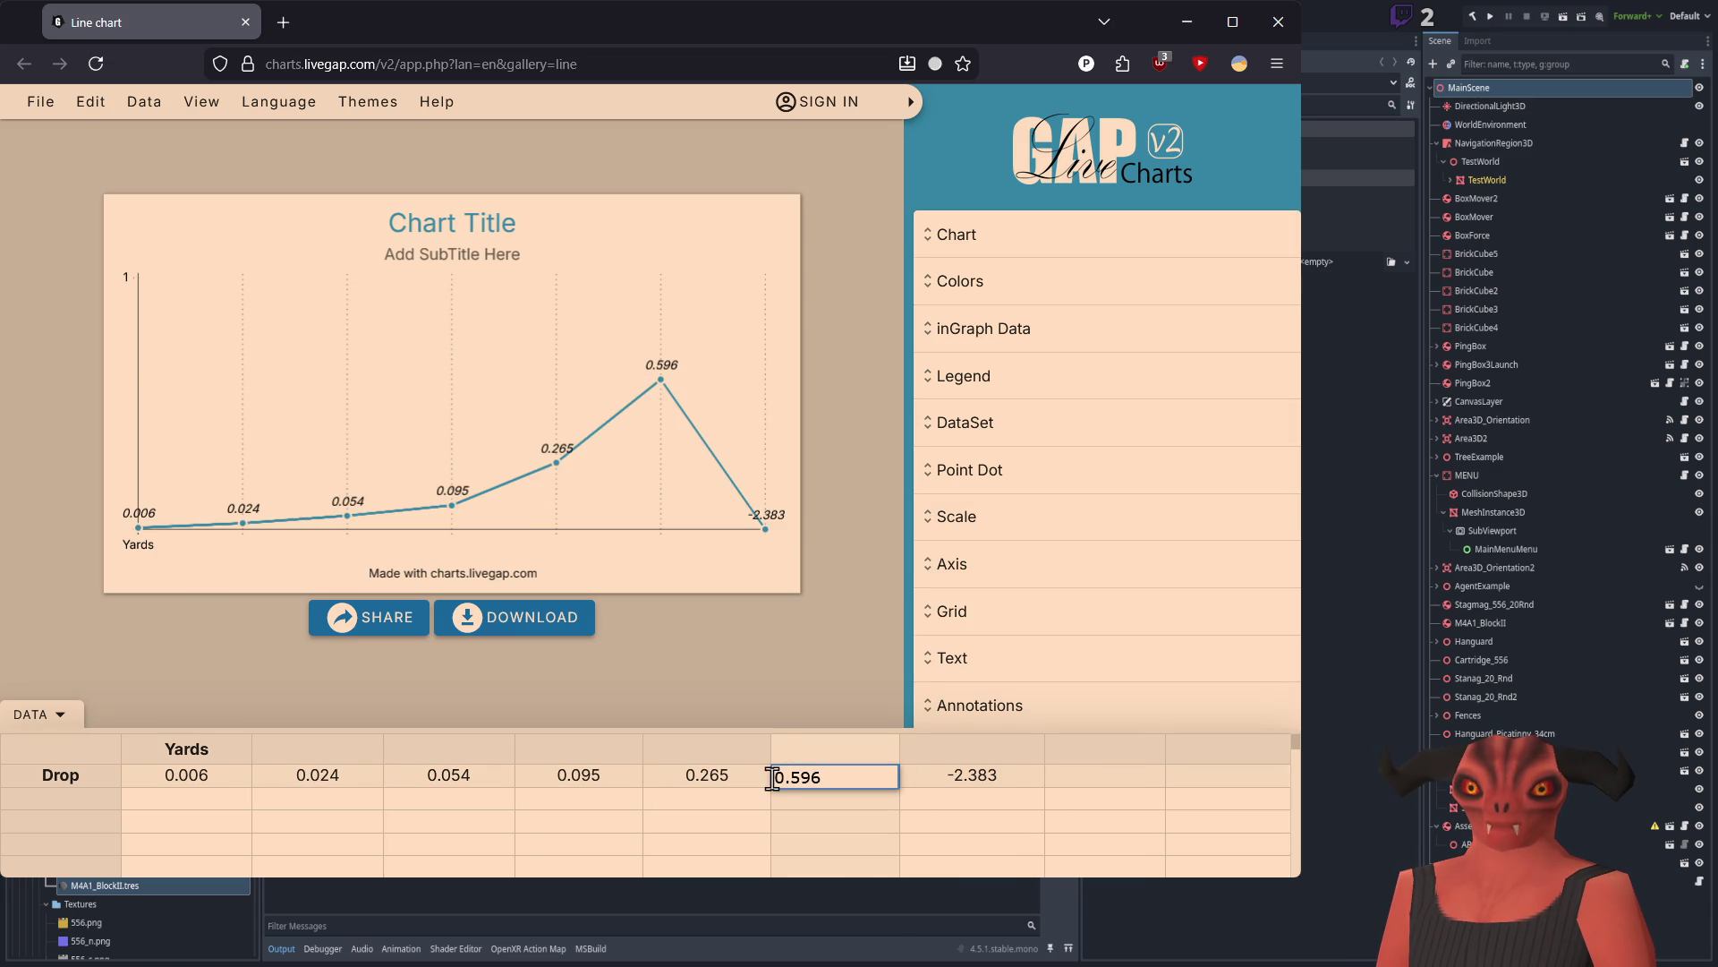
type("-")
double_click(713, 792)
double_click(704, 779)
key("Home")
type("-")
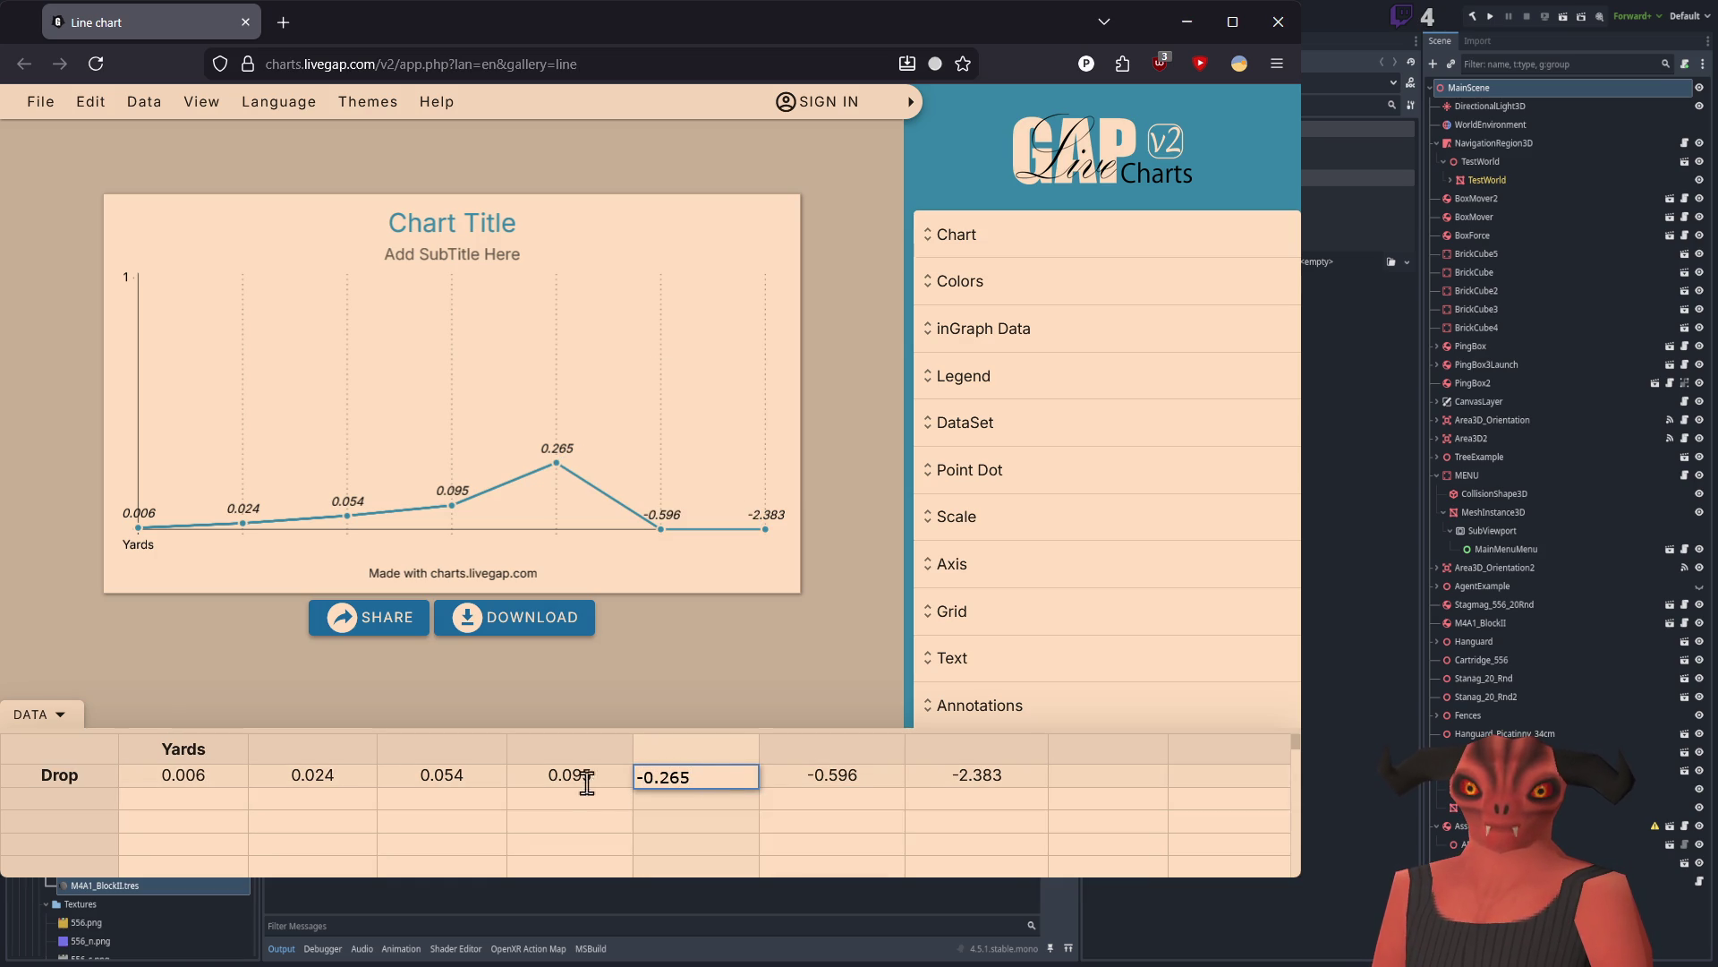
left_click(568, 779)
Step: Make the 0.095, 0.054, 0.024 and 0.006 drop values negative
double_click(594, 781)
key("shift+Tab")
left_click(591, 777)
double_click(592, 777)
type("-")
key("shift+Tab")
key("Return")
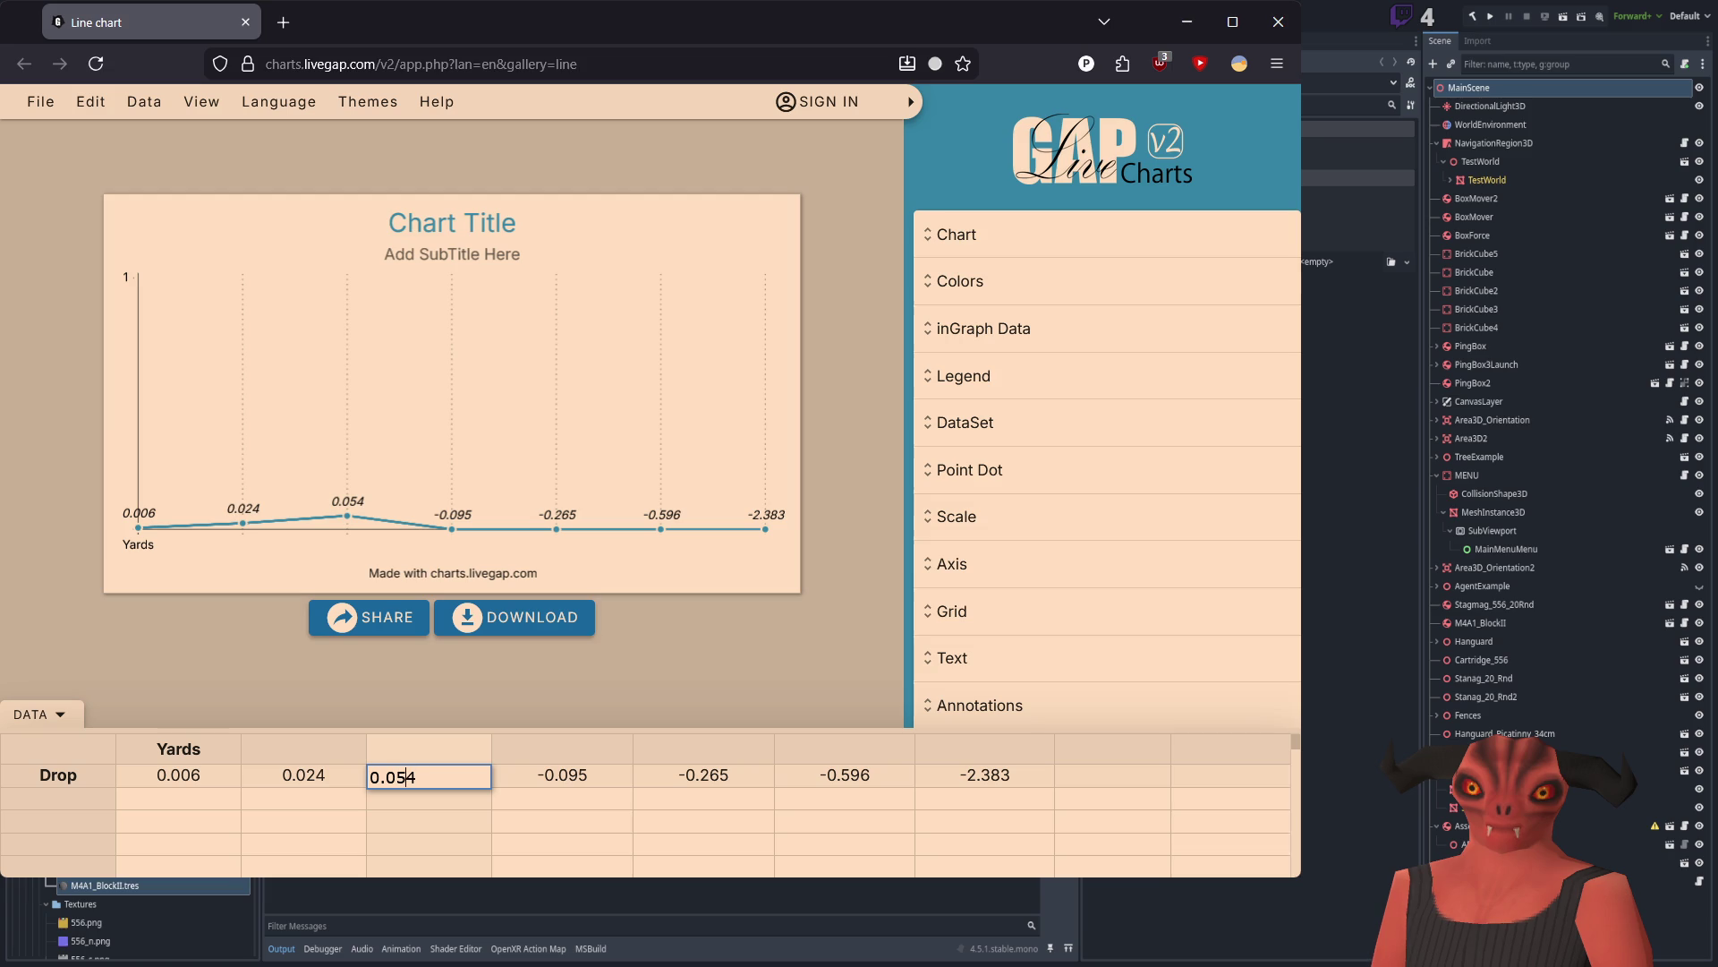
type("-")
key("shift+Tab")
key("Return")
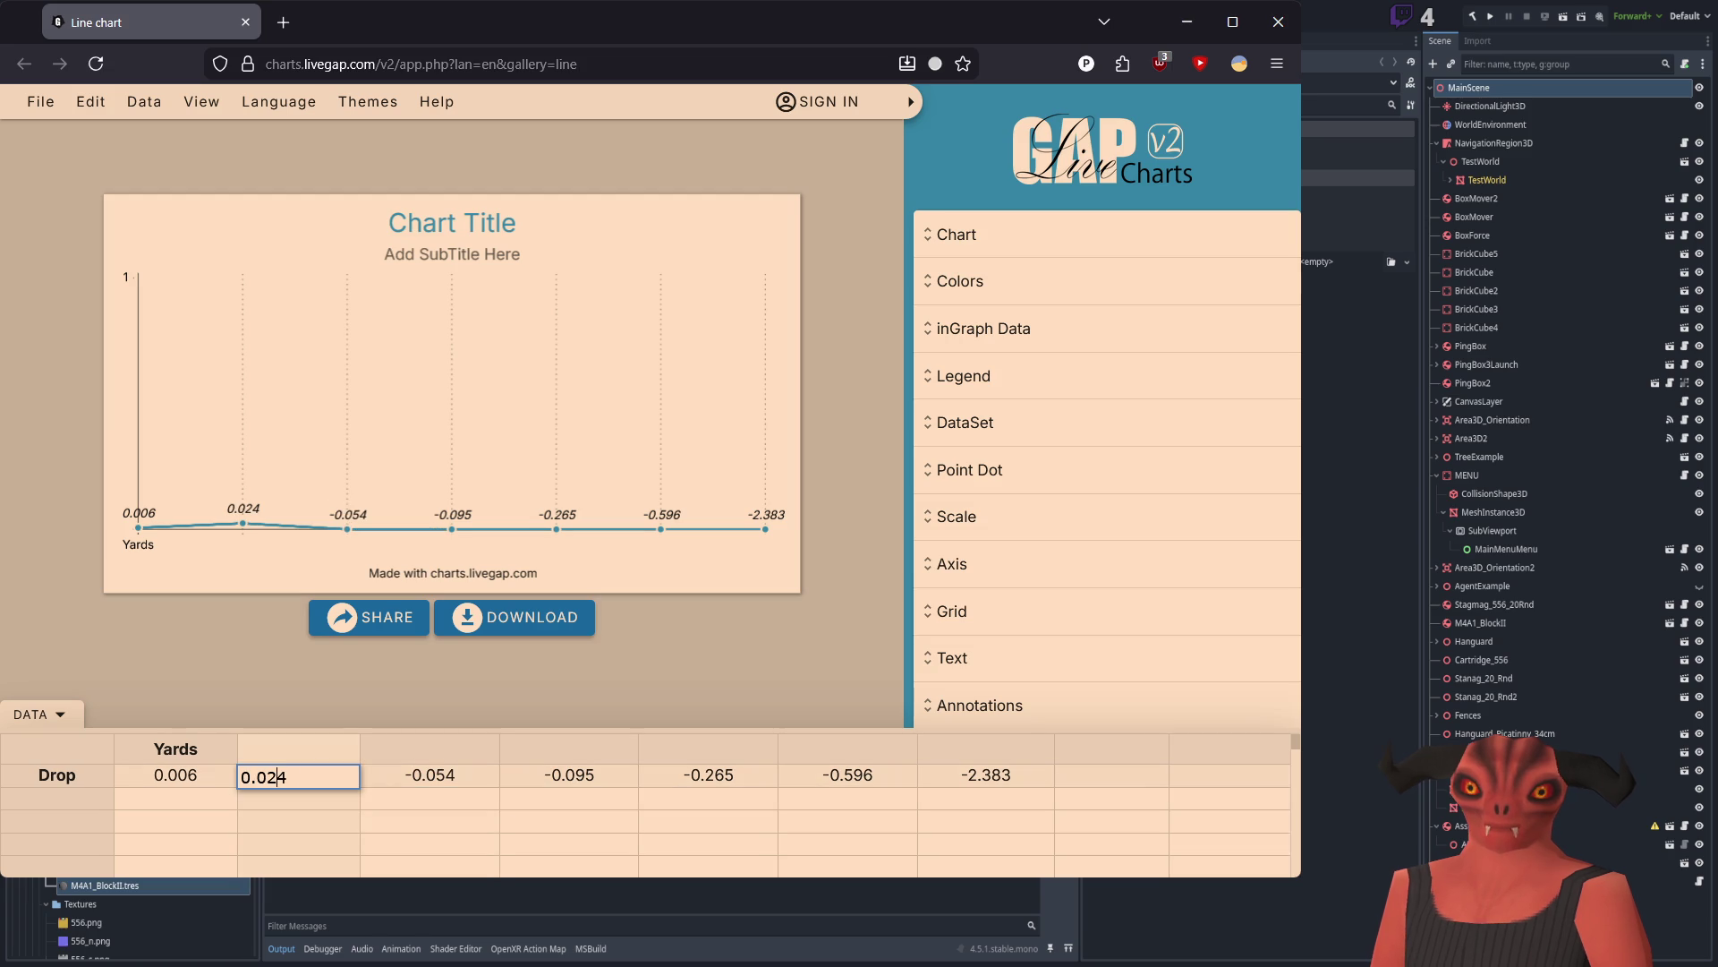
type("-")
key("shift+Tab")
key("Return")
type("-")
key("Return")
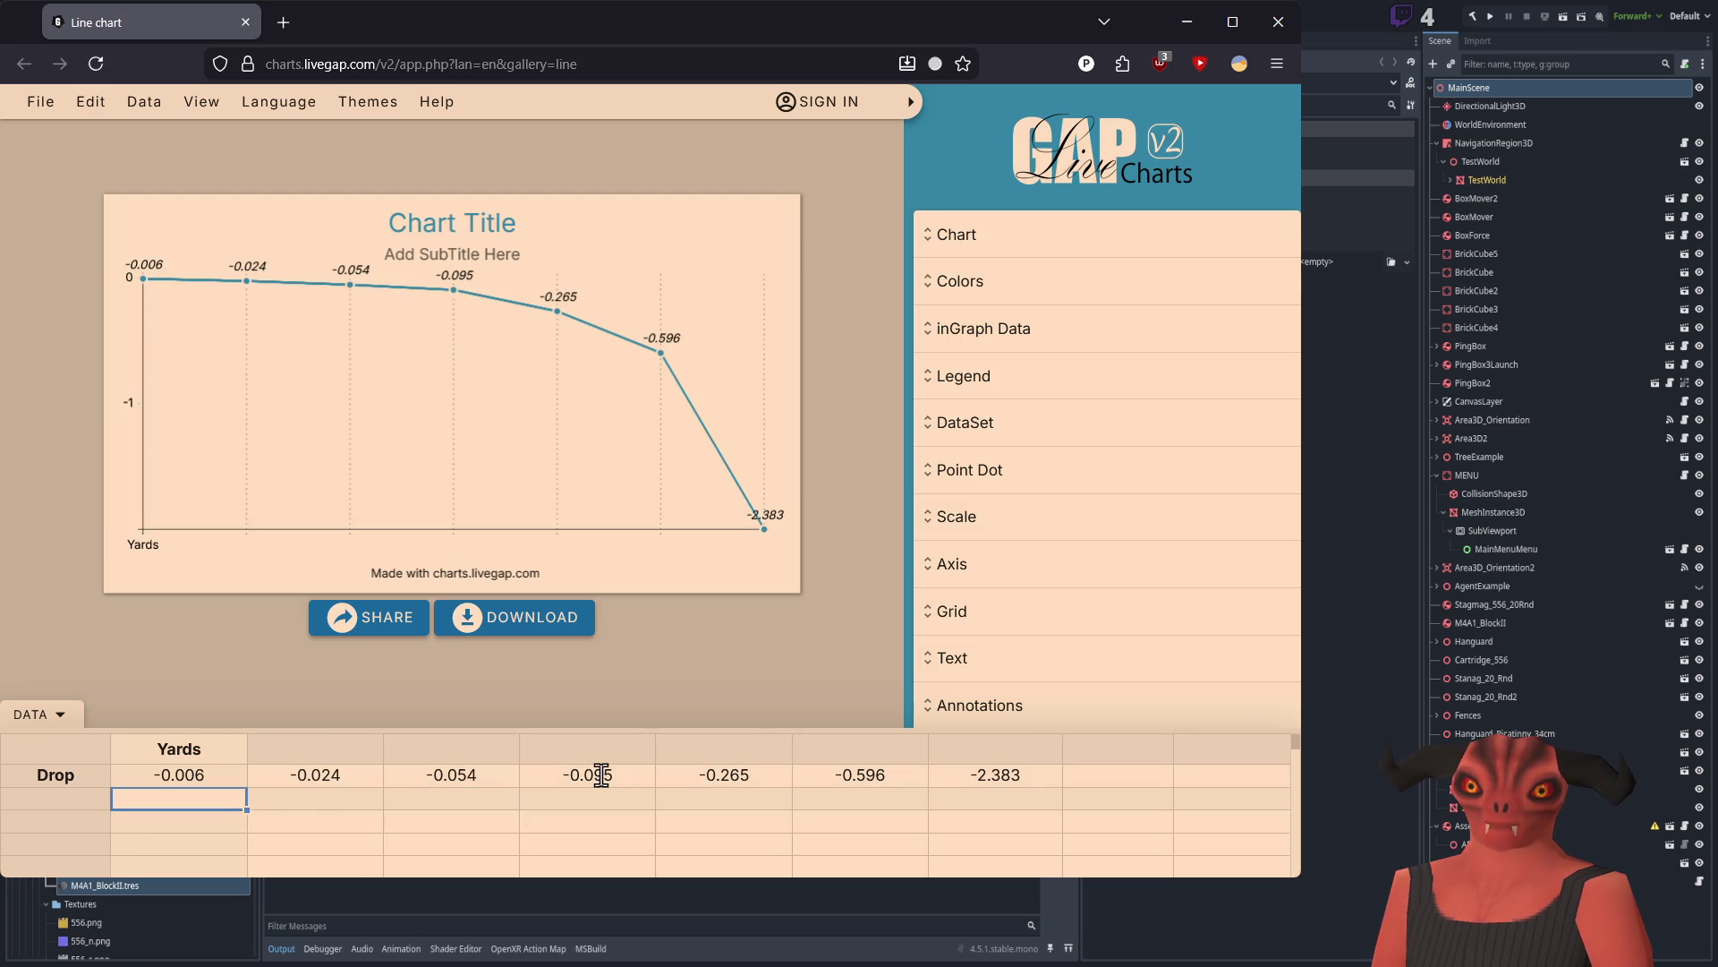
left_click(635, 835)
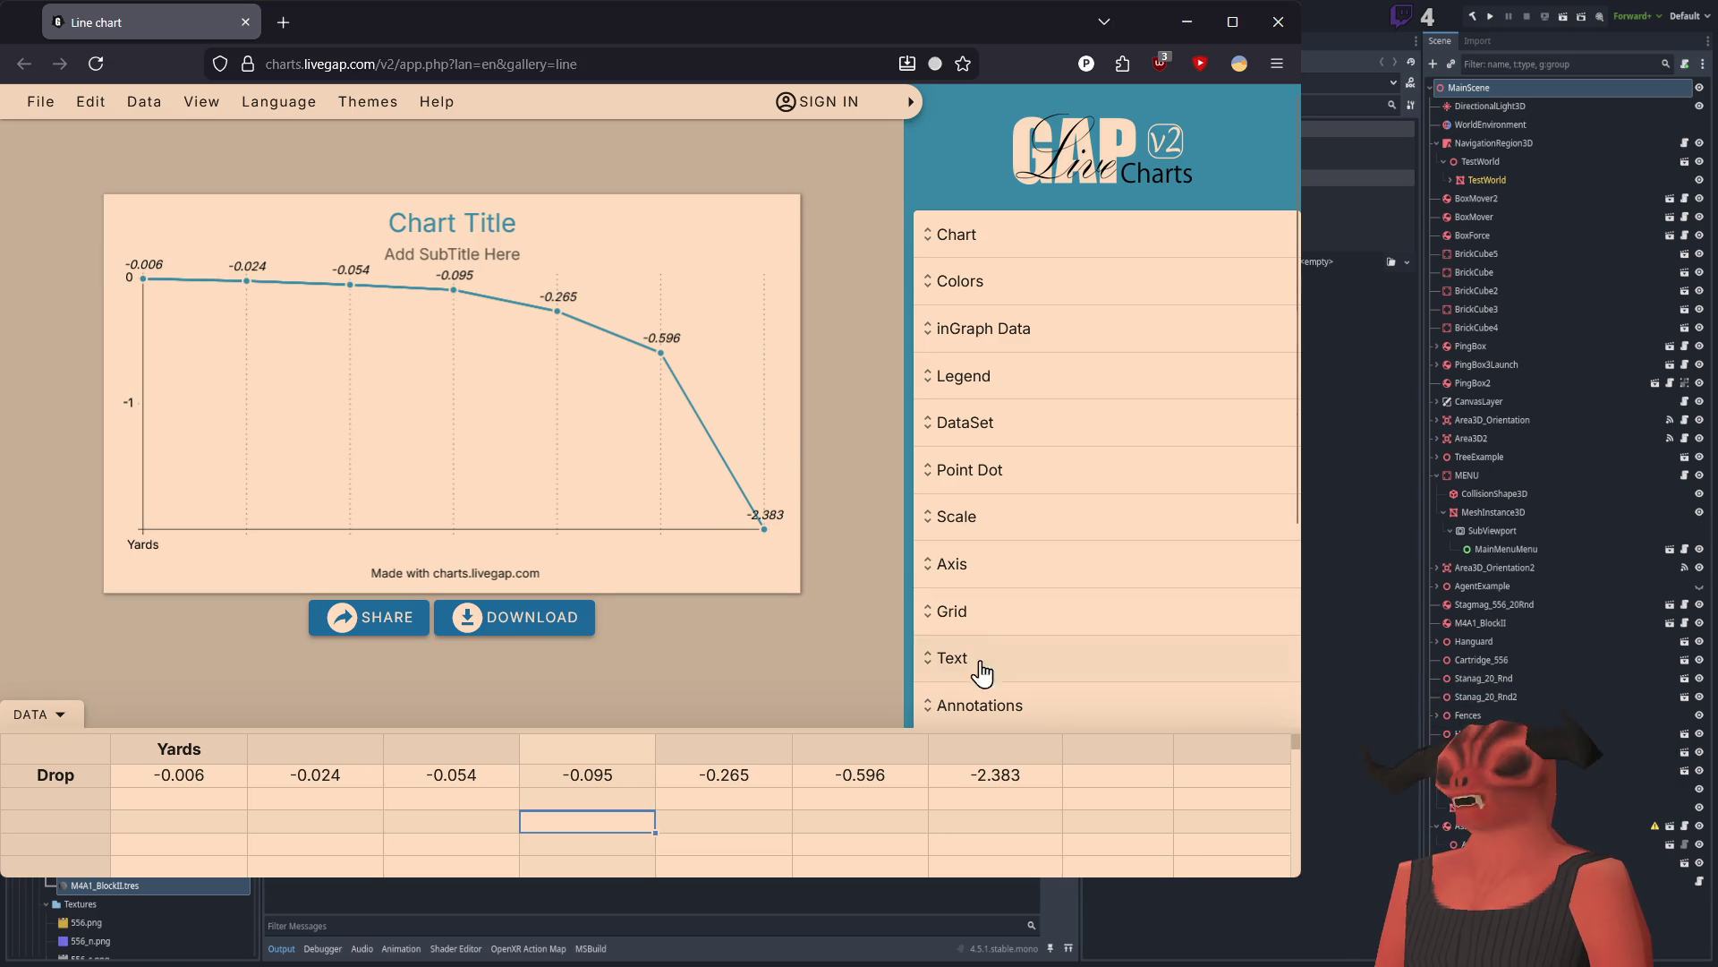
left_click(983, 745)
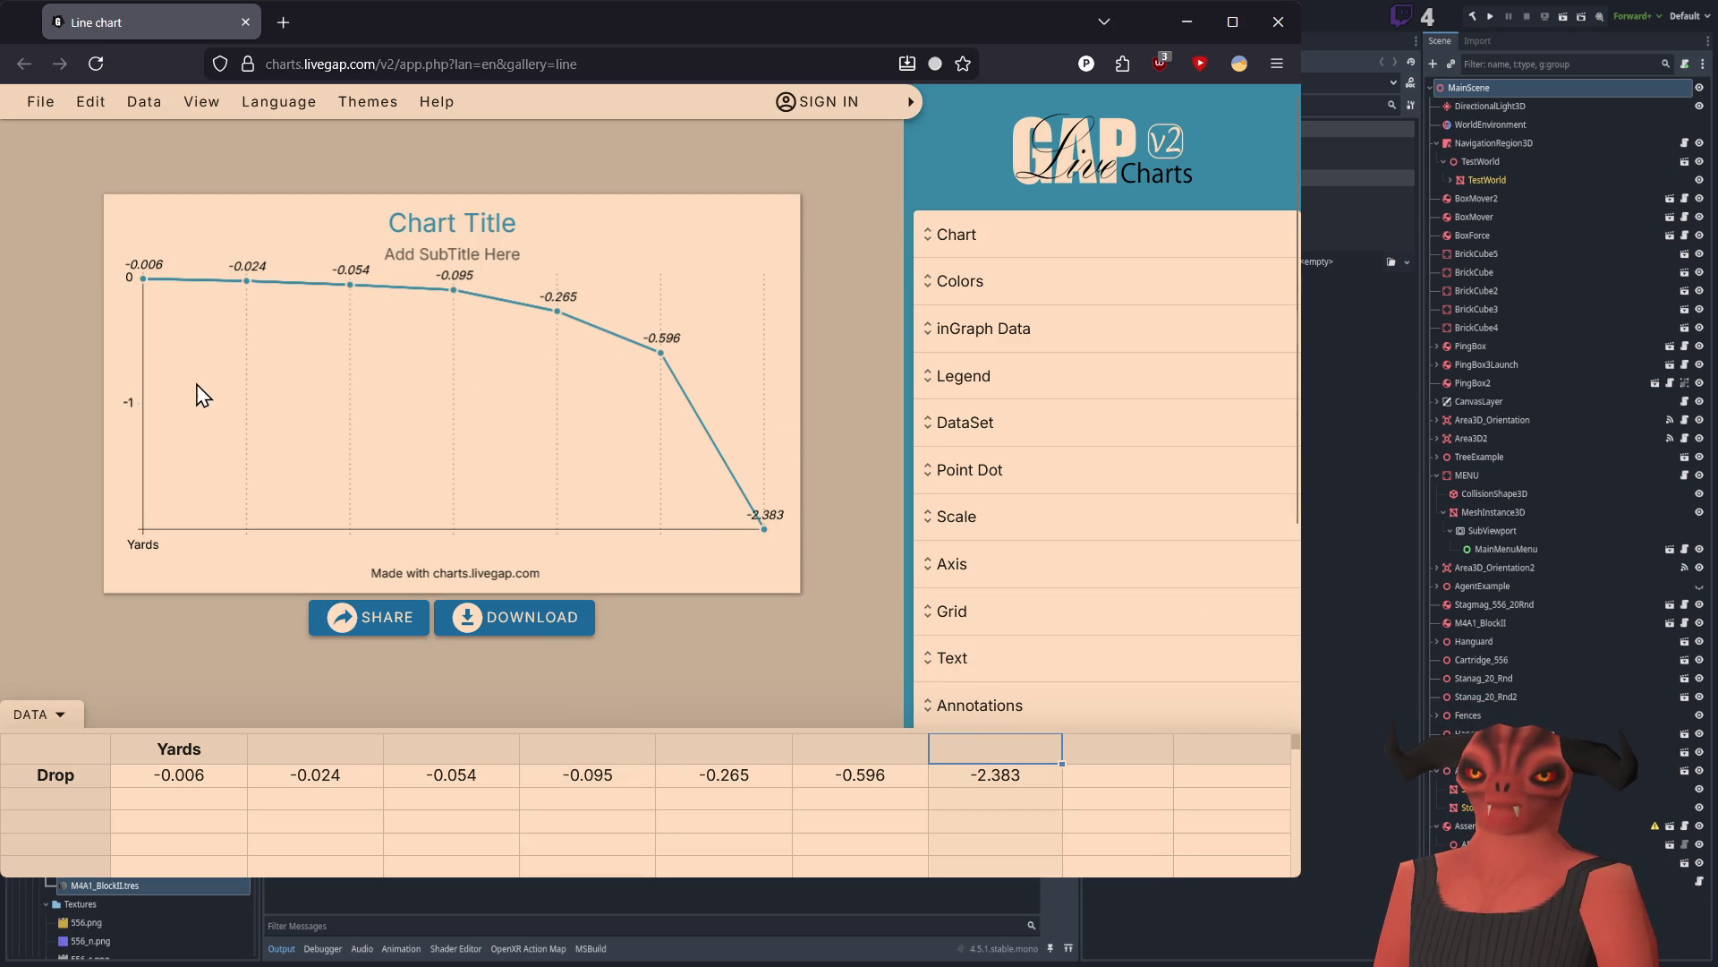
Step: Label the header cells 5, 10, 15, 20, 33, 50 and 100
double_click(243, 759)
key("ctrl+a")
type("5")
left_click(318, 763)
type("10")
left_click(421, 763)
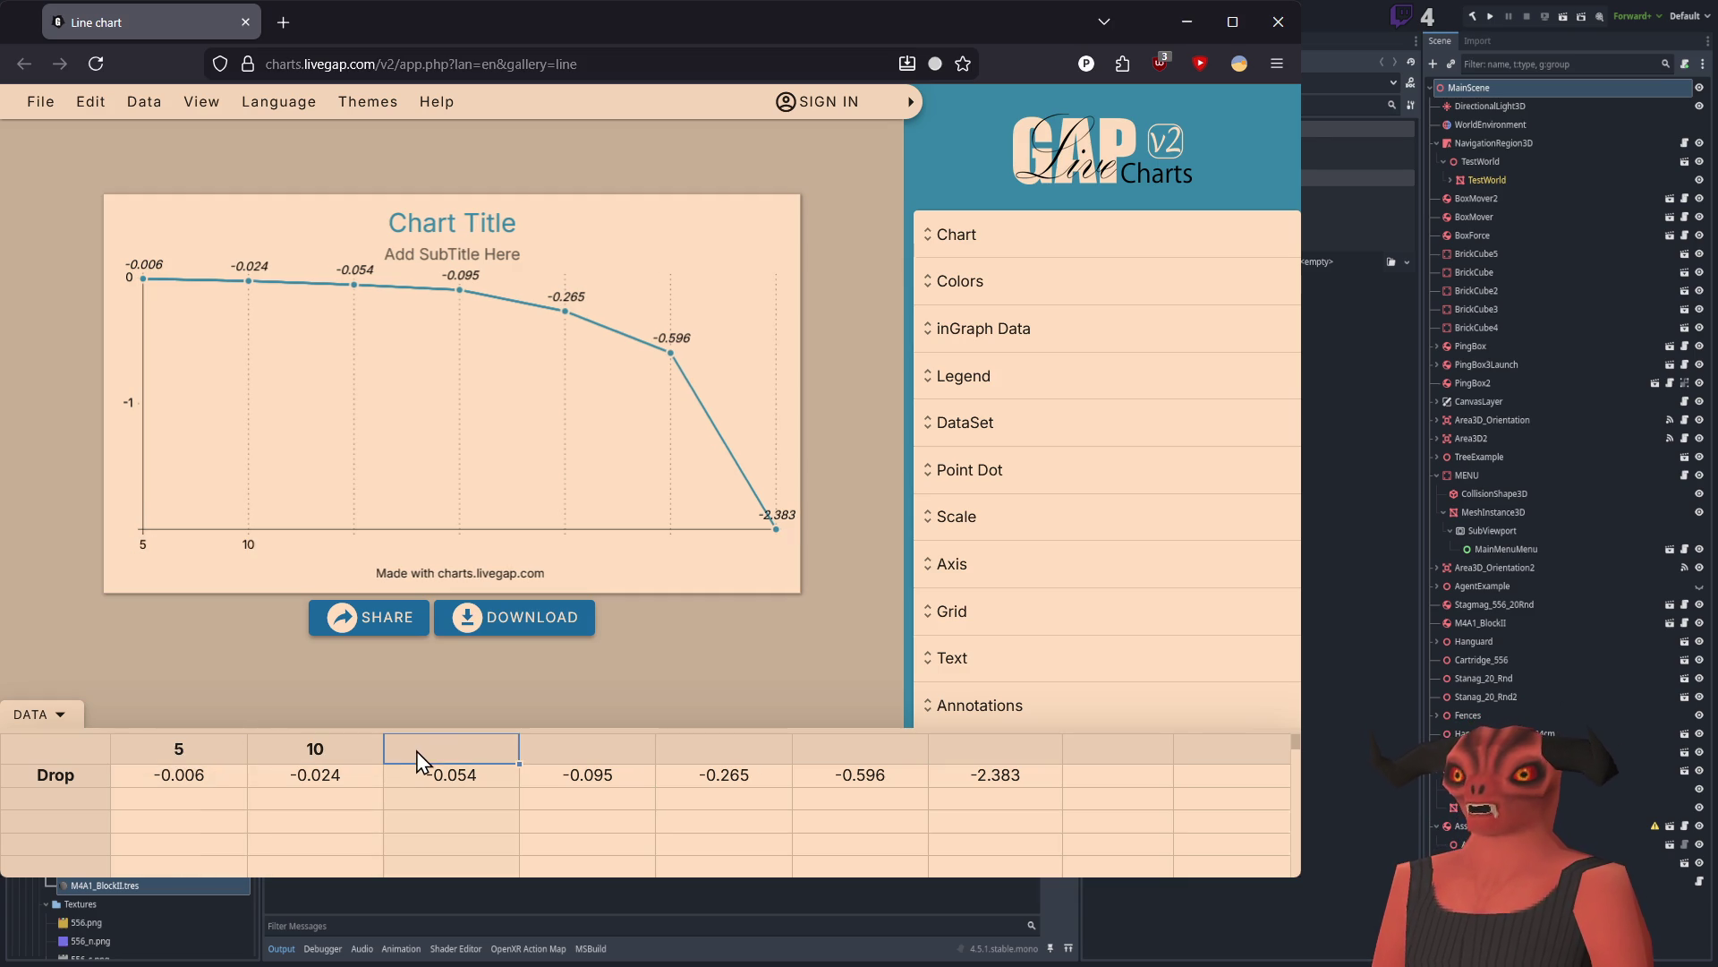
type("15")
left_click(632, 759)
type("20")
left_click(691, 757)
type("33")
left_click(832, 757)
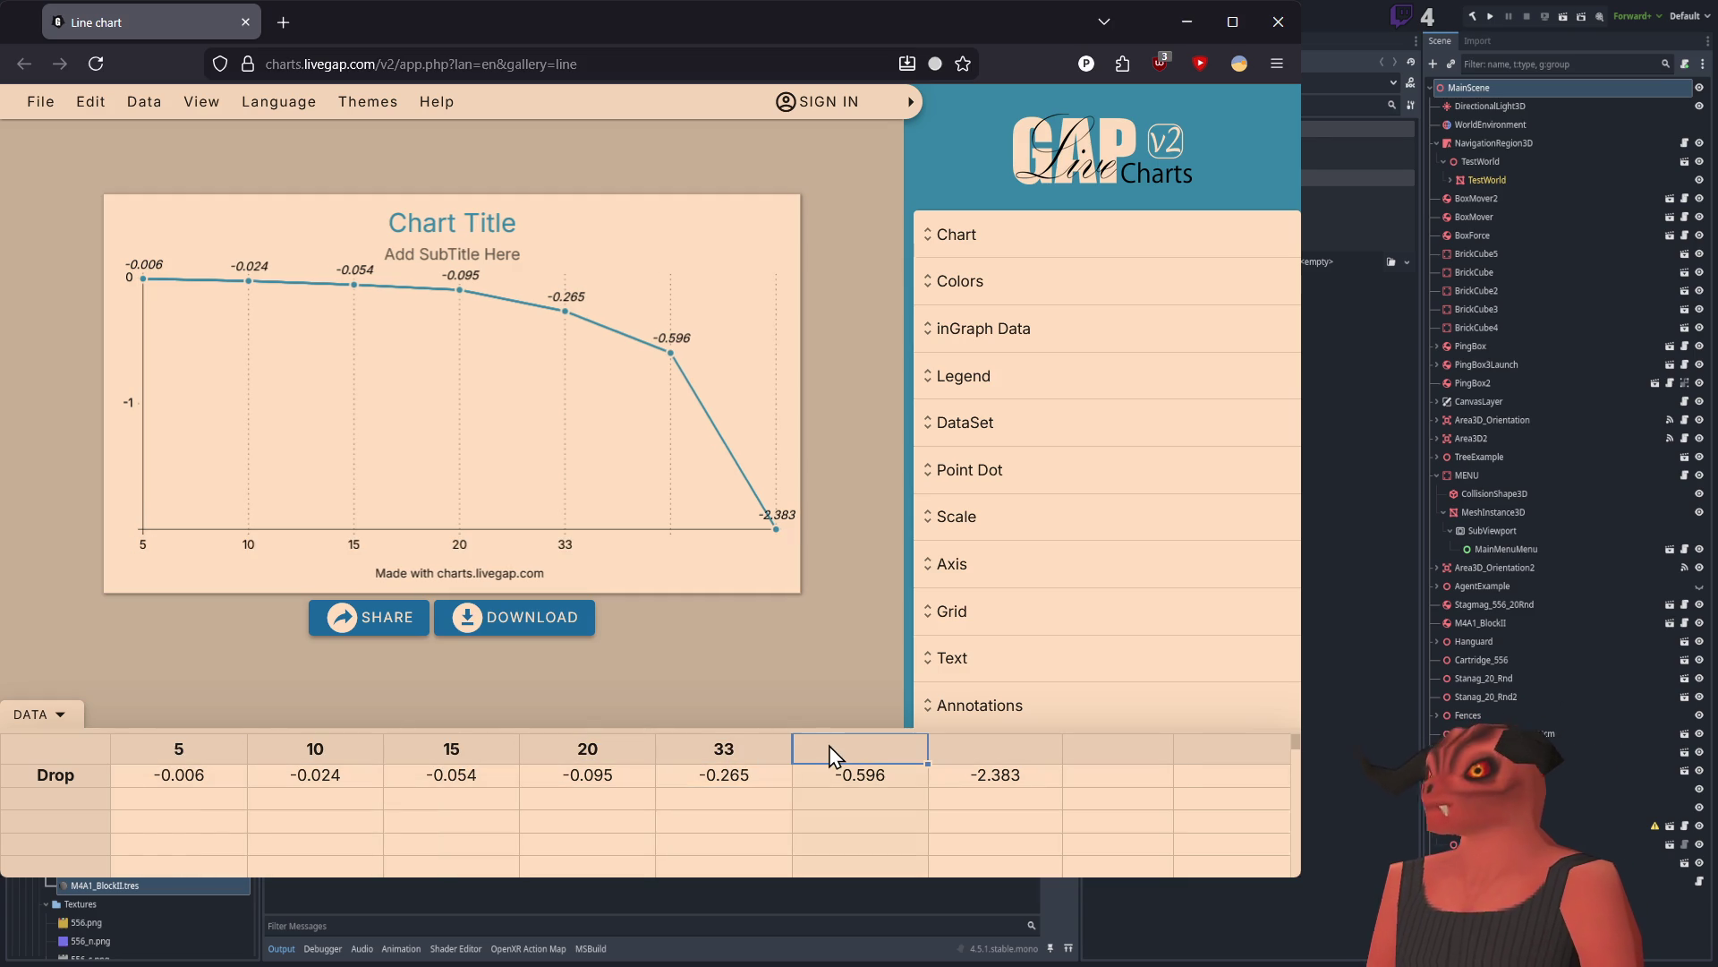
type("50")
left_click(932, 759)
type("100")
key("Return")
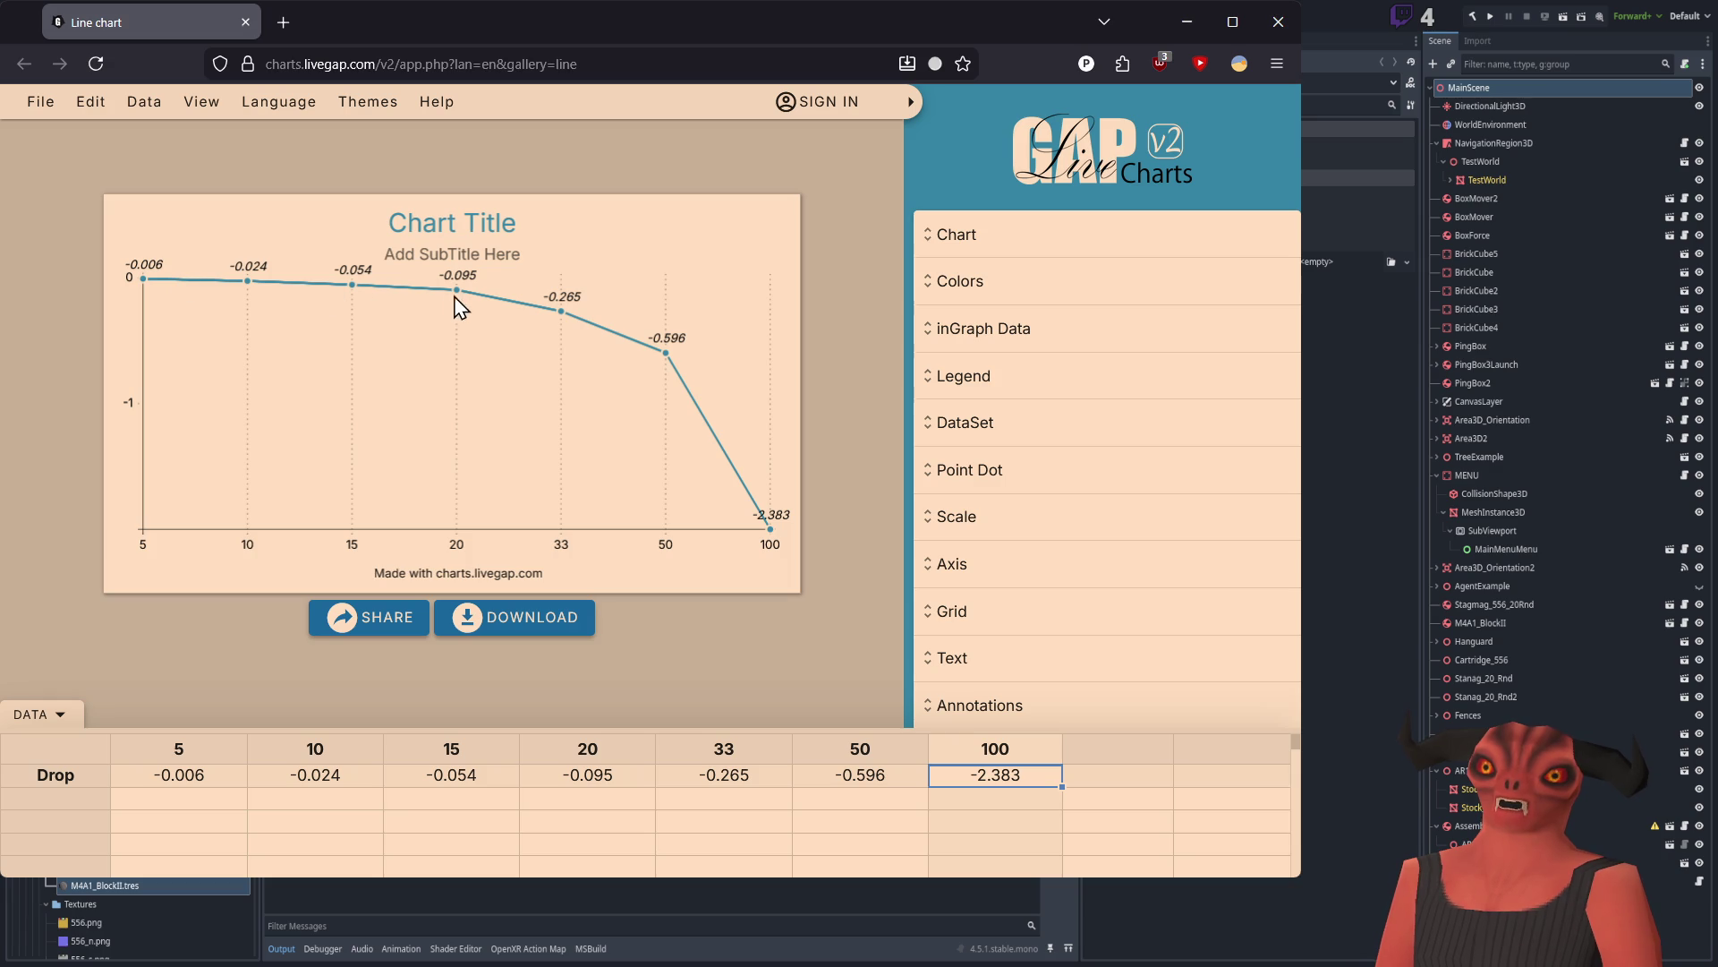
Step: Shift the 33–100 columns right and insert a new 25 header after 20
left_click(725, 768)
left_click(1121, 754)
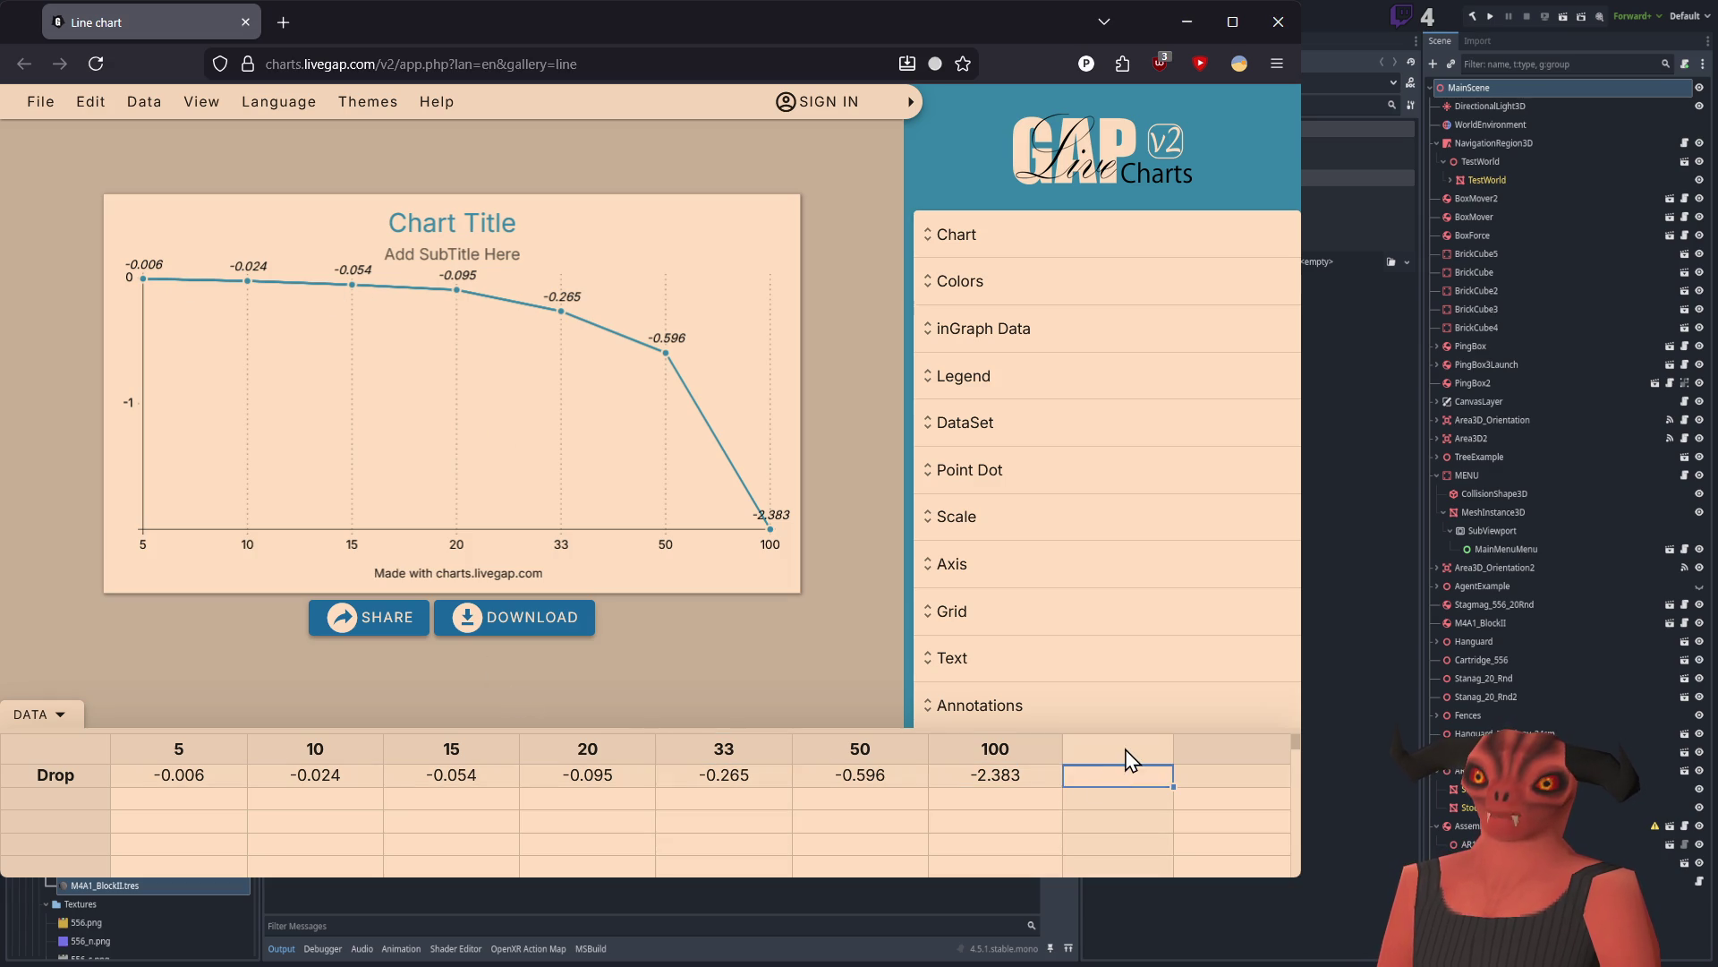
left_click(689, 775)
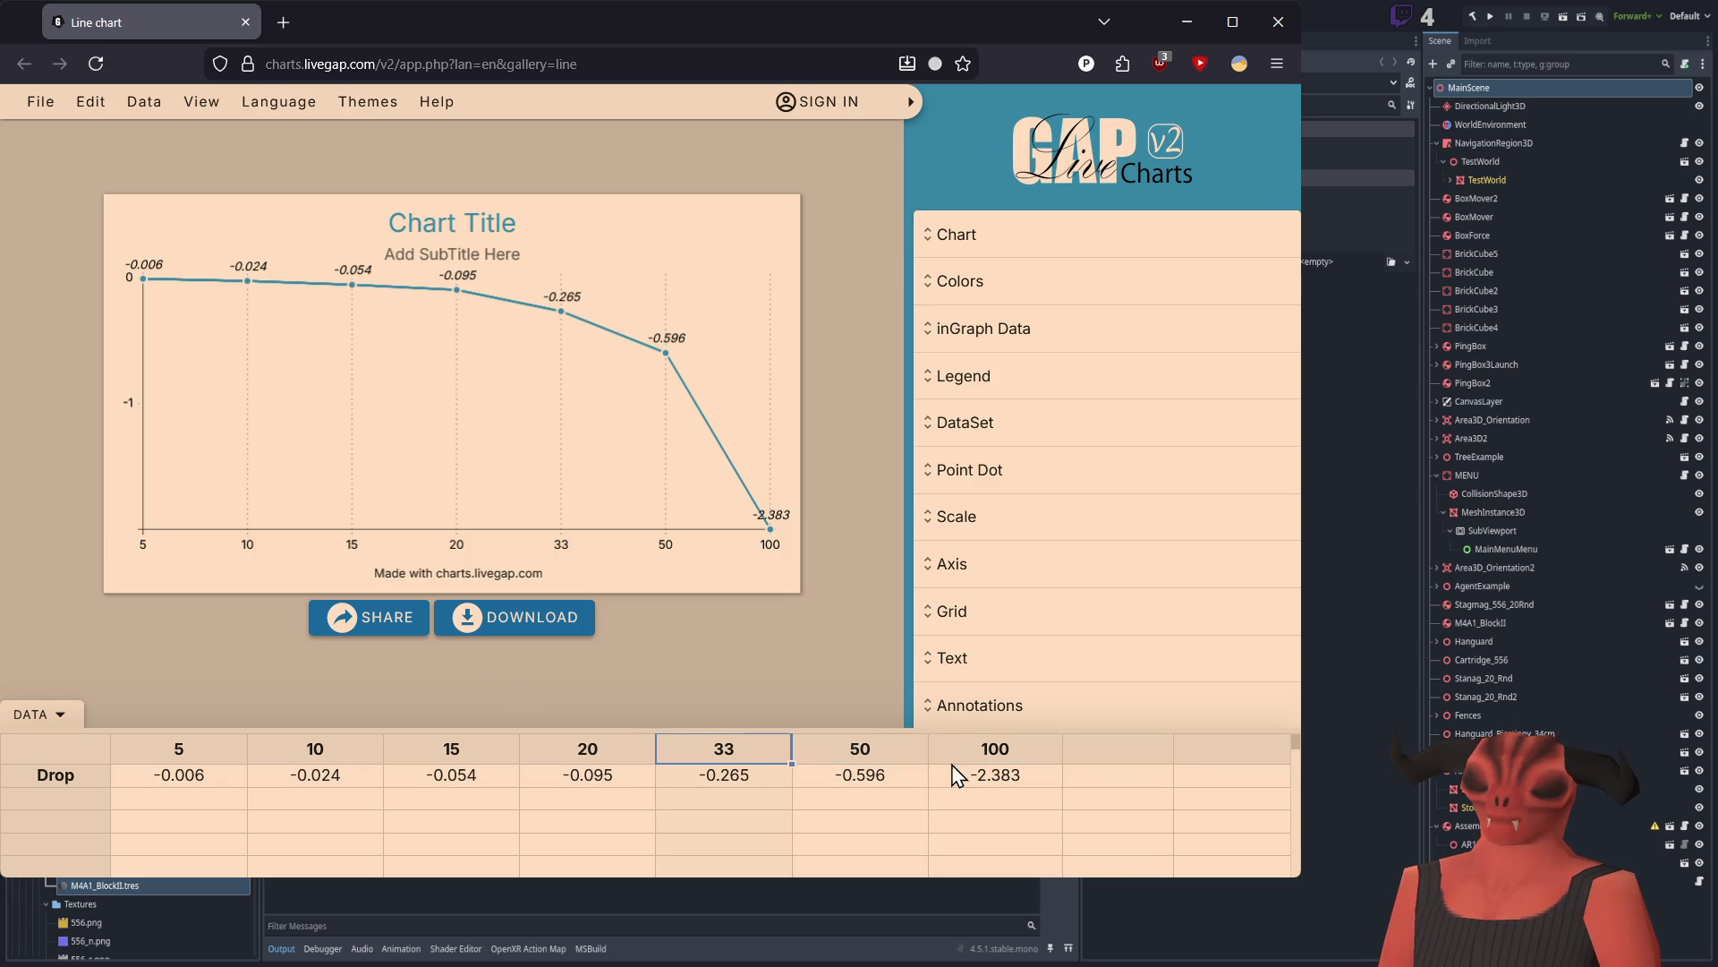
left_click(1015, 775, "shift")
key("Delete")
key("ctrl+z")
left_click(710, 759)
type("25")
key("Return")
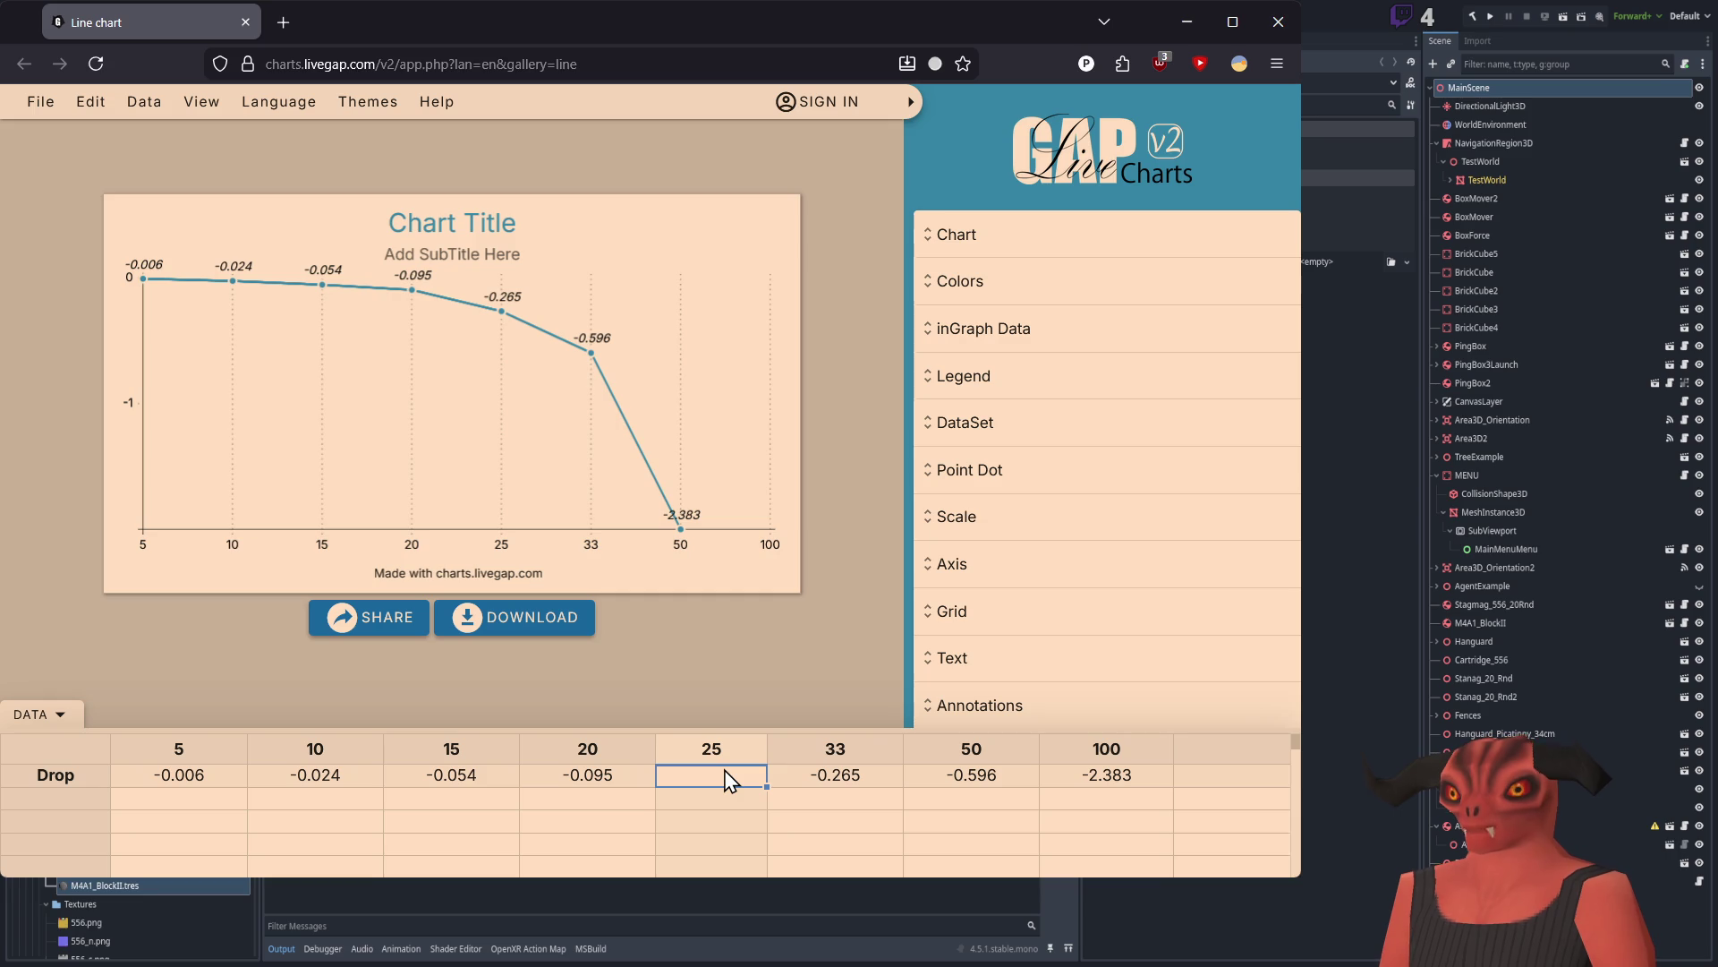
Step: Set the drop value under the 25 column to -0.16
type("-0.18")
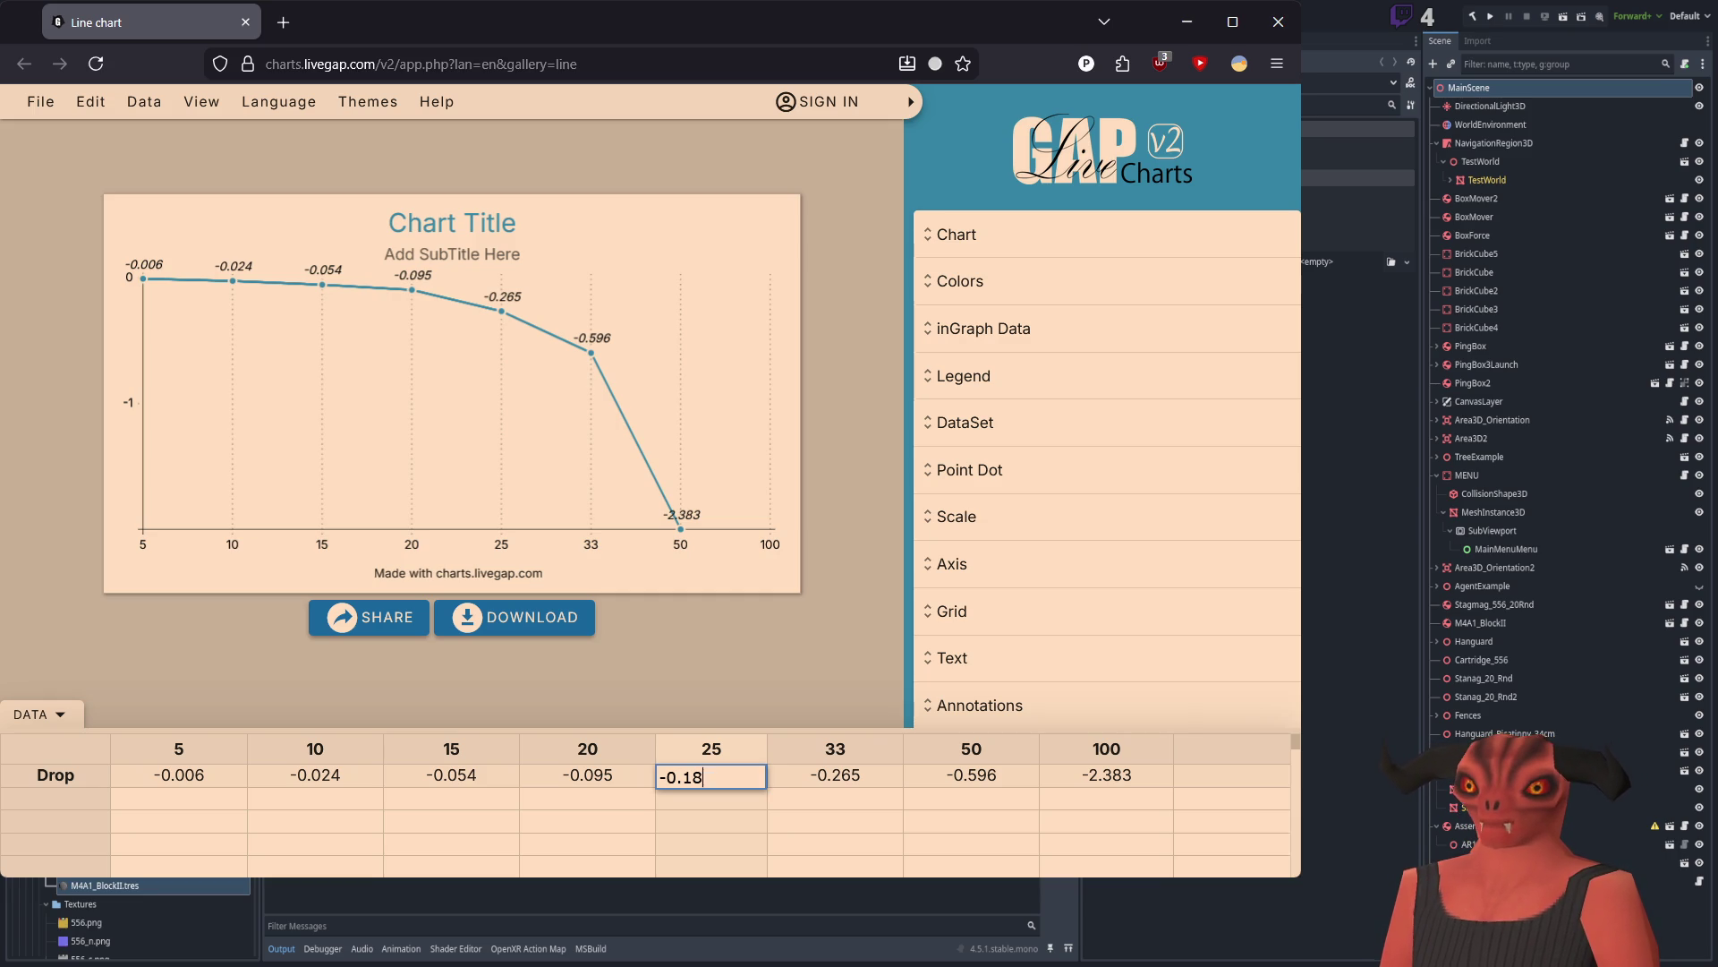
key("Return")
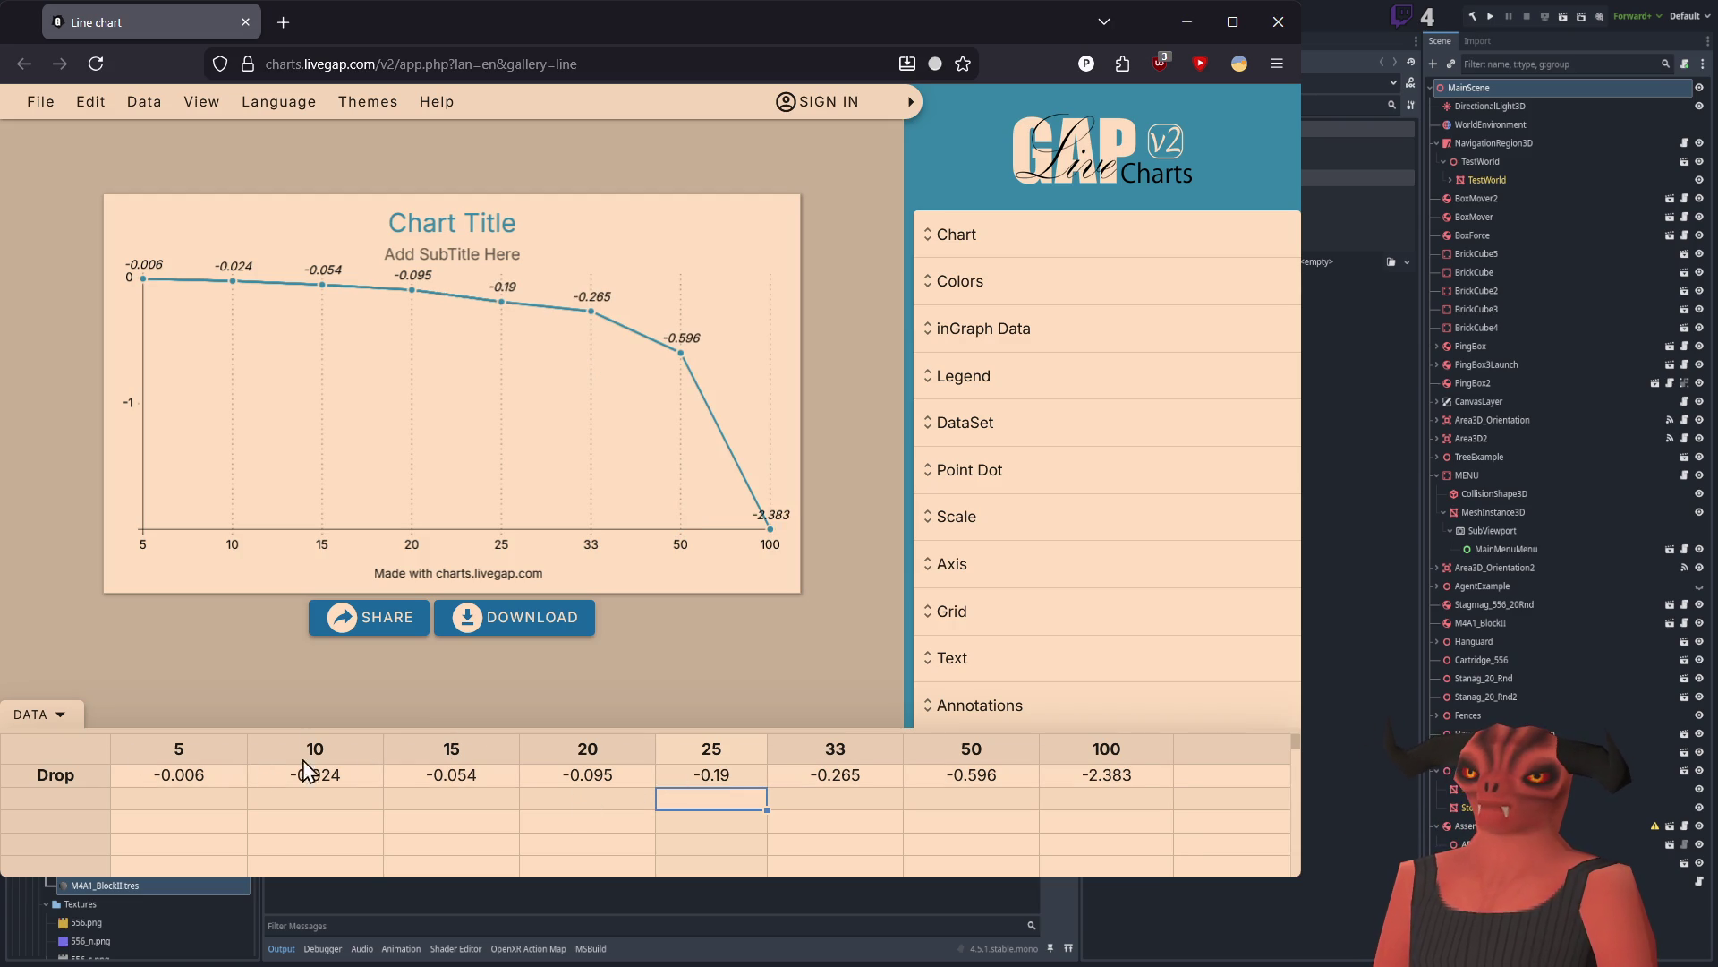
left_click(465, 777)
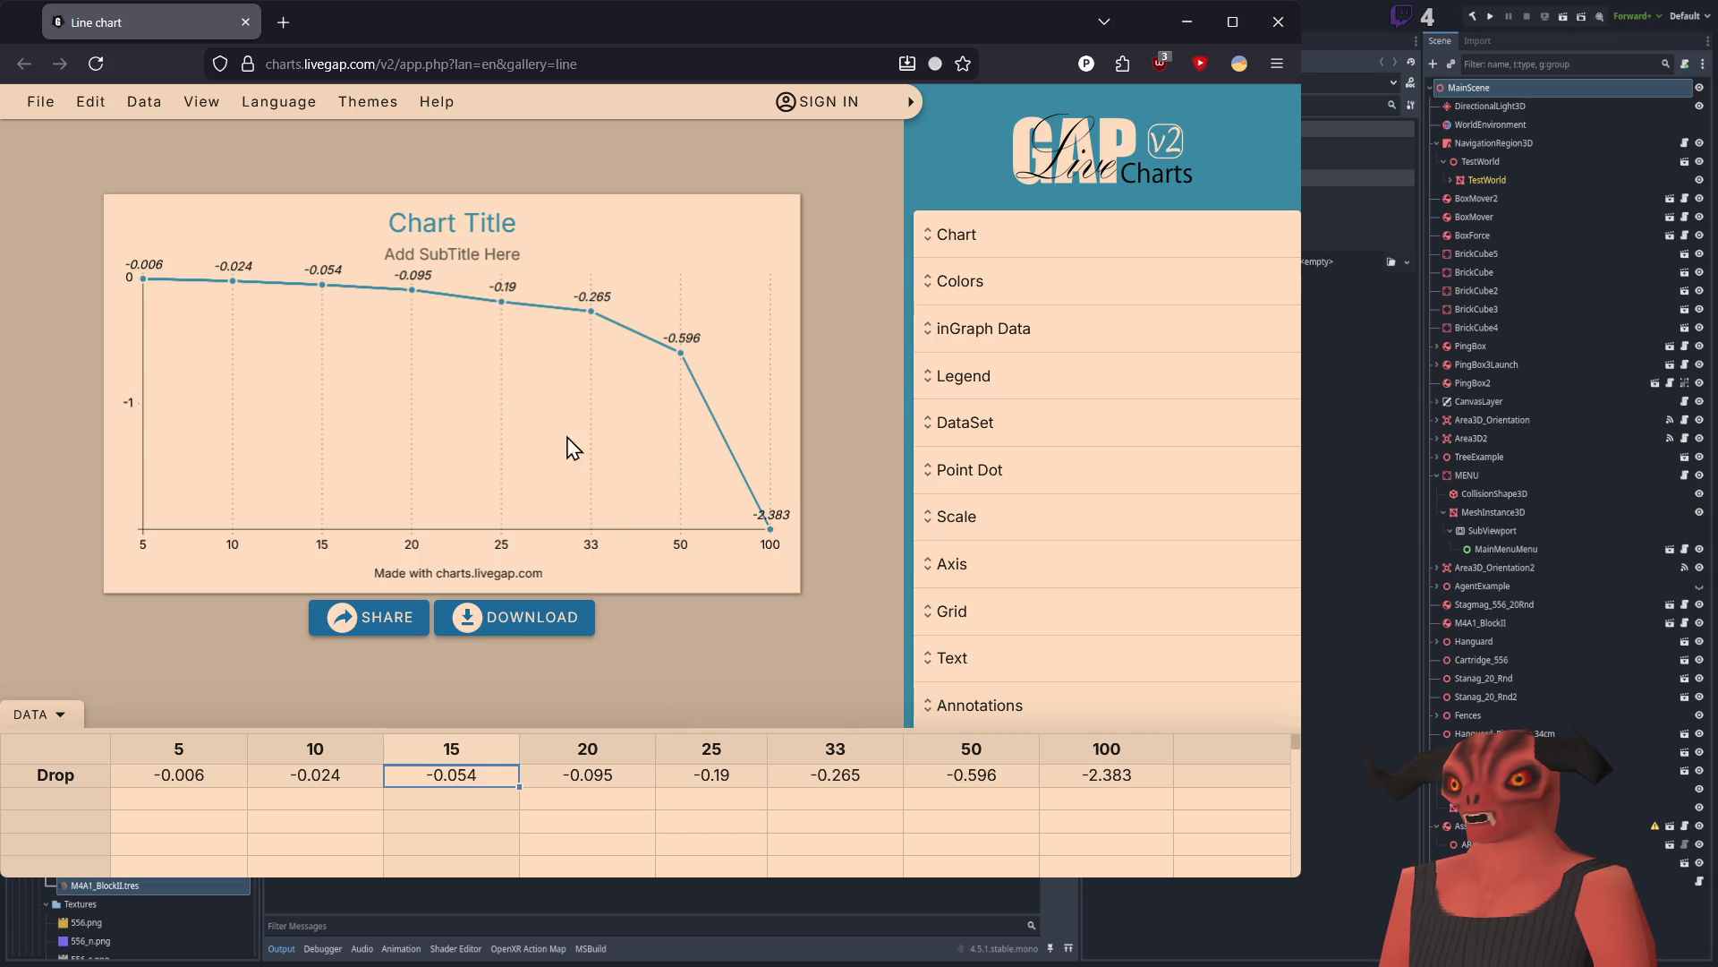
double_click(730, 775)
key("BackSpace")
type("8")
key("Return")
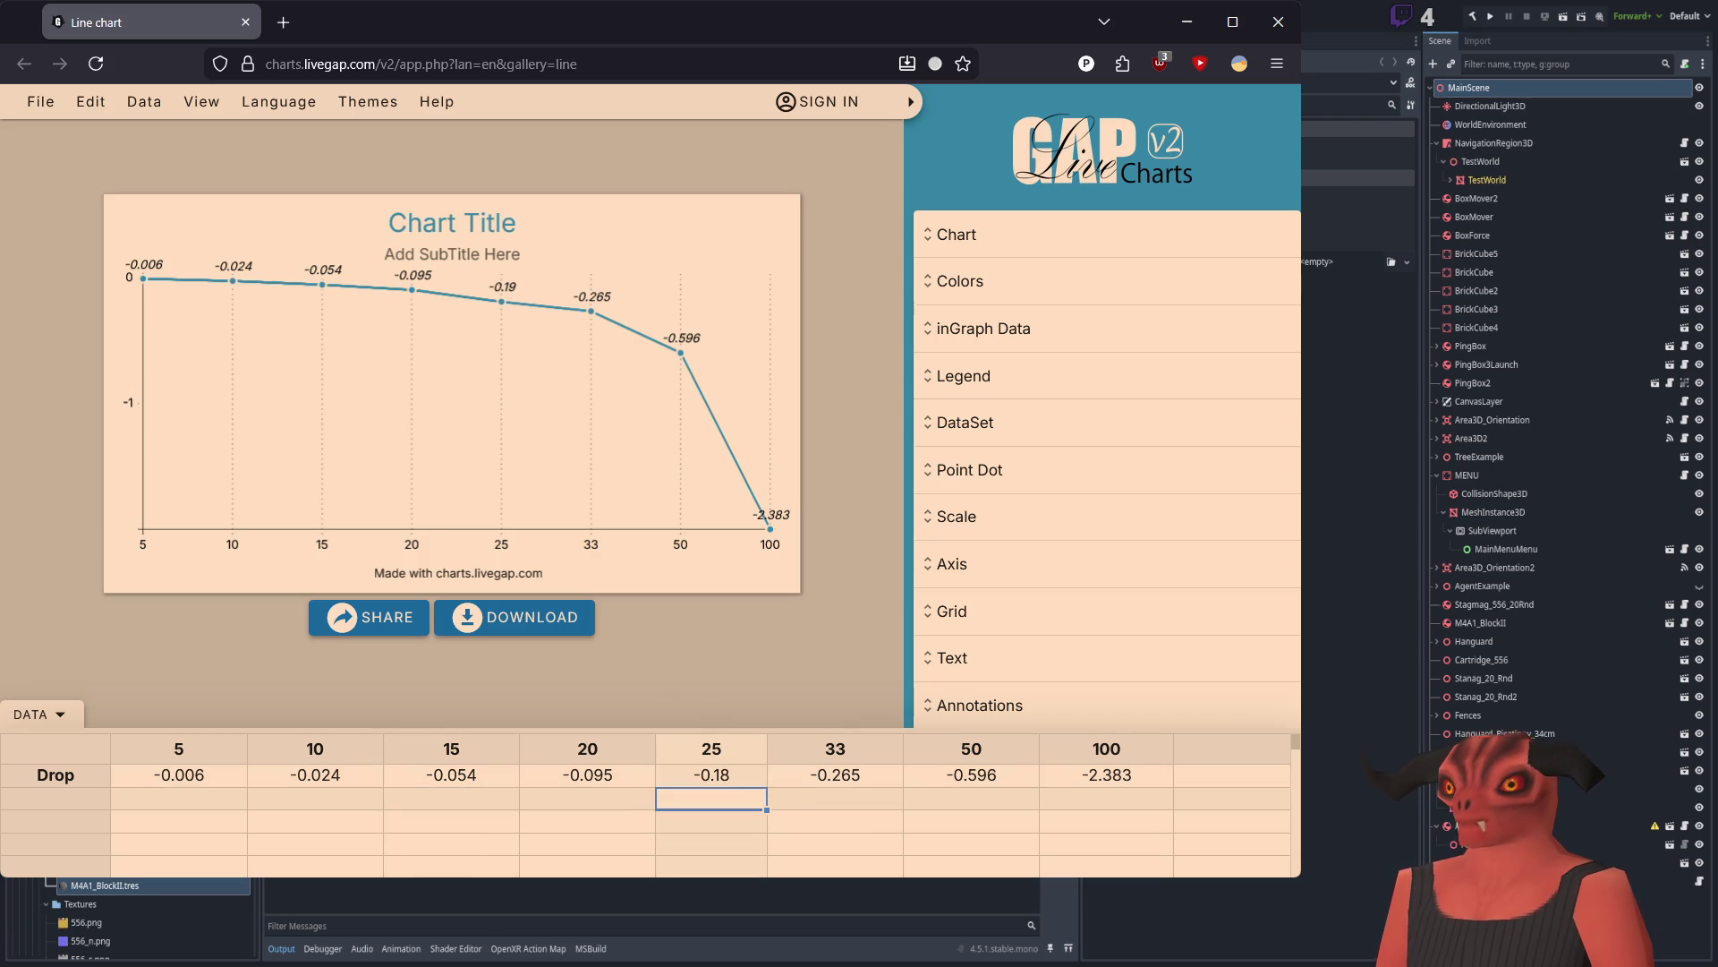
key("BackSpace")
type("6")
key("Return")
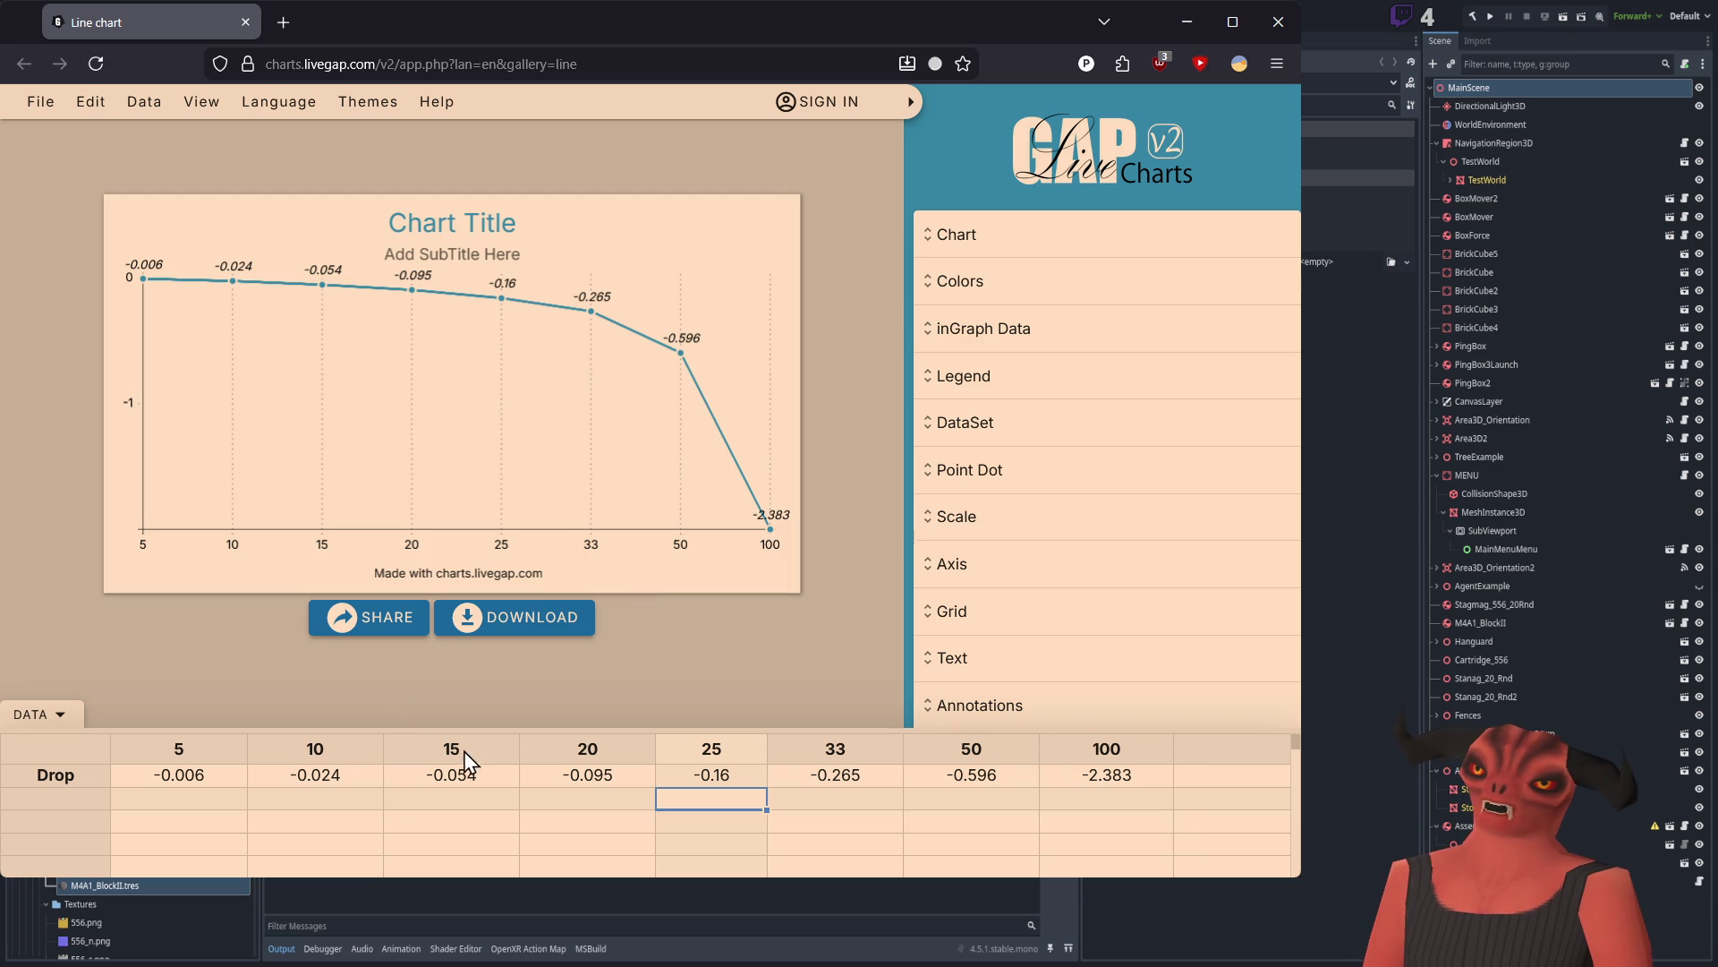
Step: Cut columns 33–100, paste them one column right, and label the gap 30
left_click(828, 752)
left_click(1114, 775, "shift")
key("ctrl+x")
left_click(864, 757)
key("ctrl+v")
key("Left")
type("30")
Step: Enter -.225 as the drop value under the 30 column
left_click(757, 775)
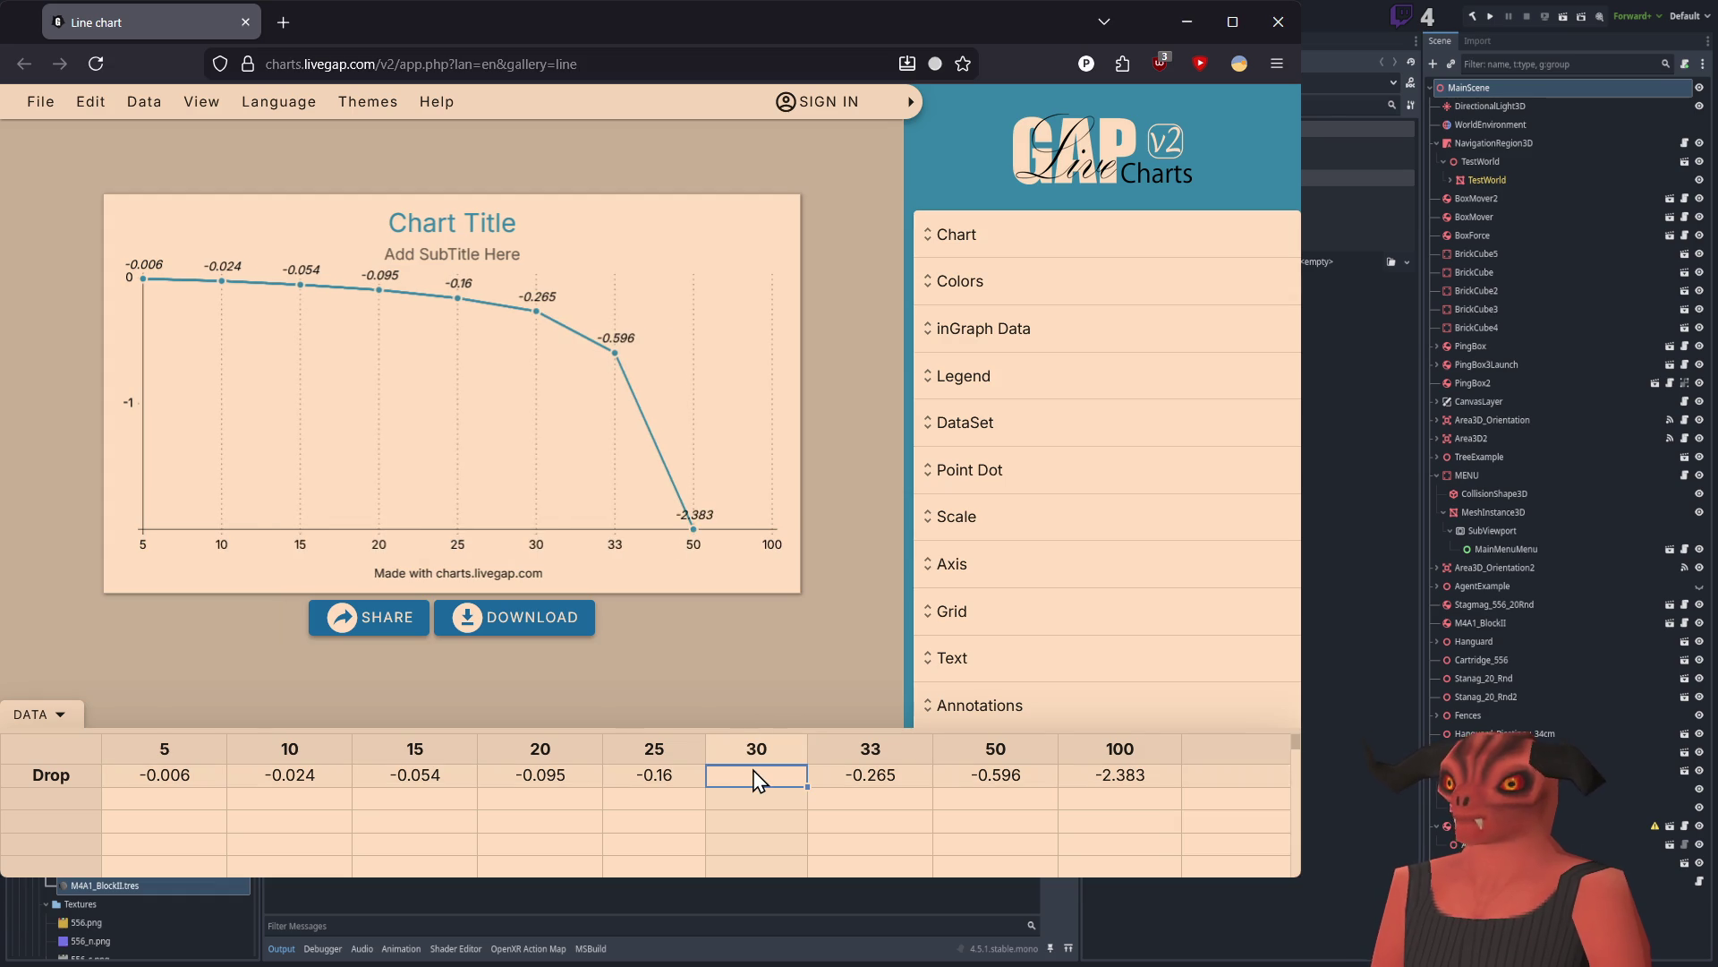
type("-.3")
key("Return")
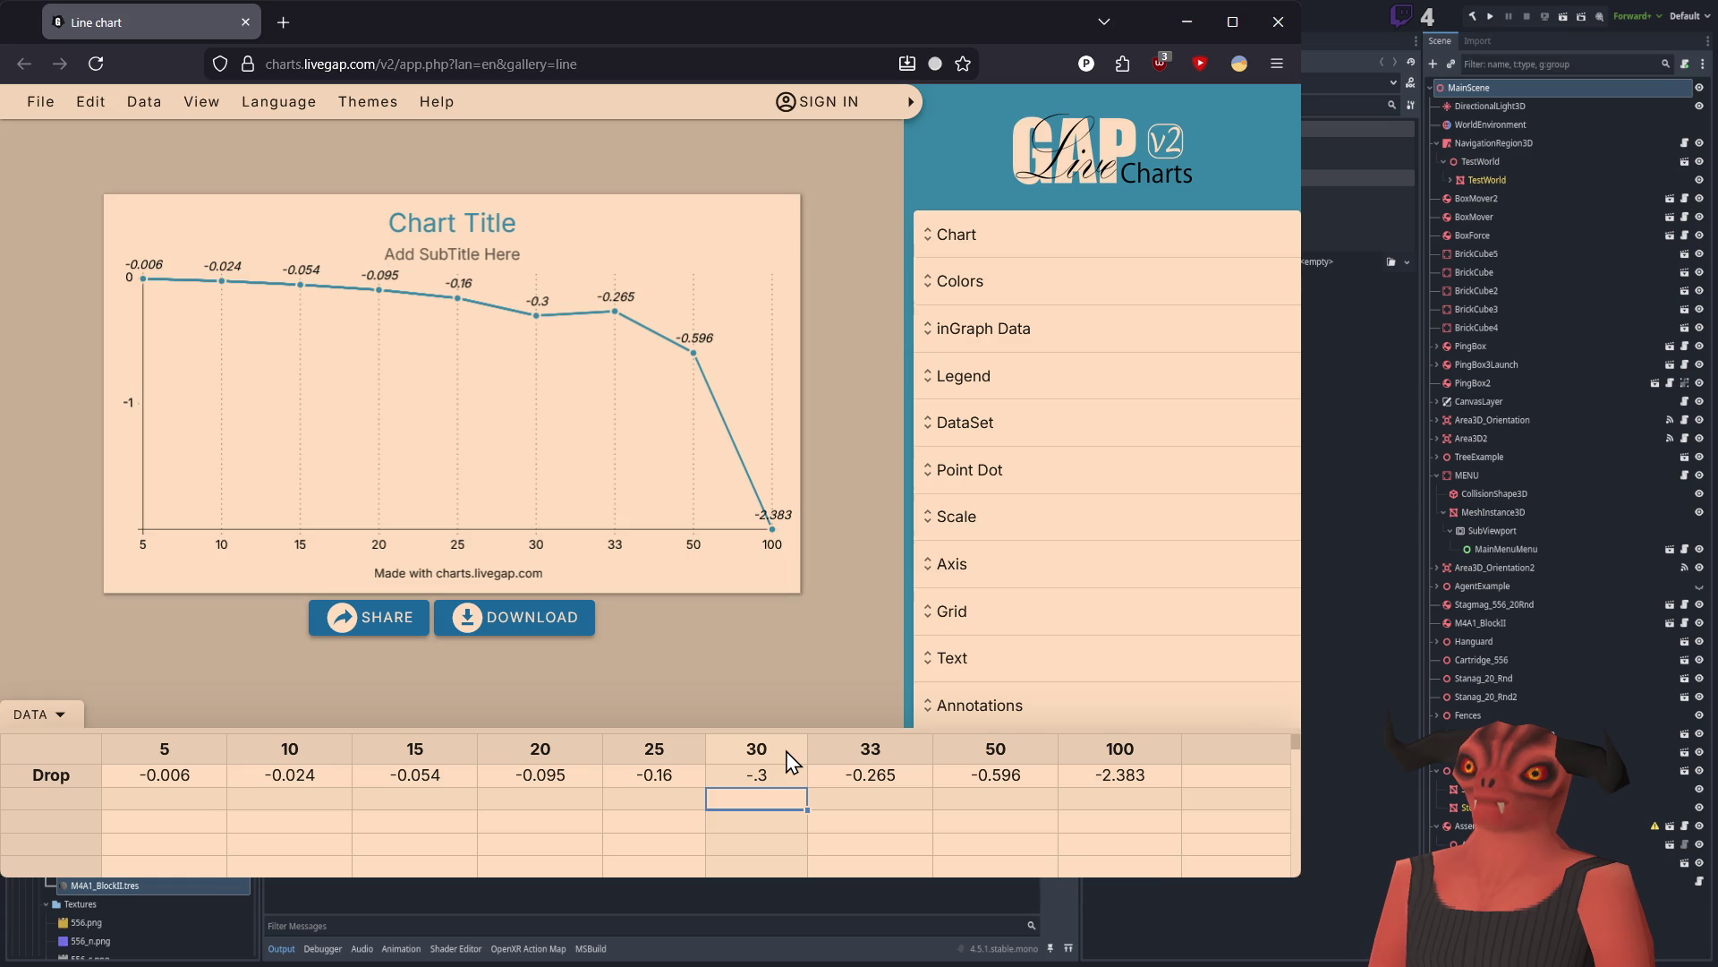
double_click(787, 777)
left_click_drag(795, 776, 721, 777)
type("2")
key("Return")
double_click(780, 775)
type("25")
key("Return")
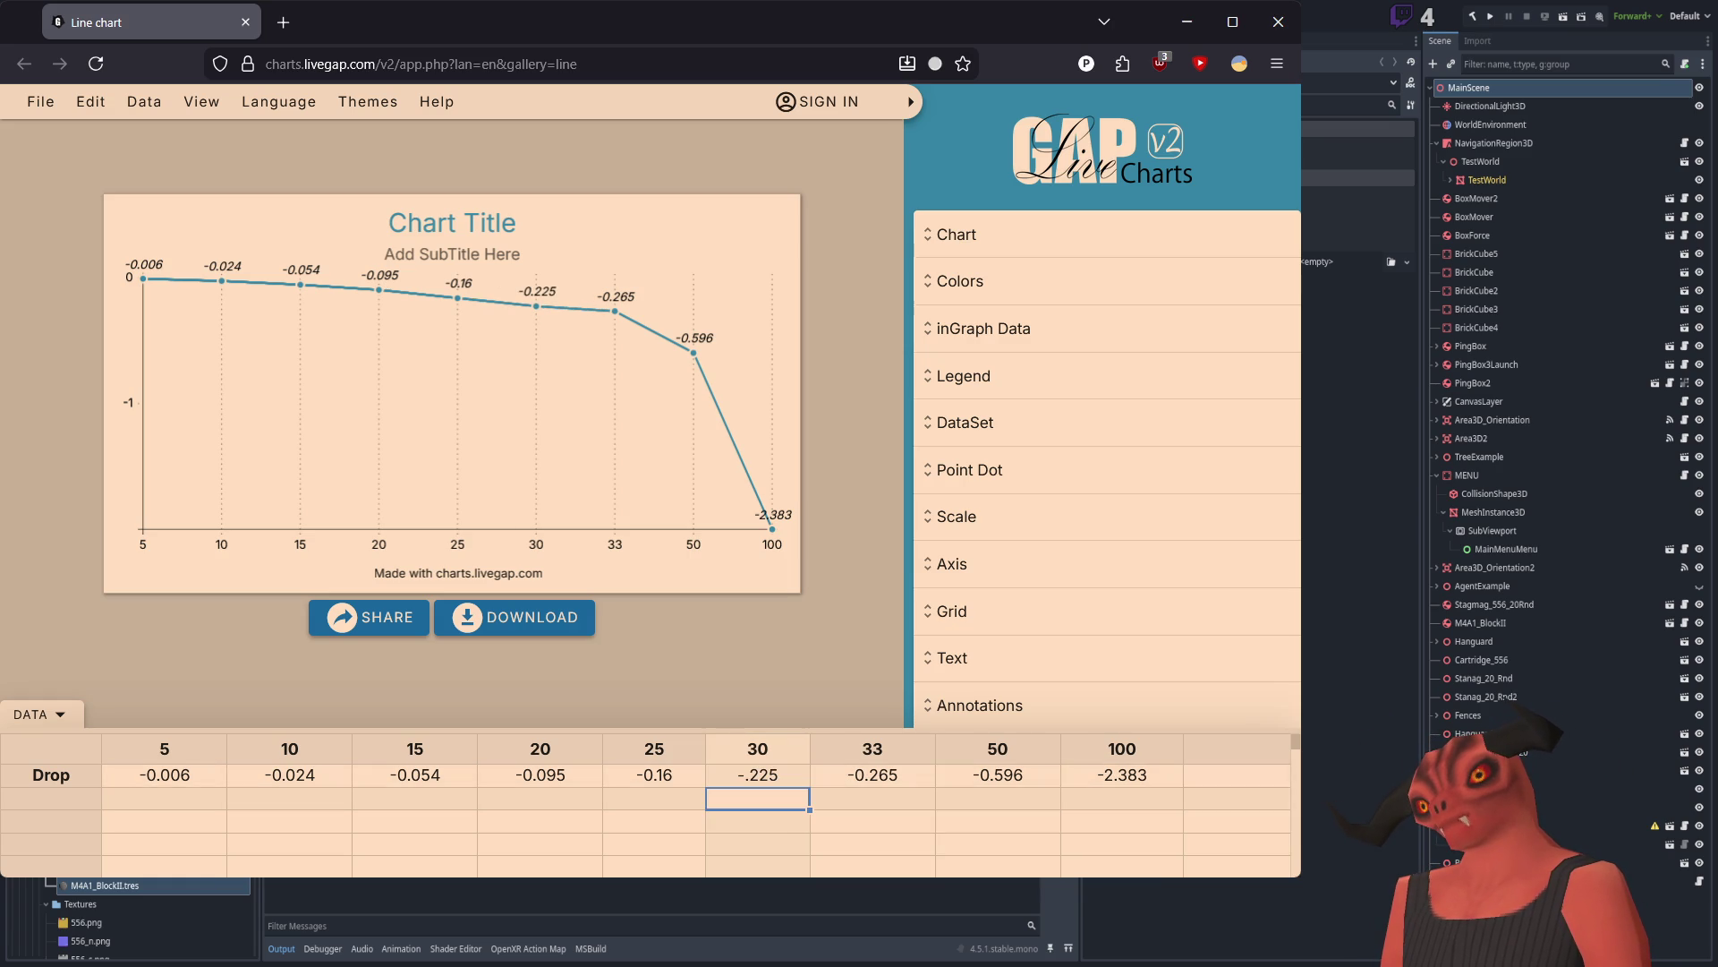
left_click(789, 783)
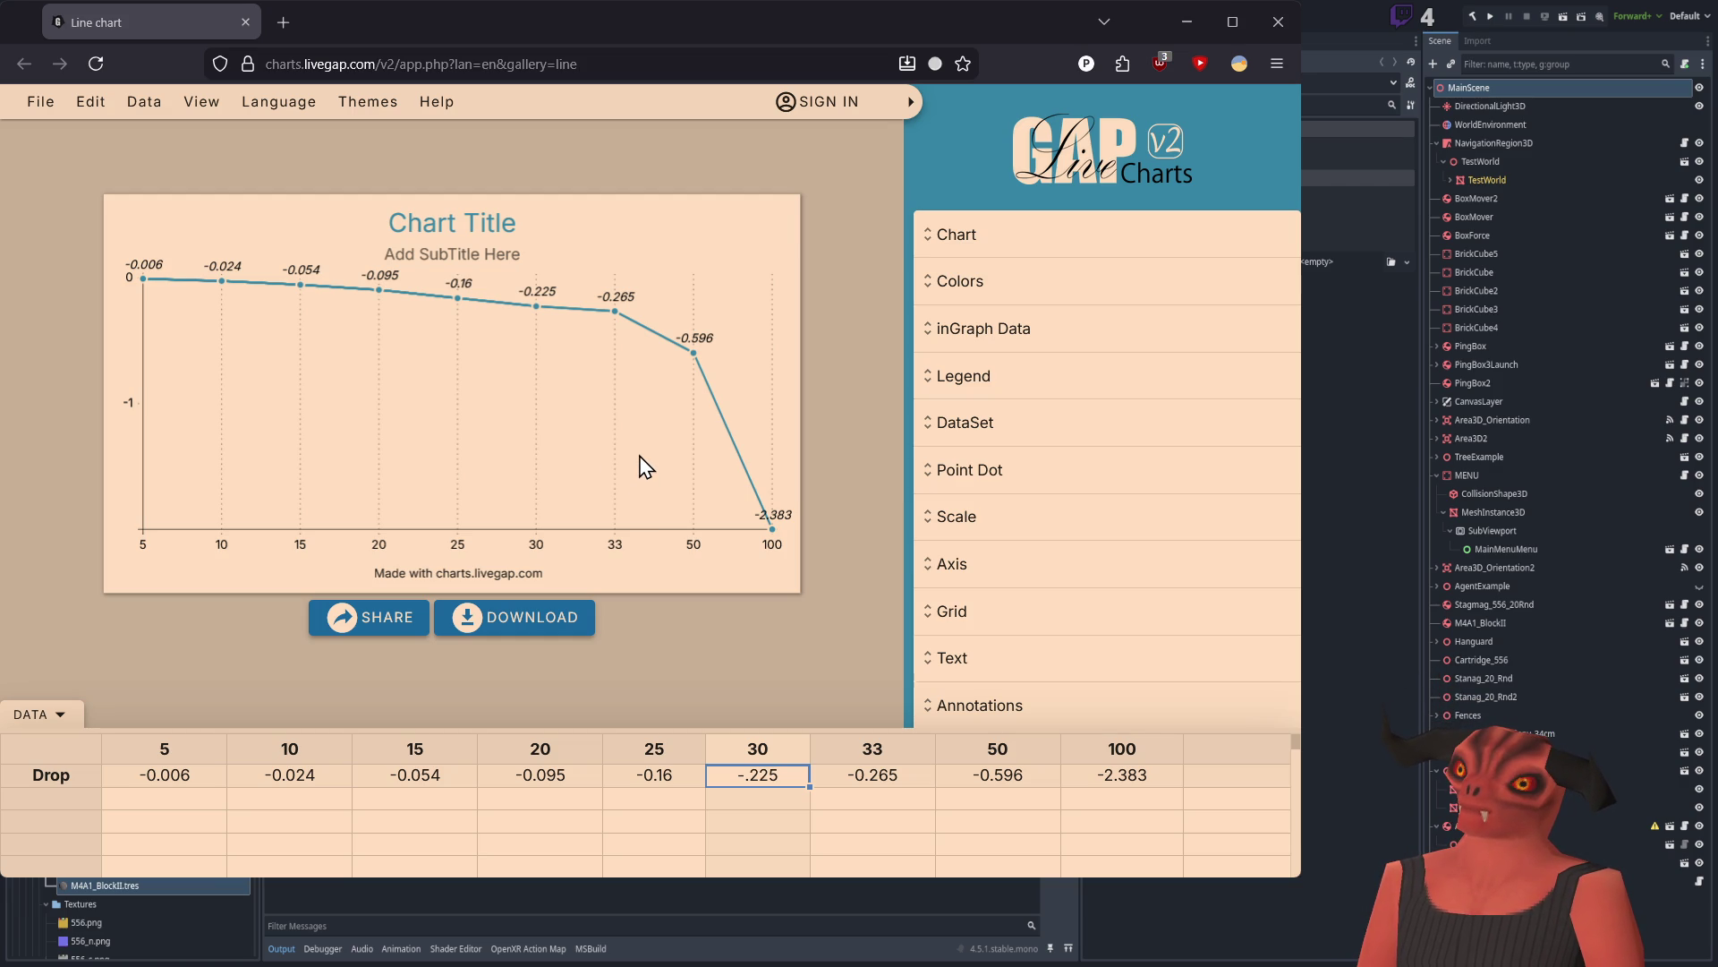
Step: Try clearing columns 10–50 and then 10–33, restoring them each time
left_click_drag(328, 761, 1009, 772)
key("Delete")
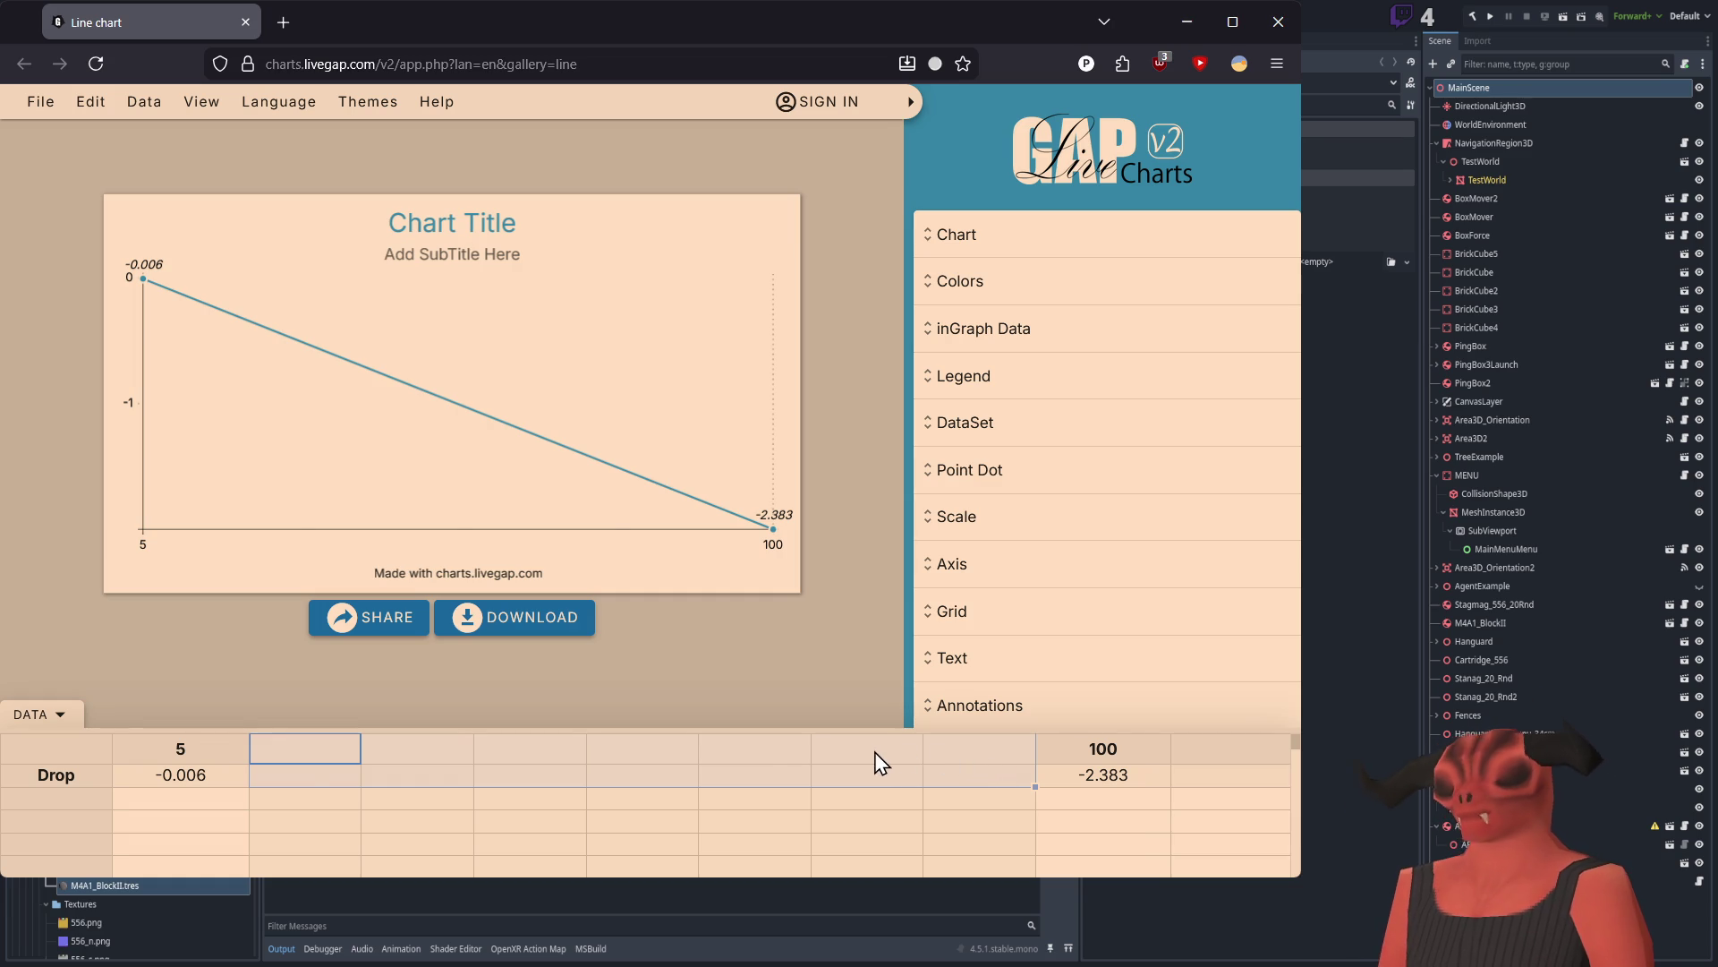
key("ctrl+z")
left_click_drag(881, 752, 295, 769)
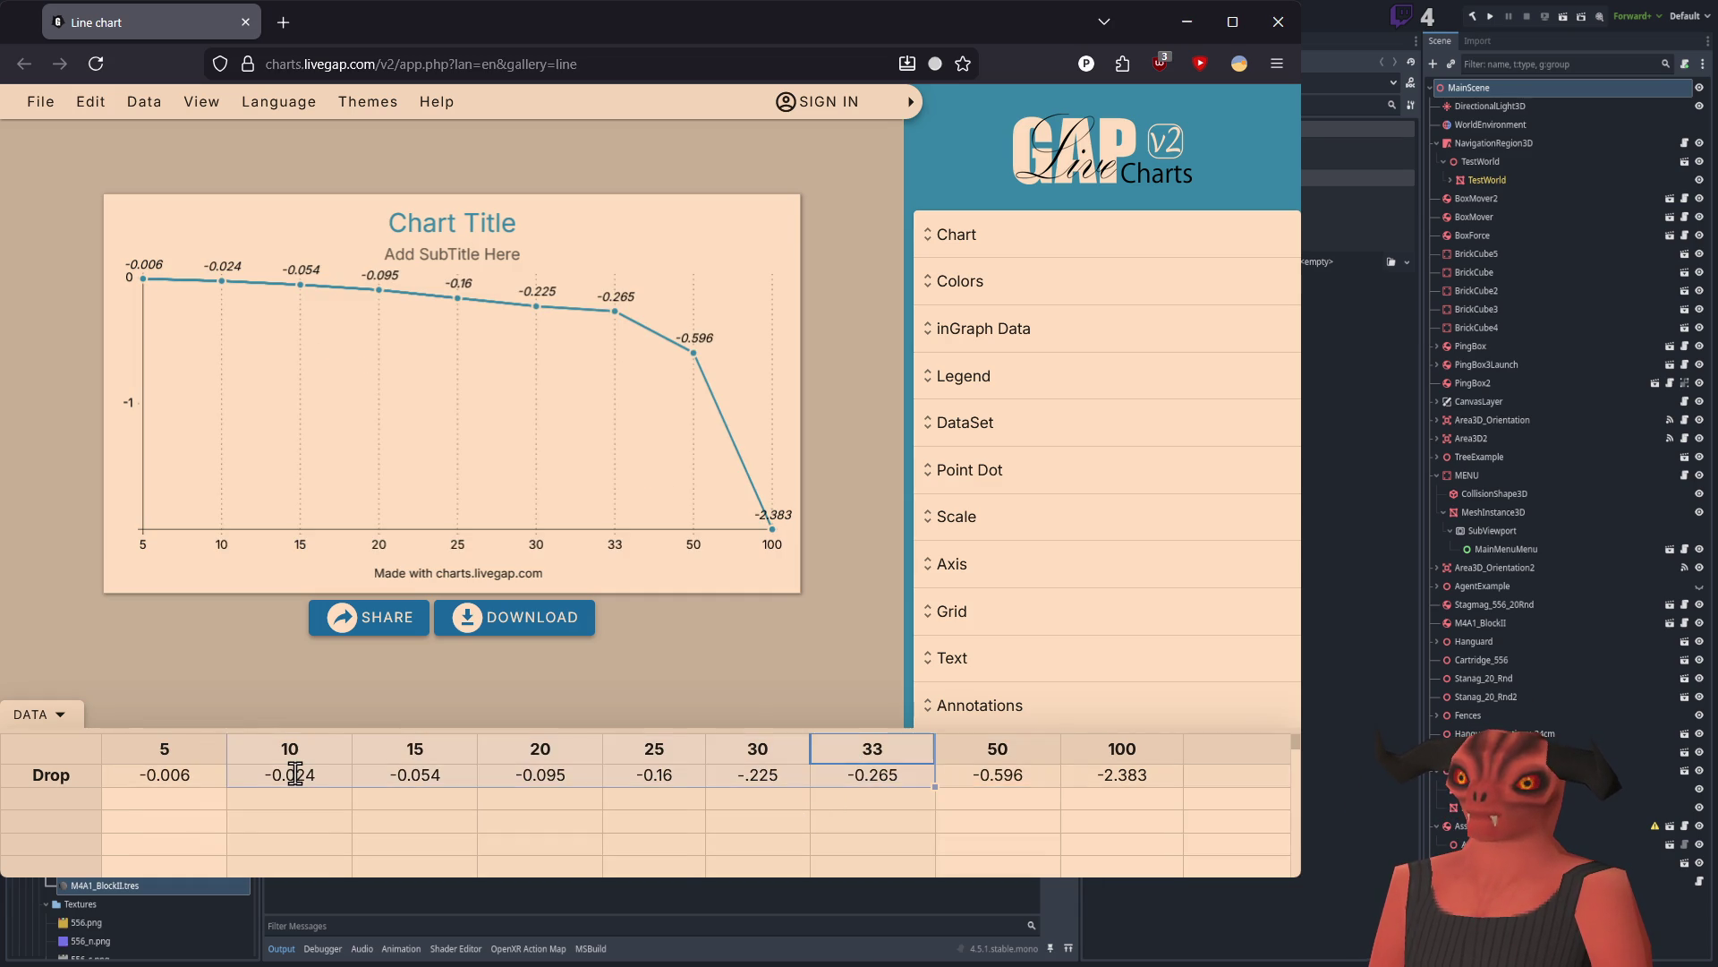
key("Delete")
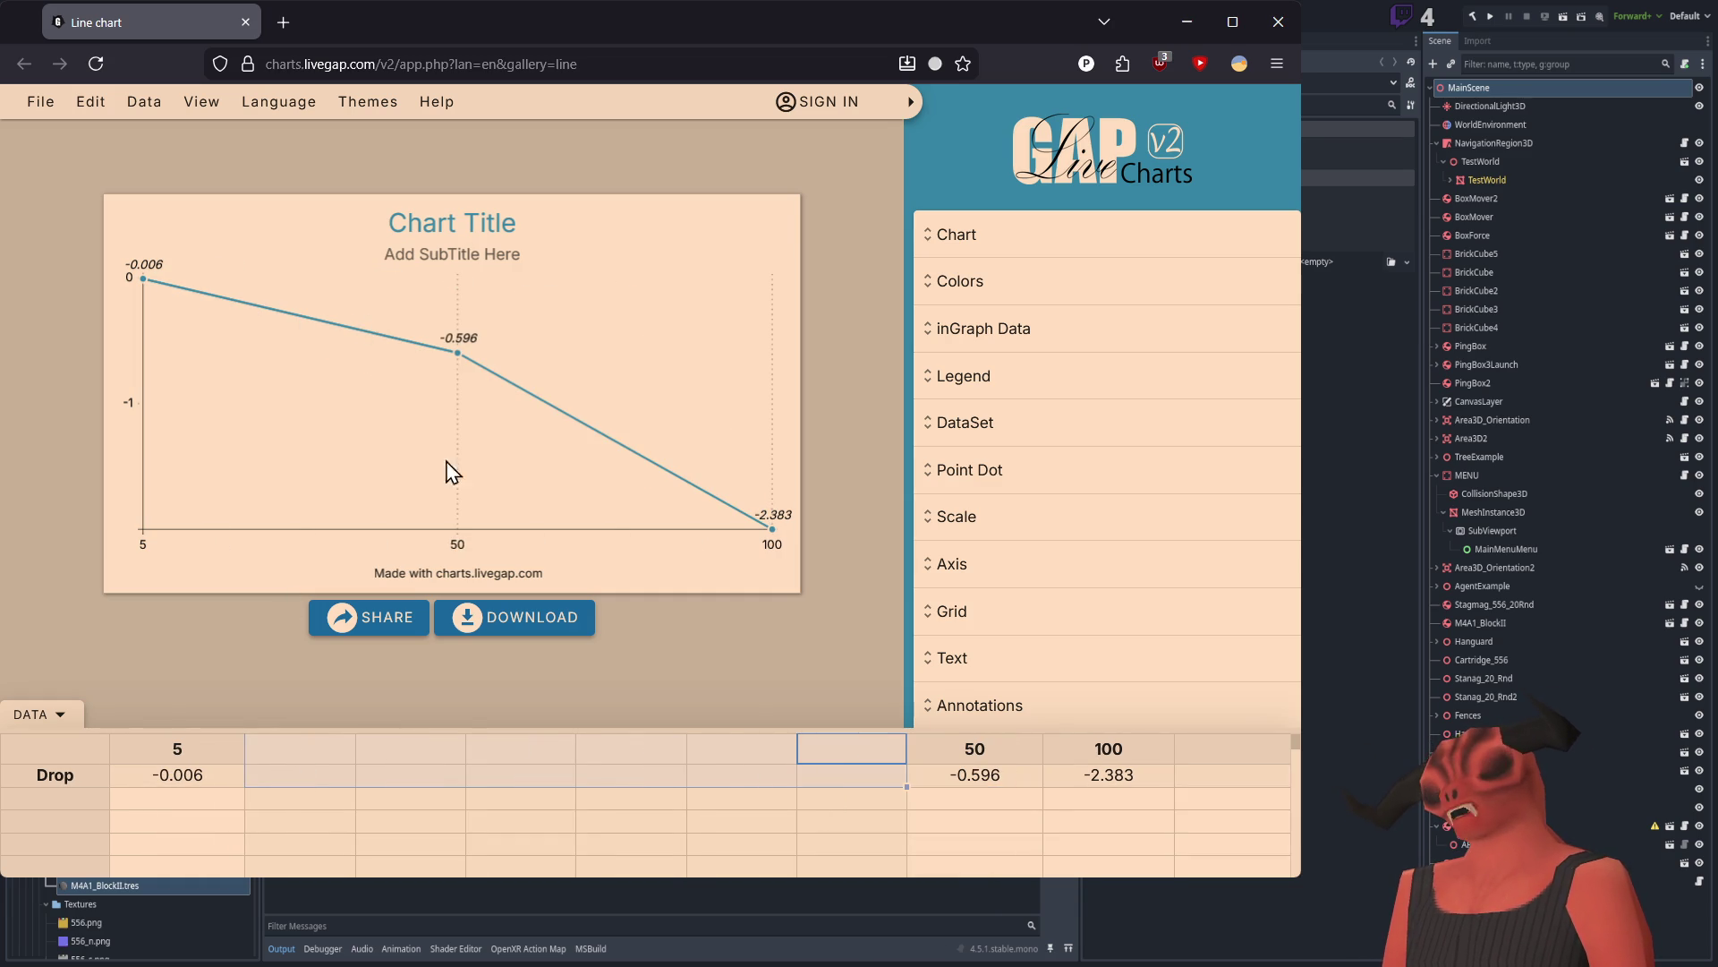
key("ctrl+z")
key("ctrl+y")
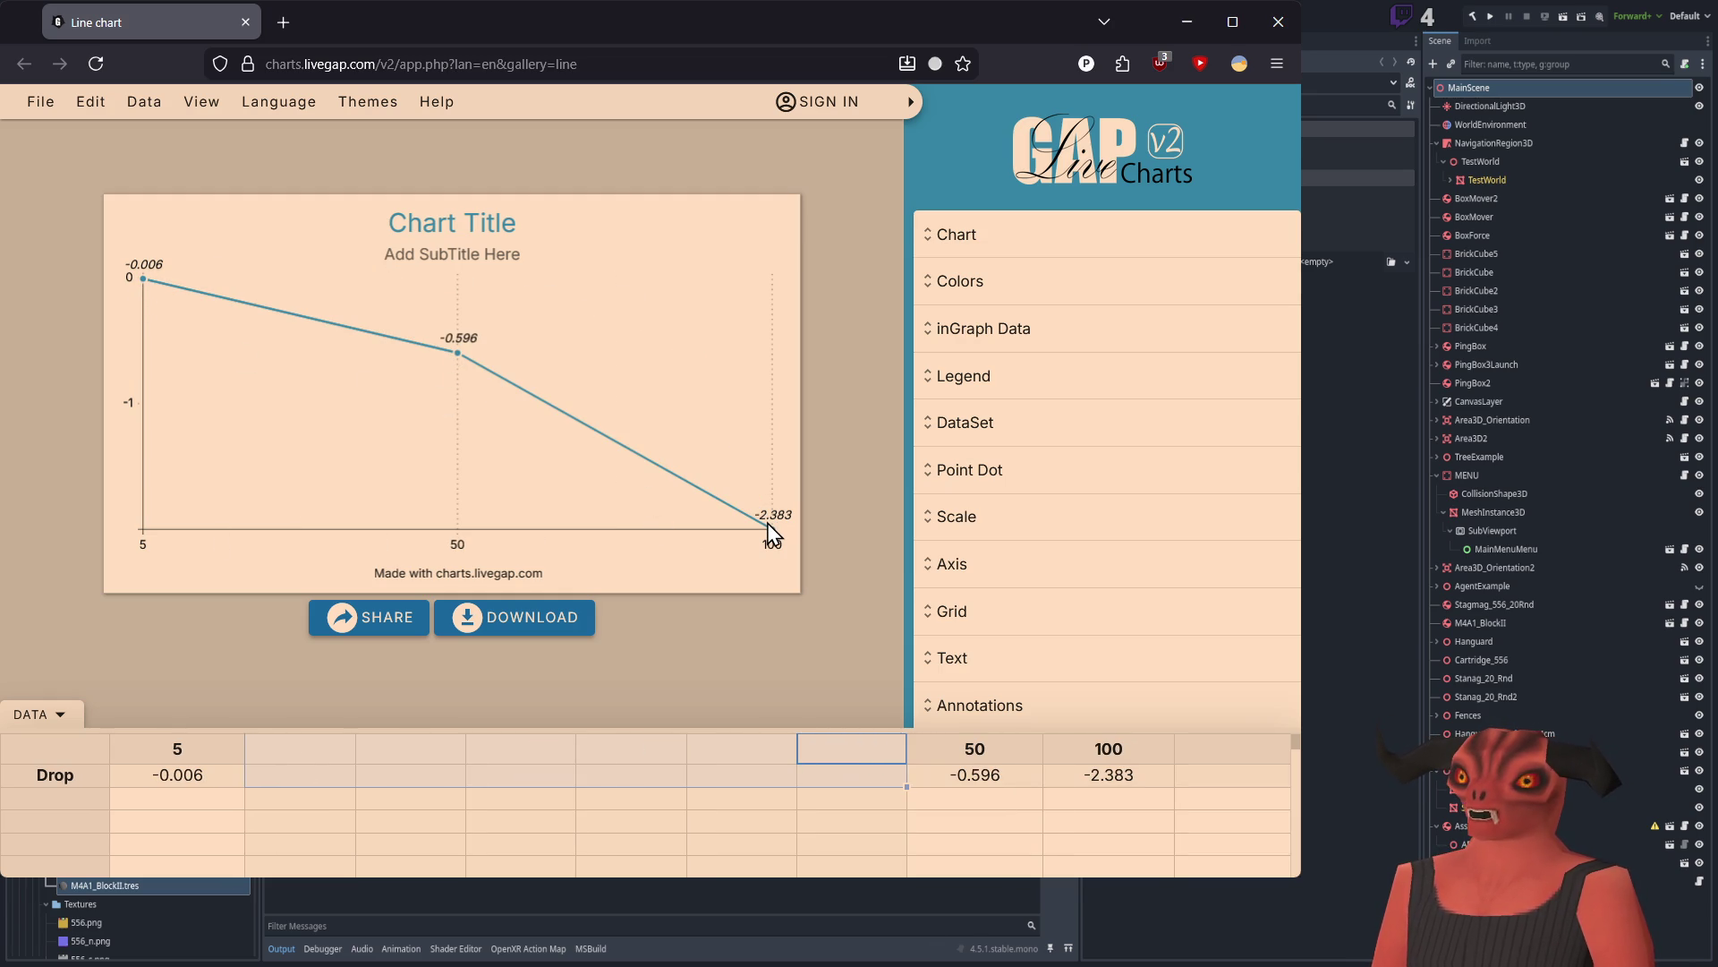
key("ctrl+z")
Step: Clear the 10, 15, 20, 30 and 33 columns
left_click(549, 745)
left_click_drag(549, 745, 308, 768)
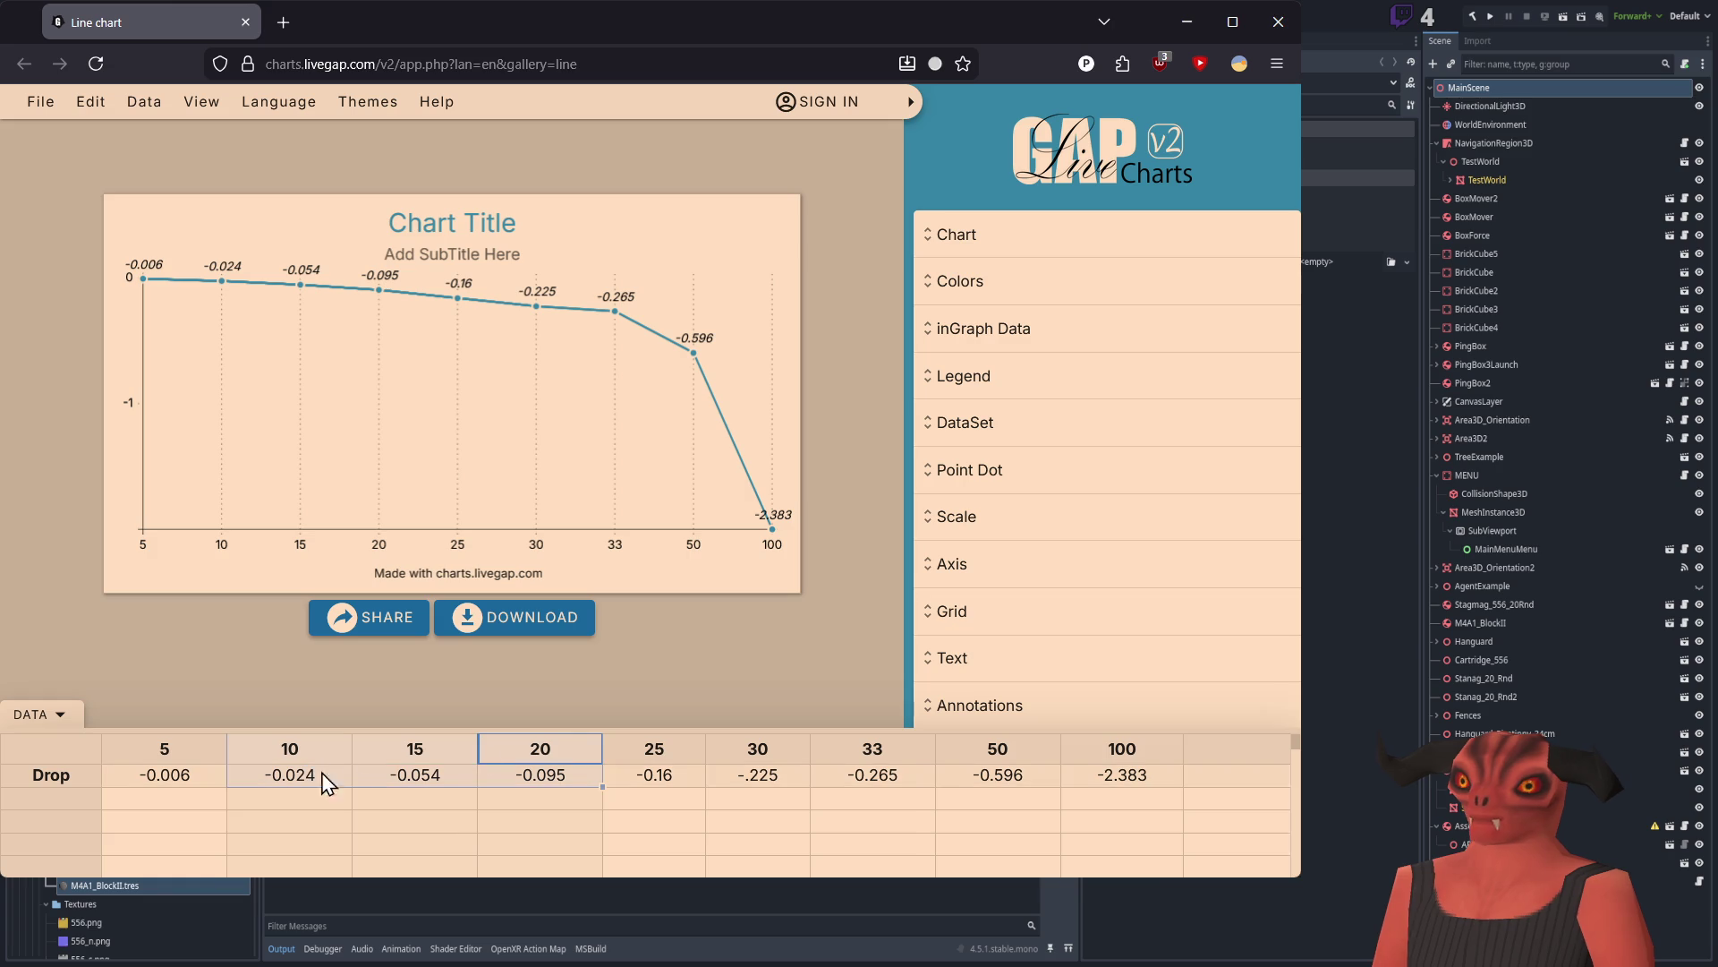
key("Delete")
left_click_drag(722, 750, 847, 779)
key("Delete")
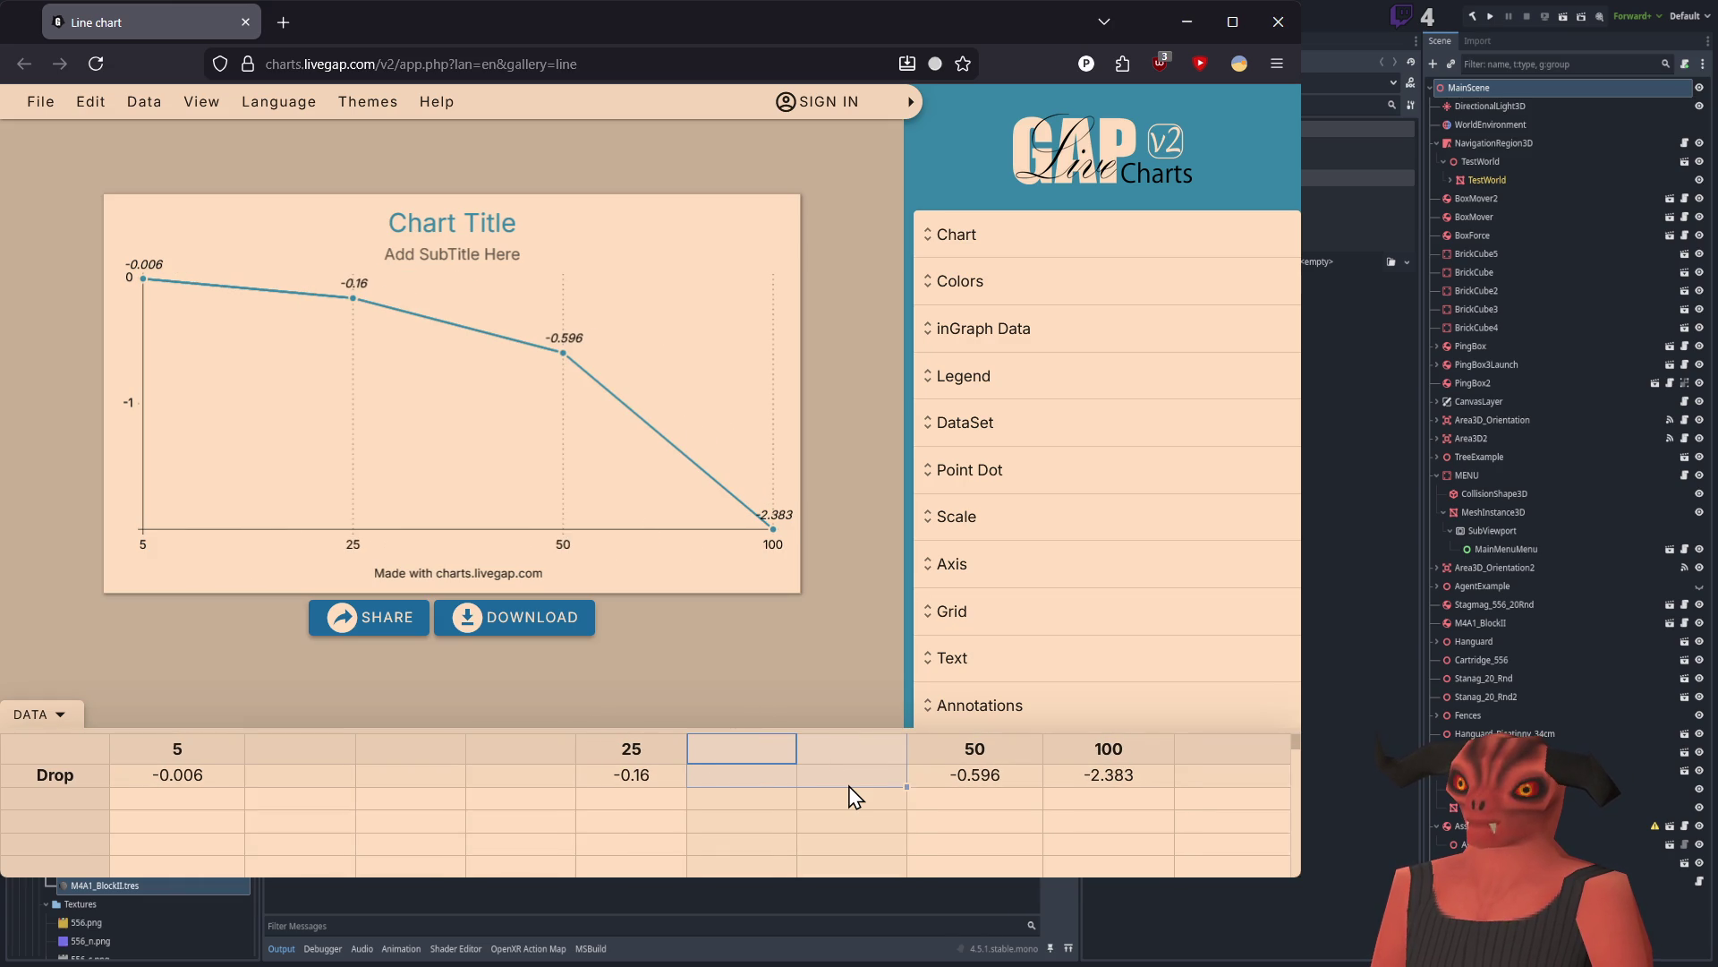
Step: Move the 50 column next to 25 and label the empty column before 100 as 75
left_click(974, 753)
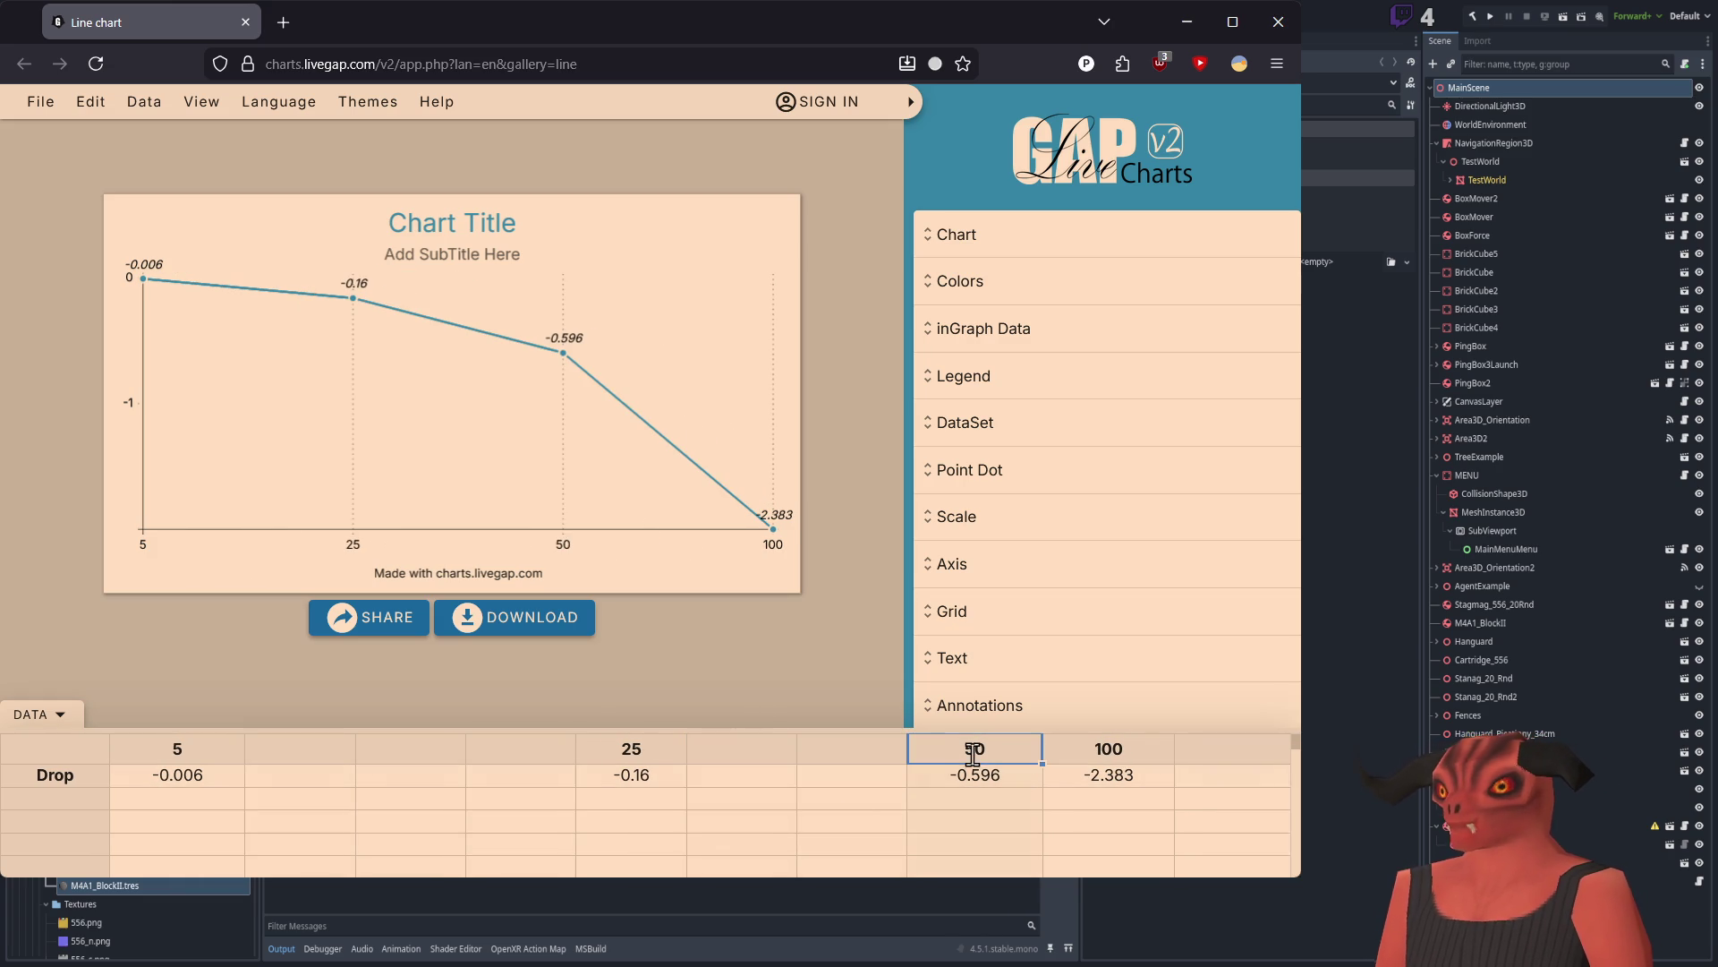
mouse_move(975, 750)
left_mouse_down()
mouse_move(997, 797)
mouse_move(975, 775)
left_mouse_up()
key("ctrl+x")
left_click(701, 763)
key("ctrl+v")
left_click(900, 759)
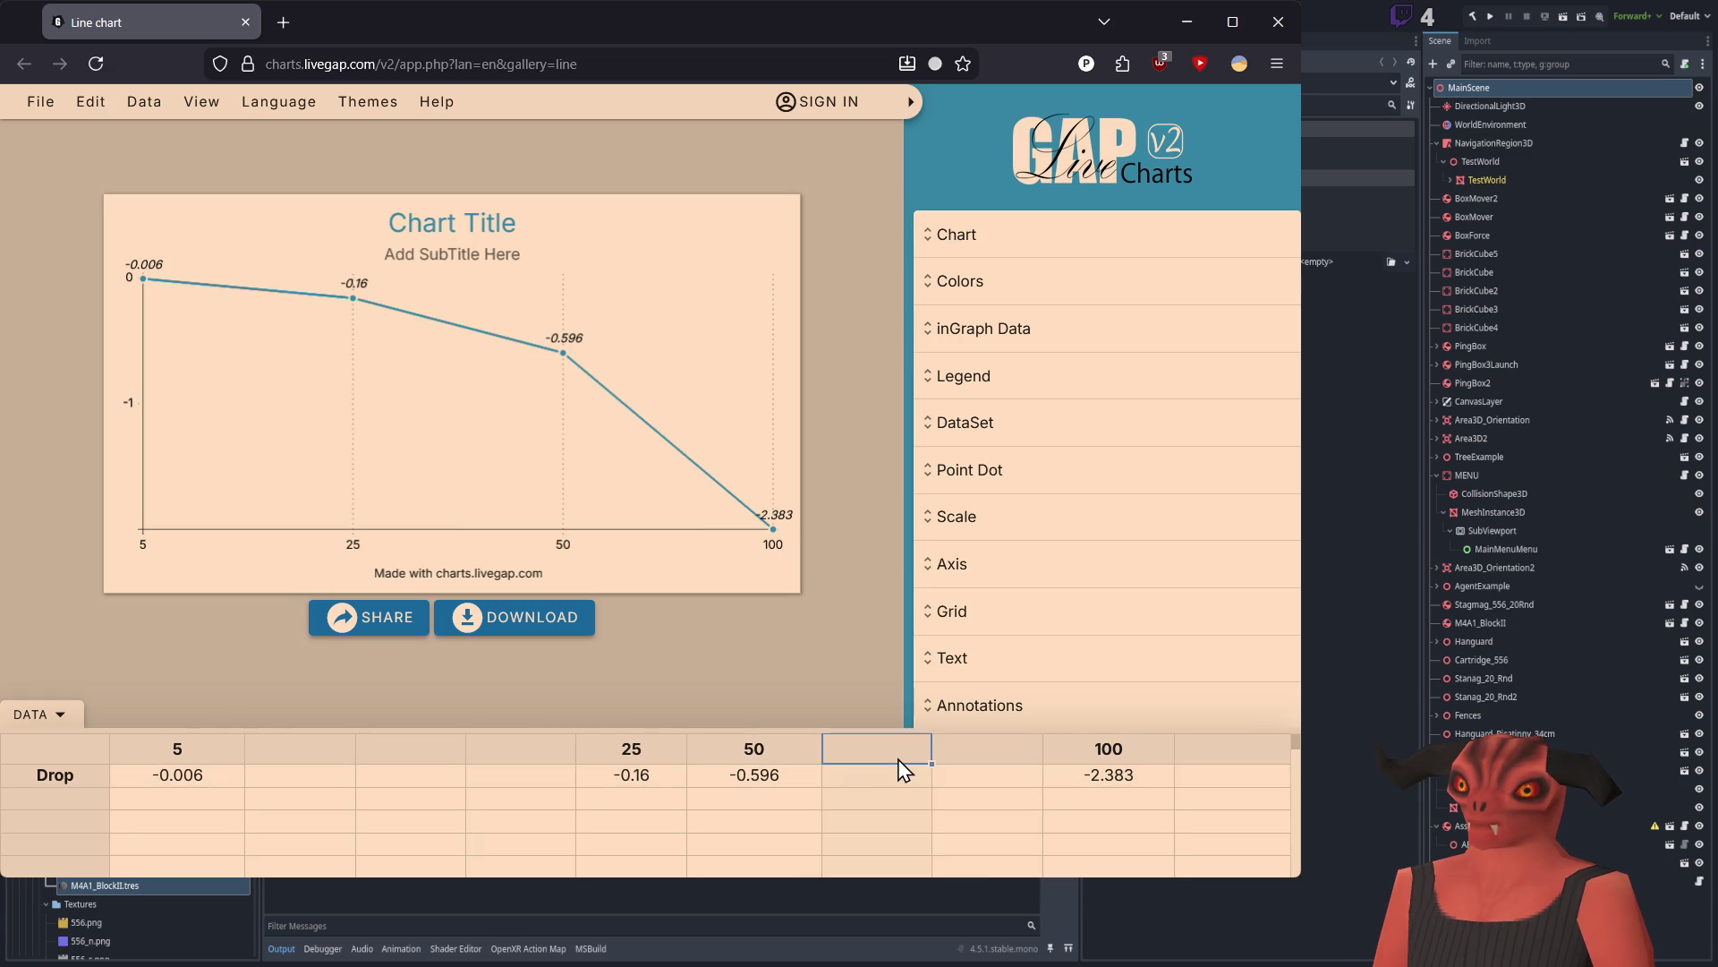
type("75")
left_click(882, 792)
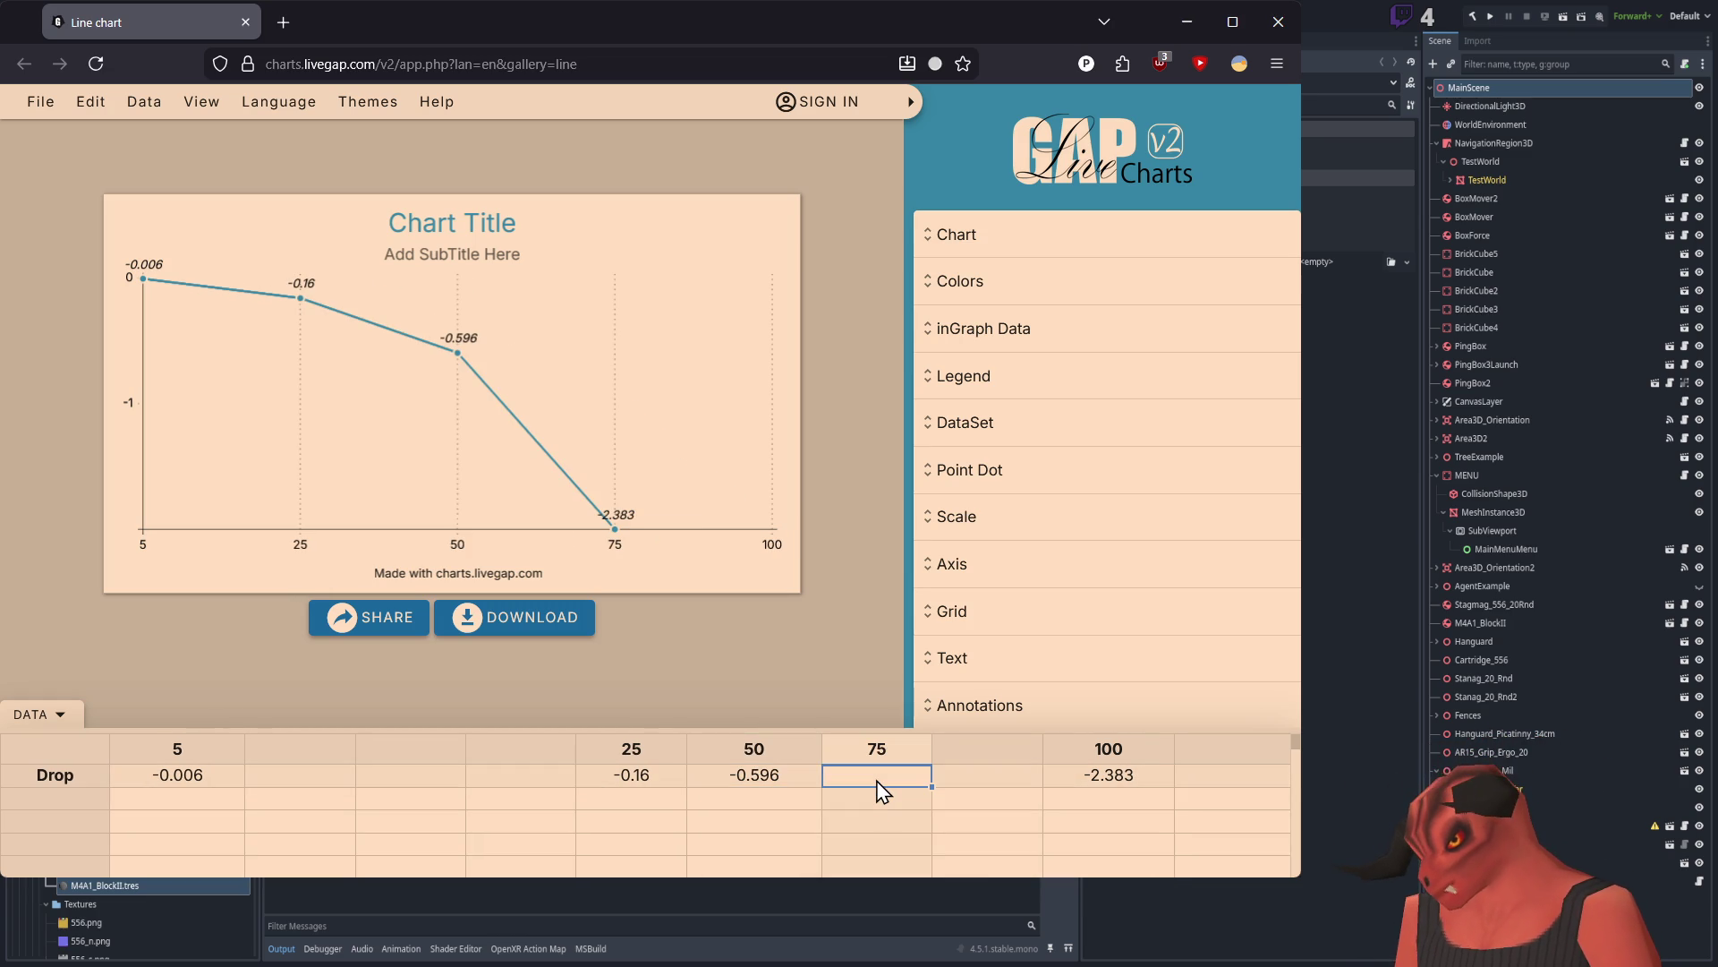
Step: Set the Drop value under column 75 to -1.15, trying -1.6 and -1.33 along the way
type("-1")
key("Return")
double_click(883, 775)
type("6")
key("Return")
double_click(909, 773)
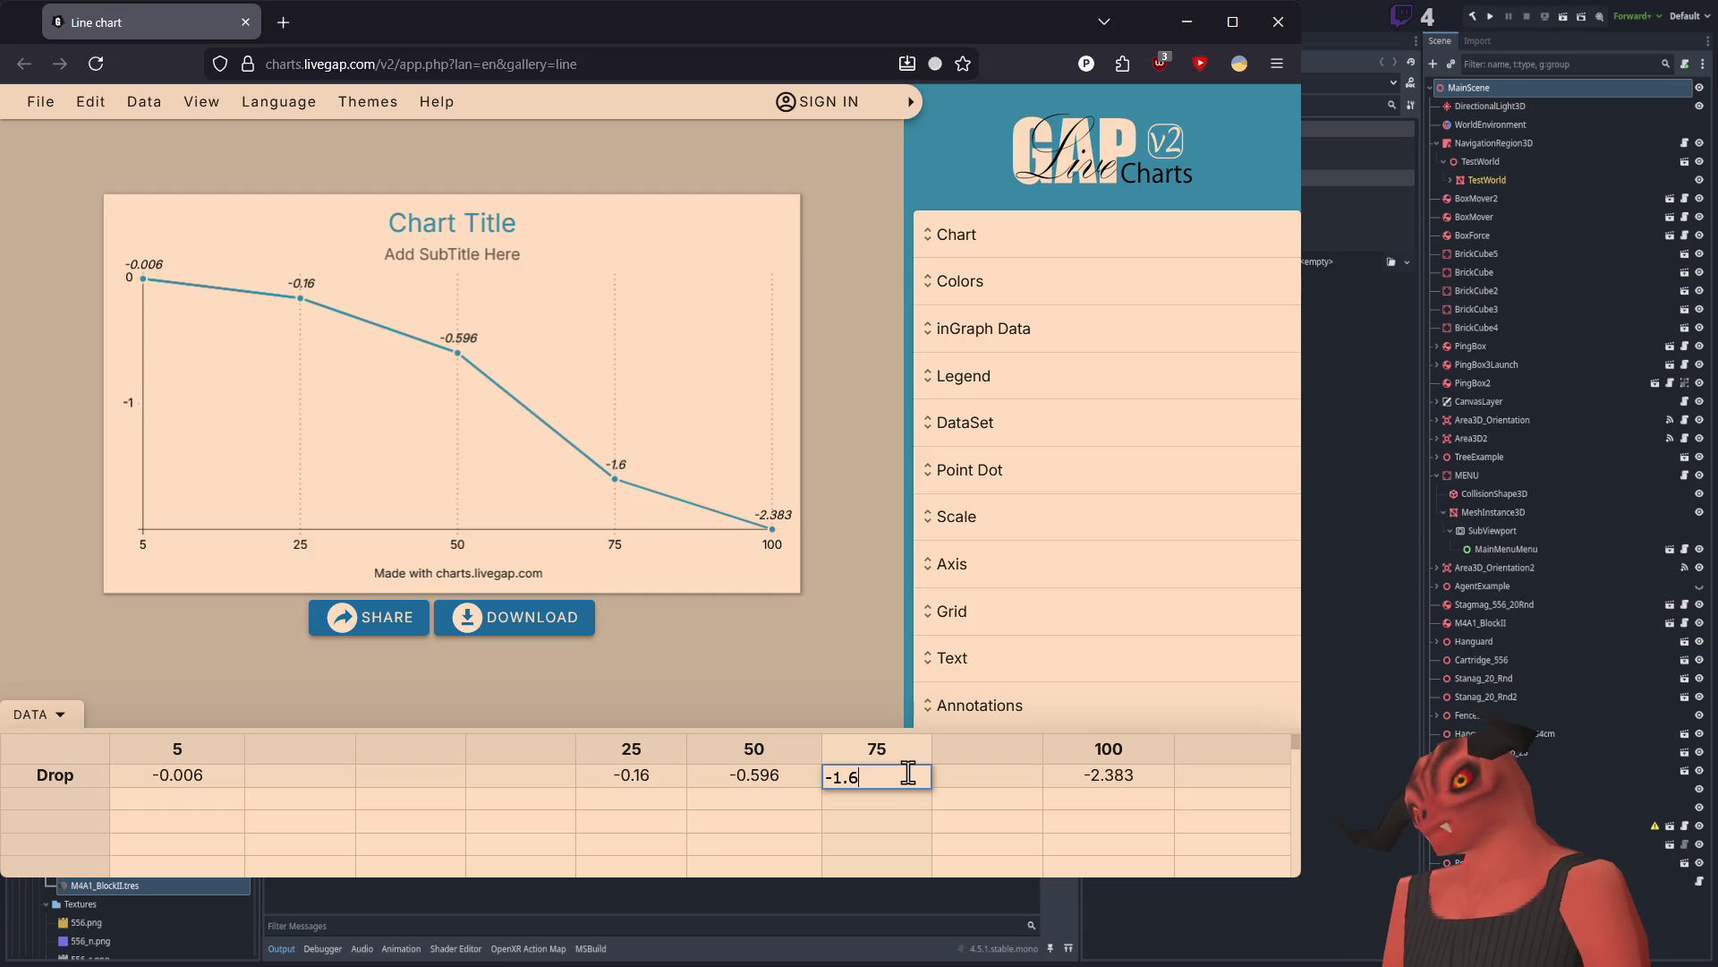
type("33")
key("Return")
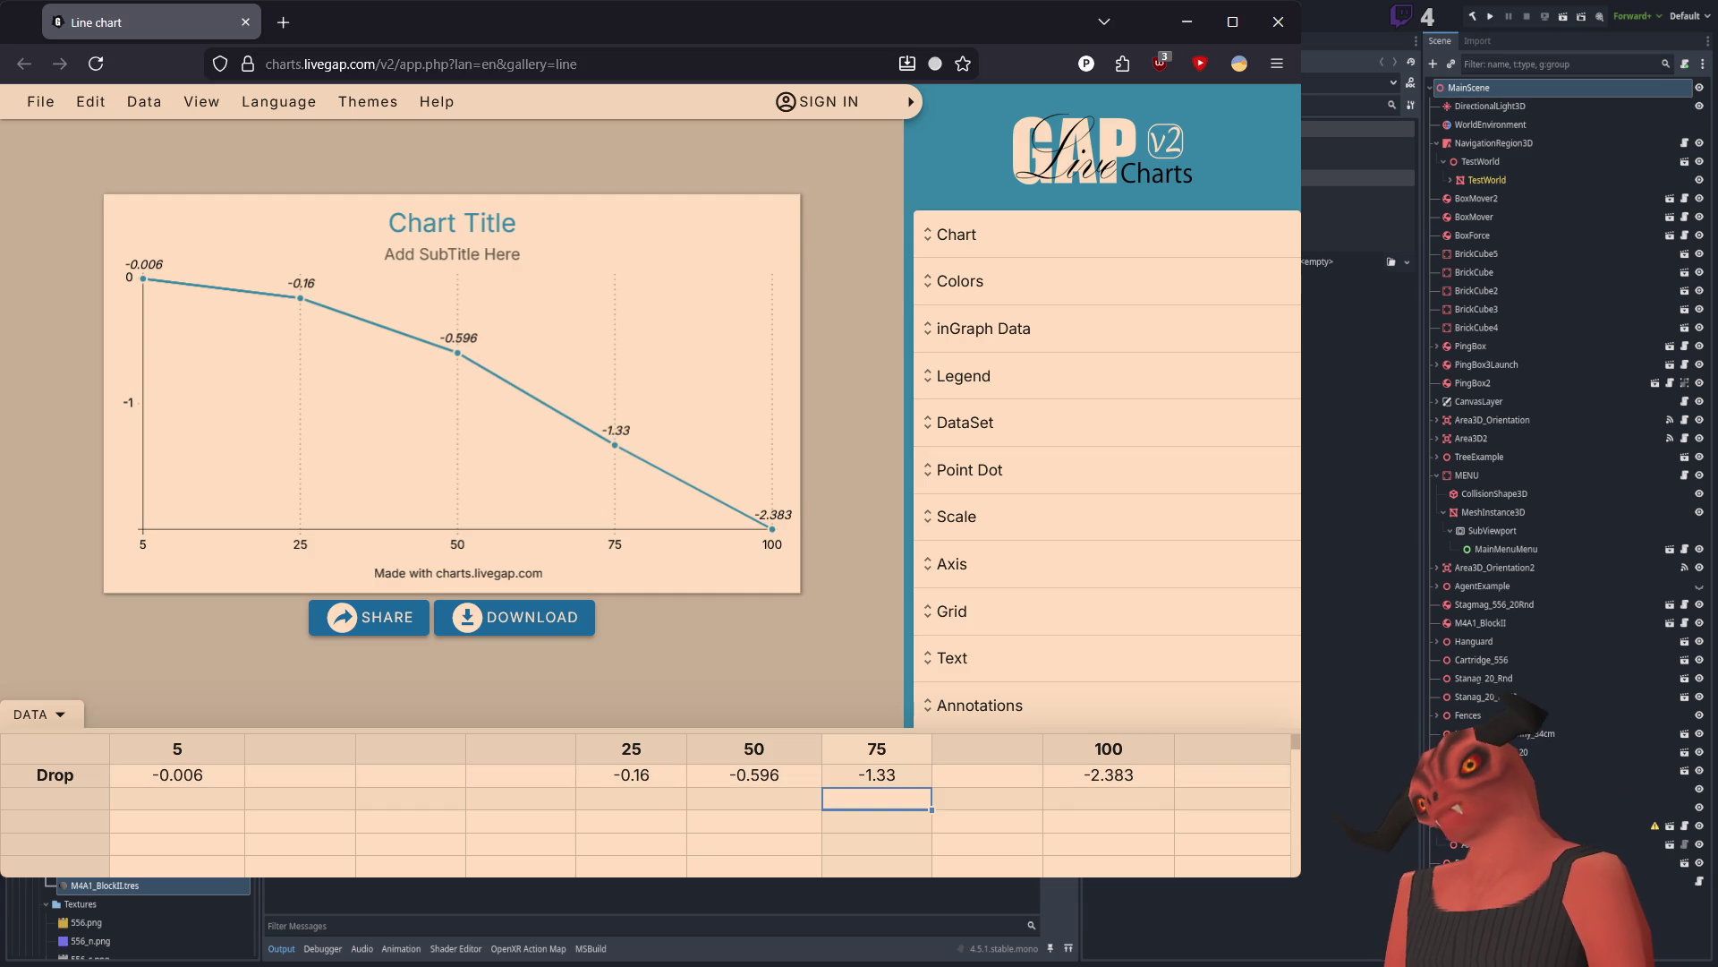
double_click(913, 773)
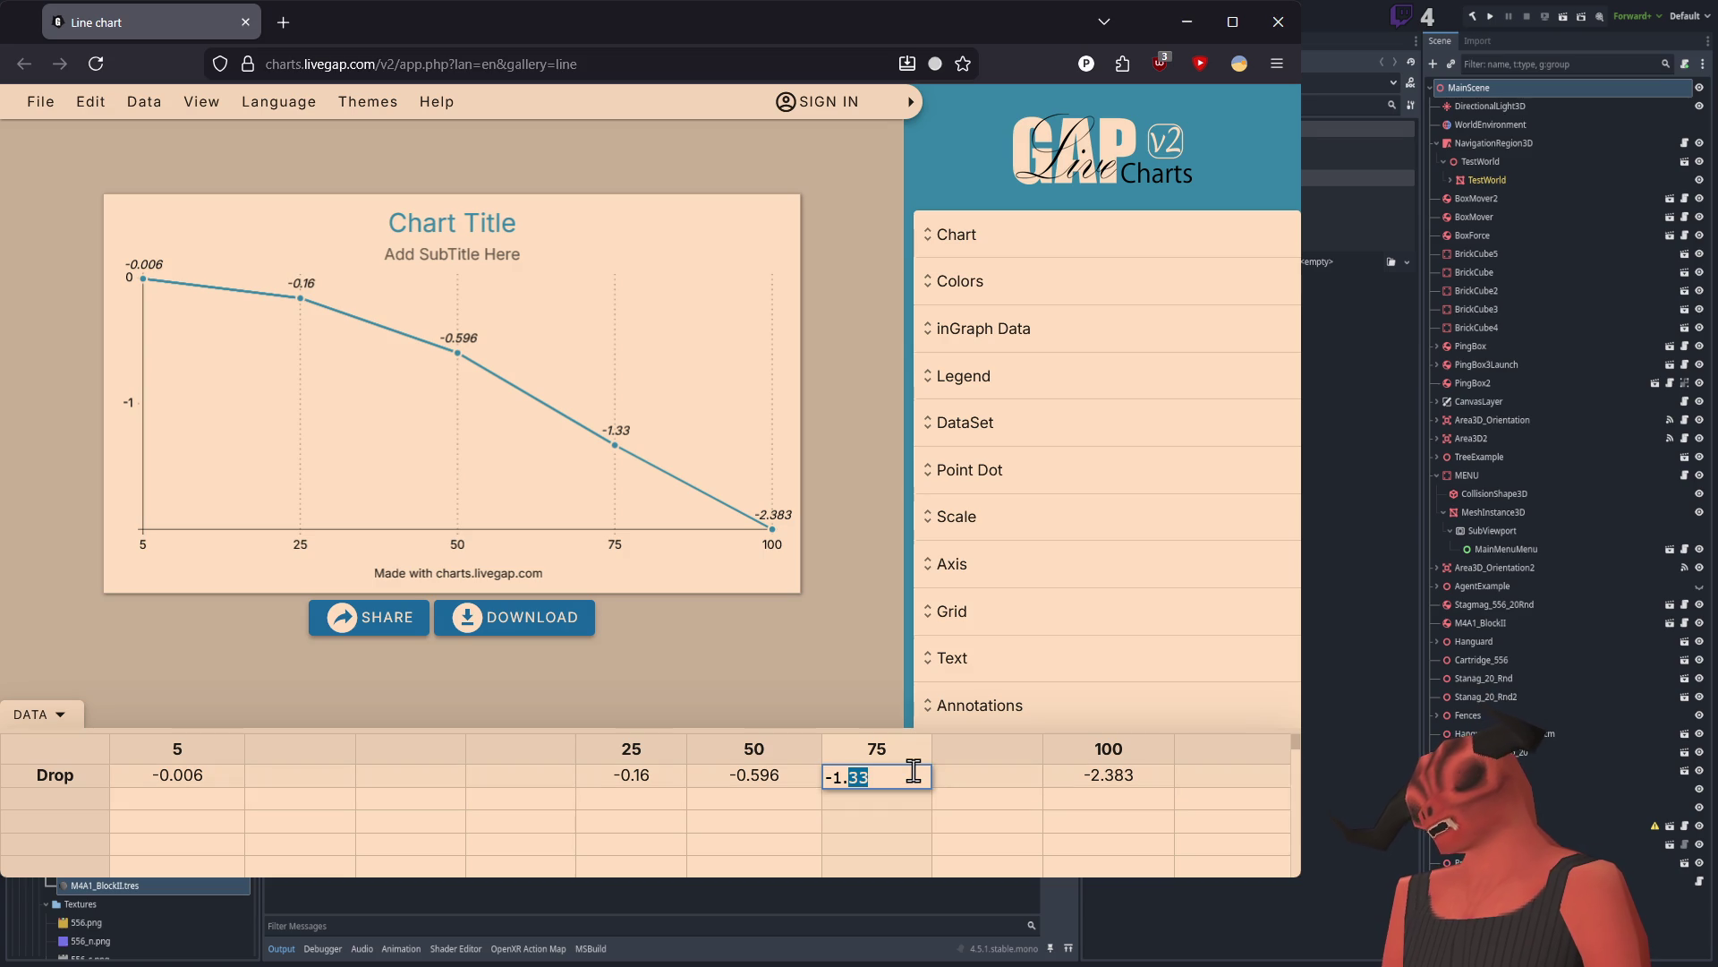
type("2")
key("Return")
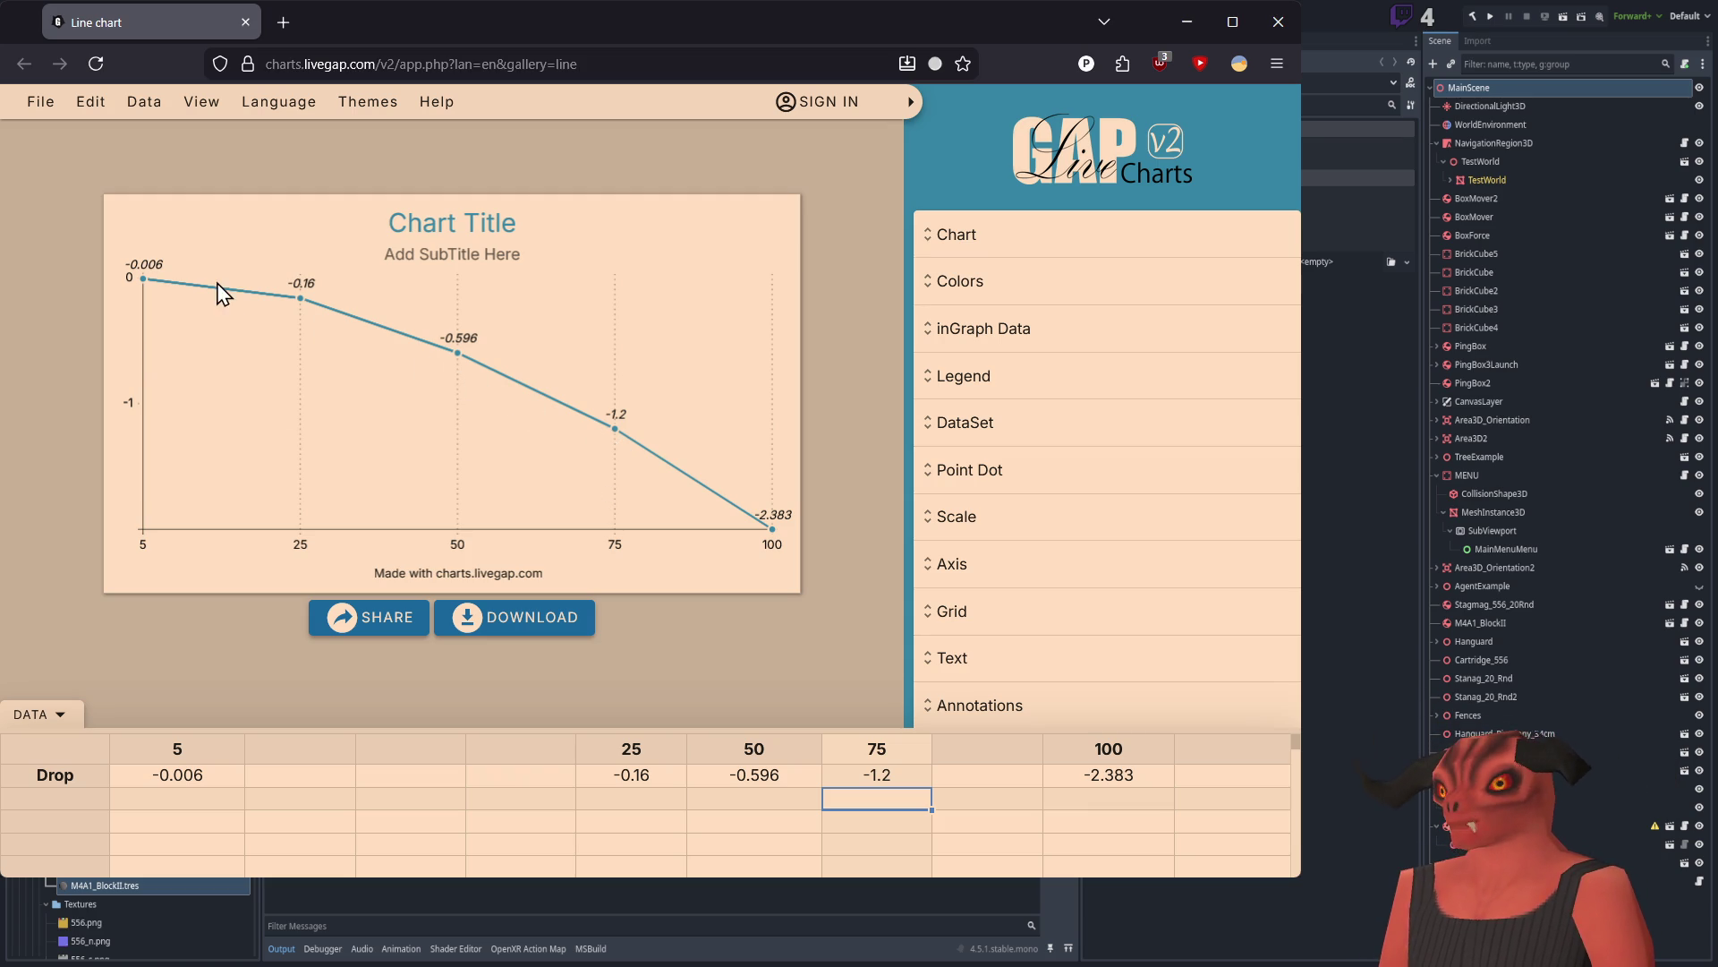
double_click(897, 777)
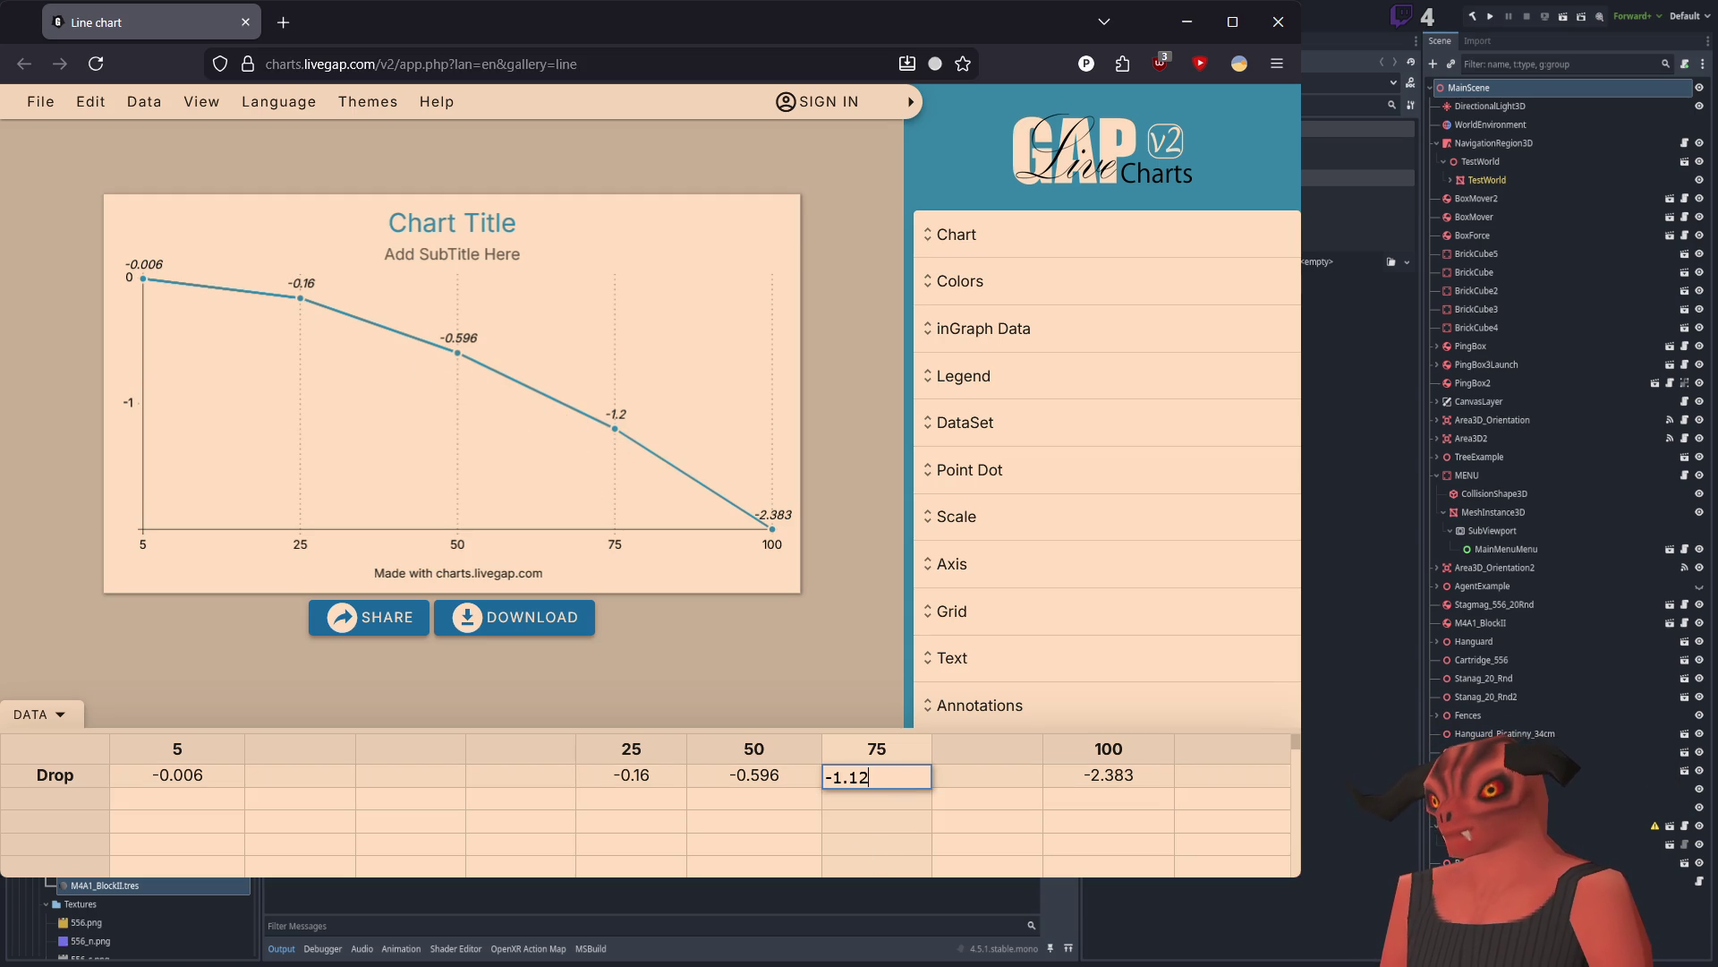
key("Return")
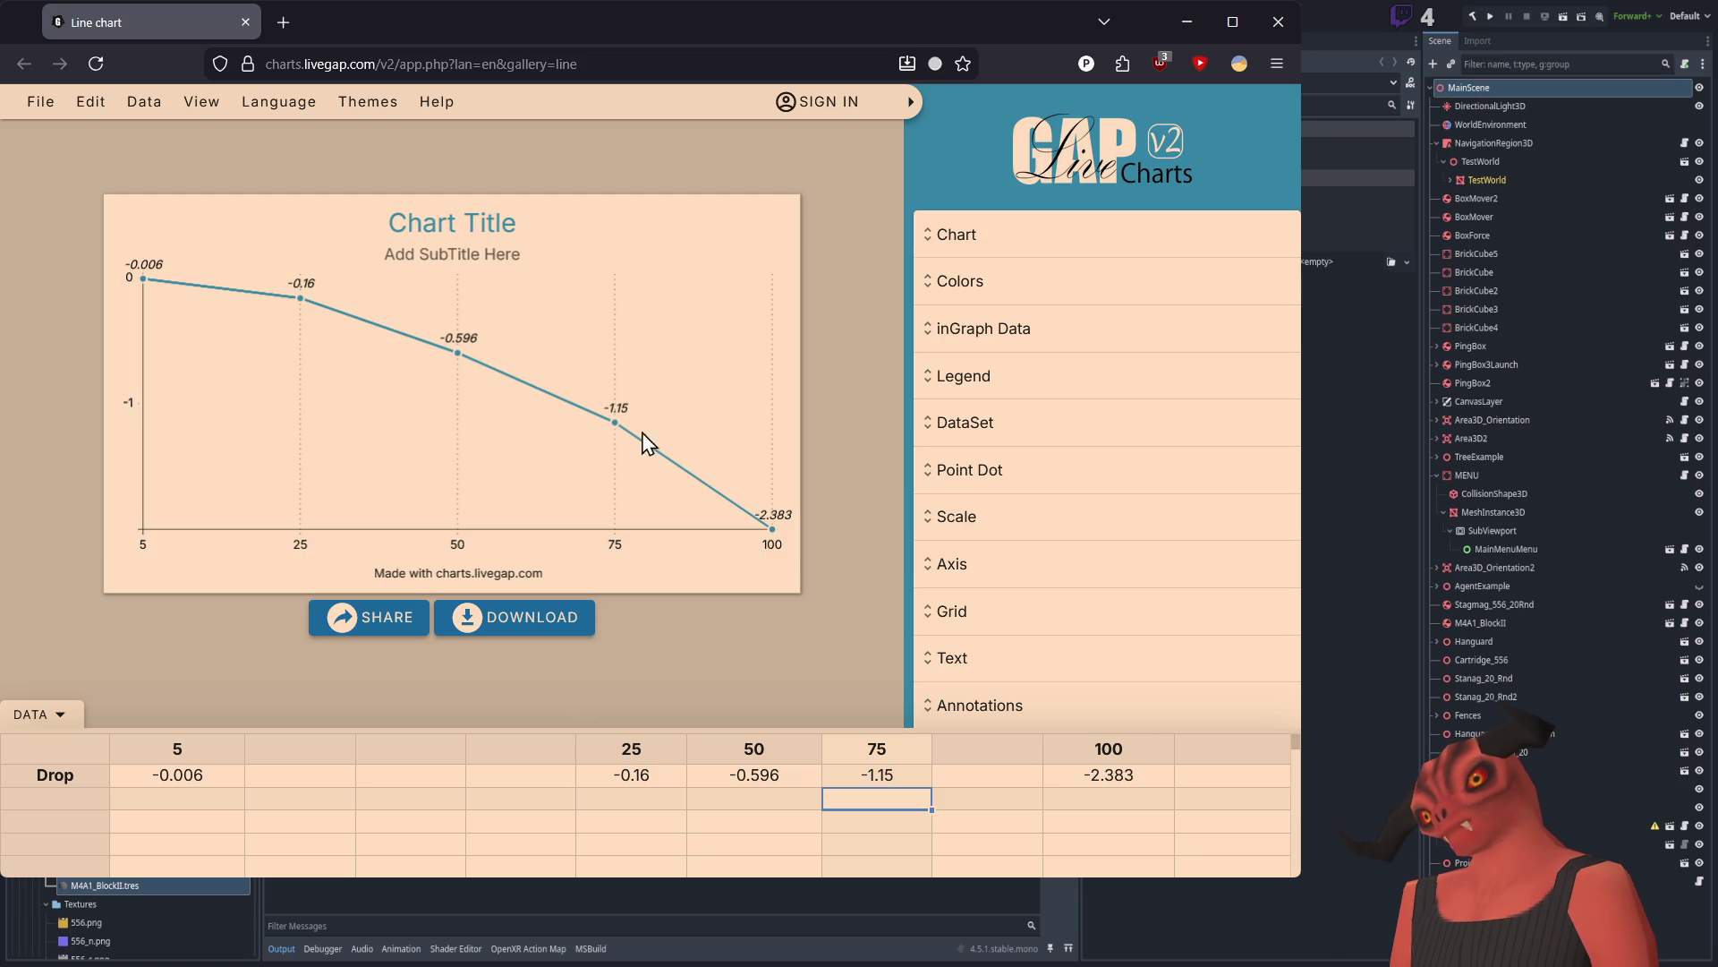
Step: Move the 25–75 columns beside column 5 and place column 100 right after 75
left_click(974, 777)
left_click_drag(626, 752, 851, 759)
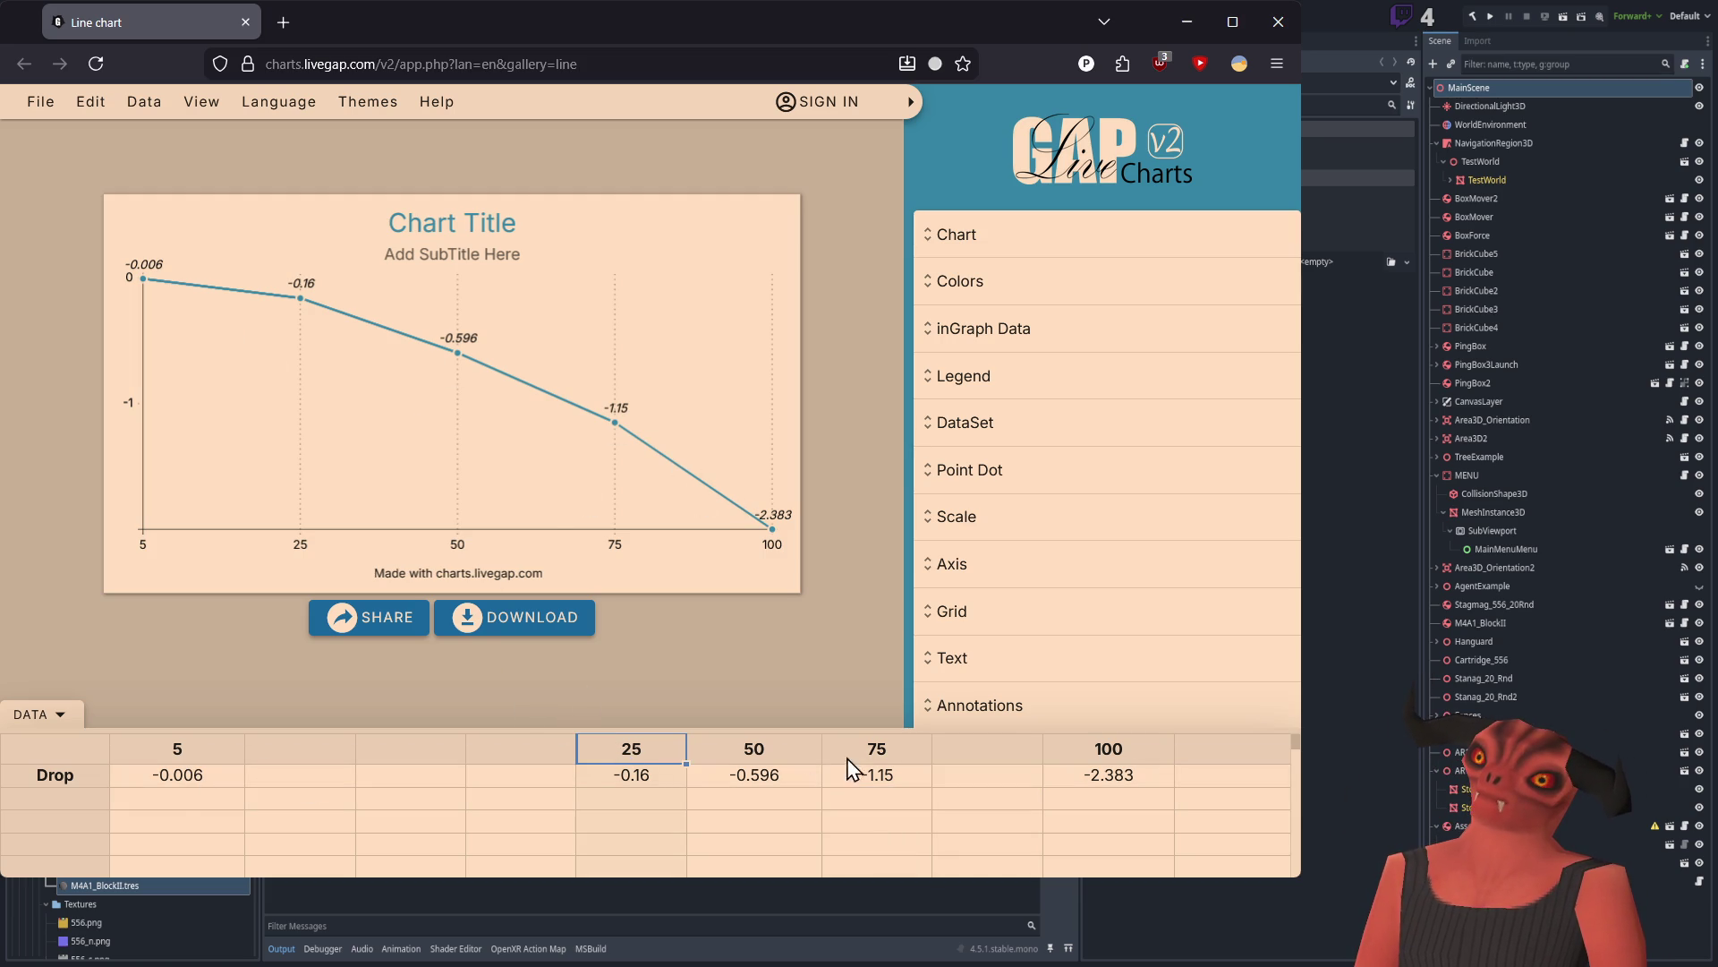
left_click(388, 775)
mouse_move(602, 756)
left_mouse_down()
mouse_move(877, 777)
mouse_move(268, 761)
left_mouse_up()
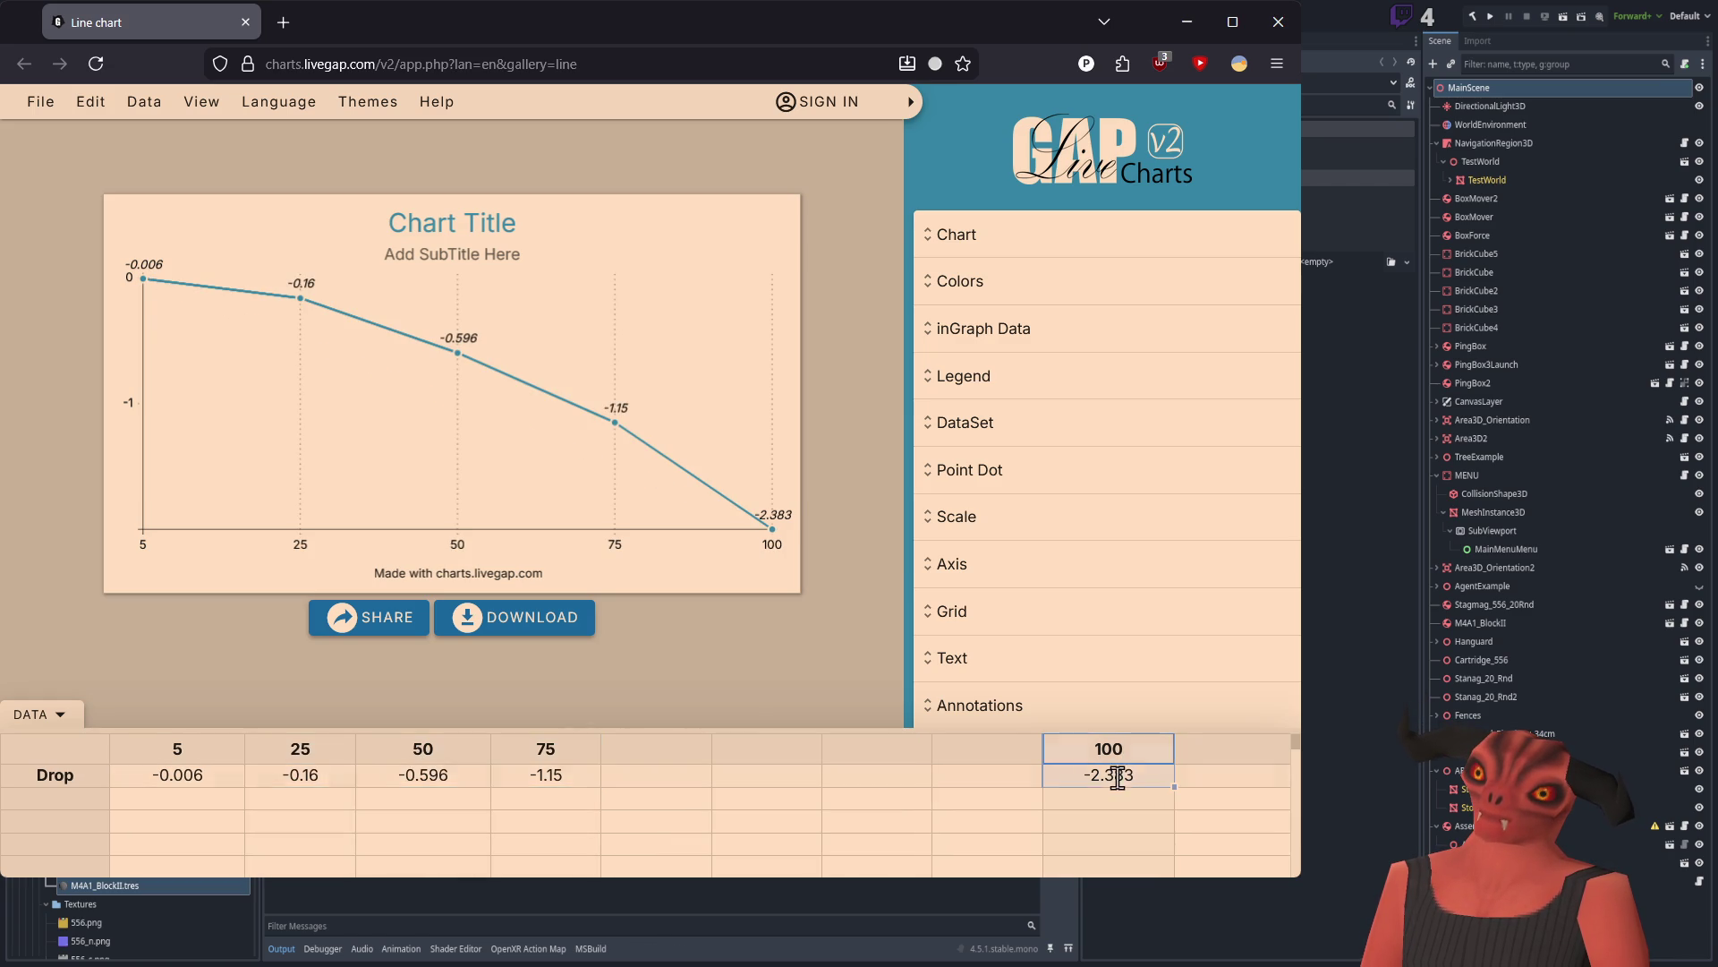
left_click_drag(1113, 760, 1226, 761)
left_click_drag(693, 775, 716, 761)
left_click(463, 798)
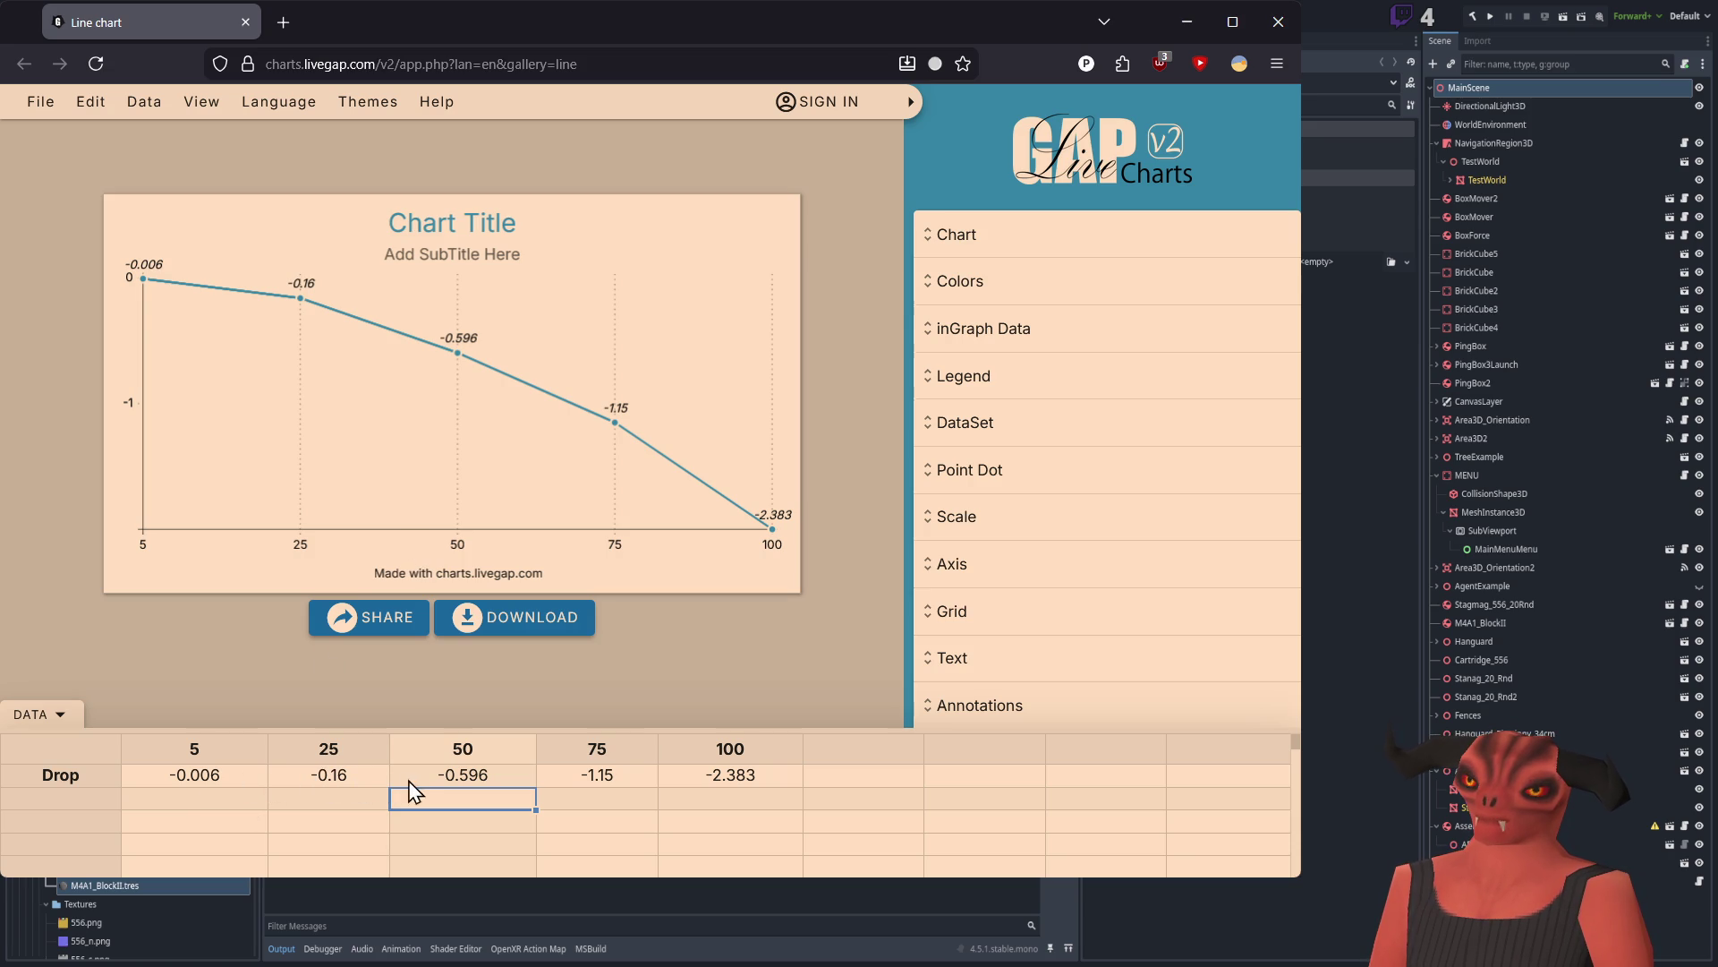
left_click(726, 773)
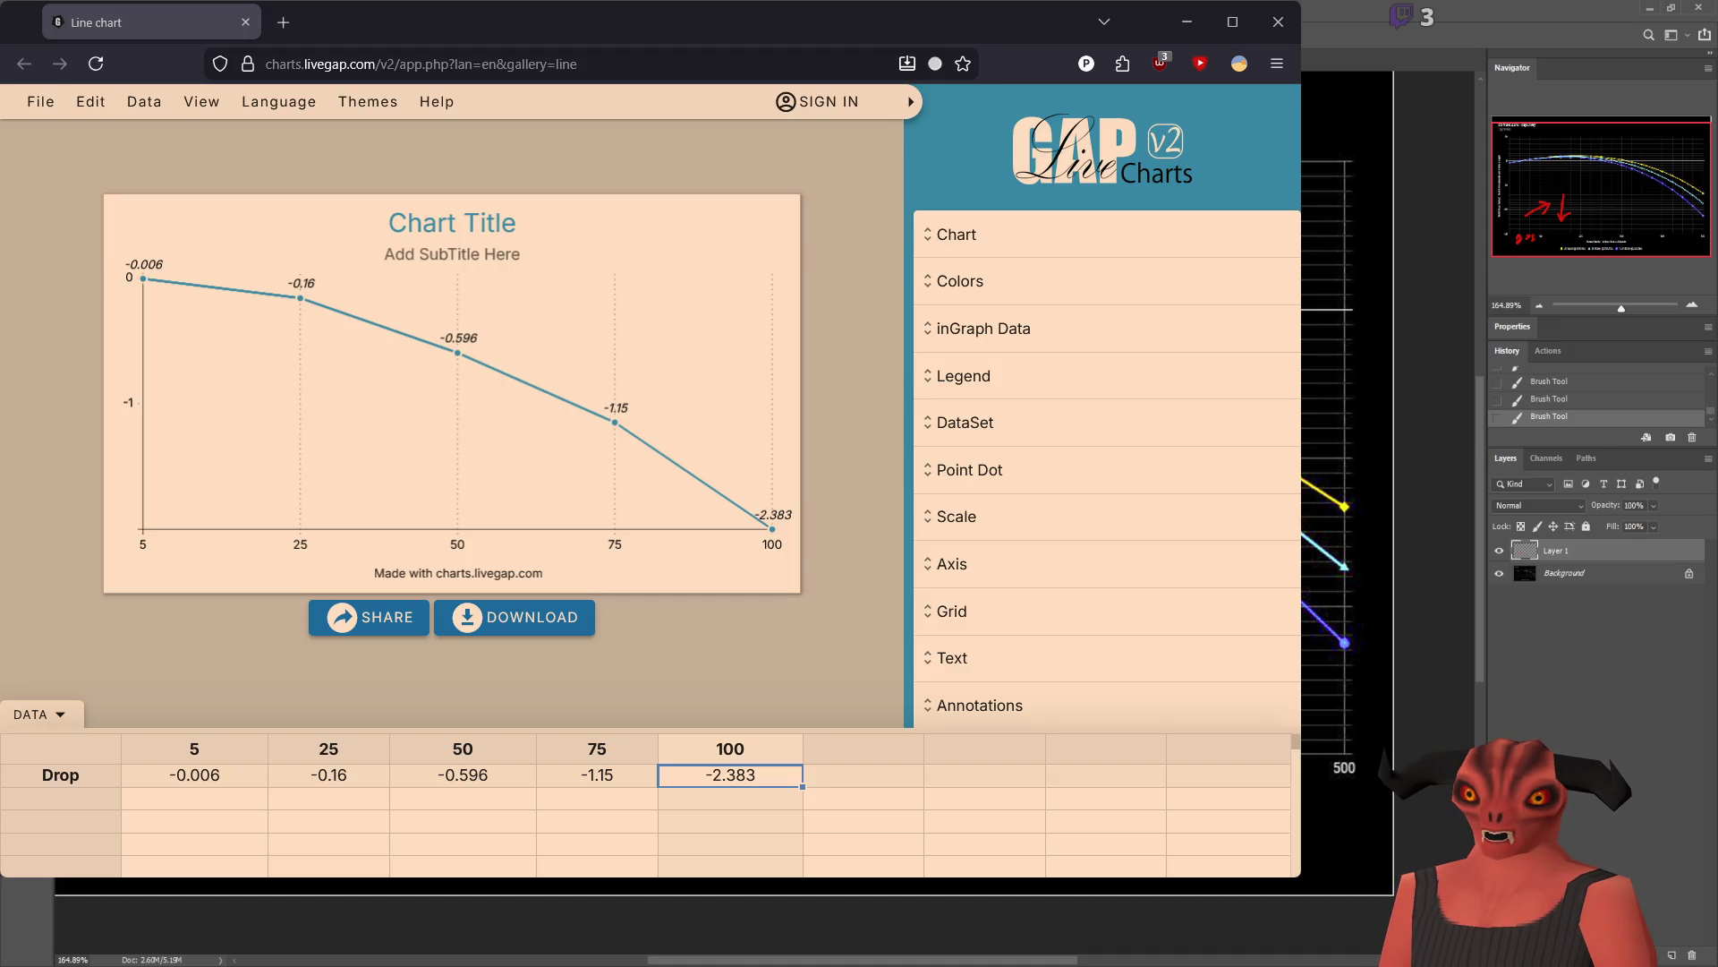
Step: Undo the last red brush stroke in Photoshop, then redo it and one more
key("ctrl+z")
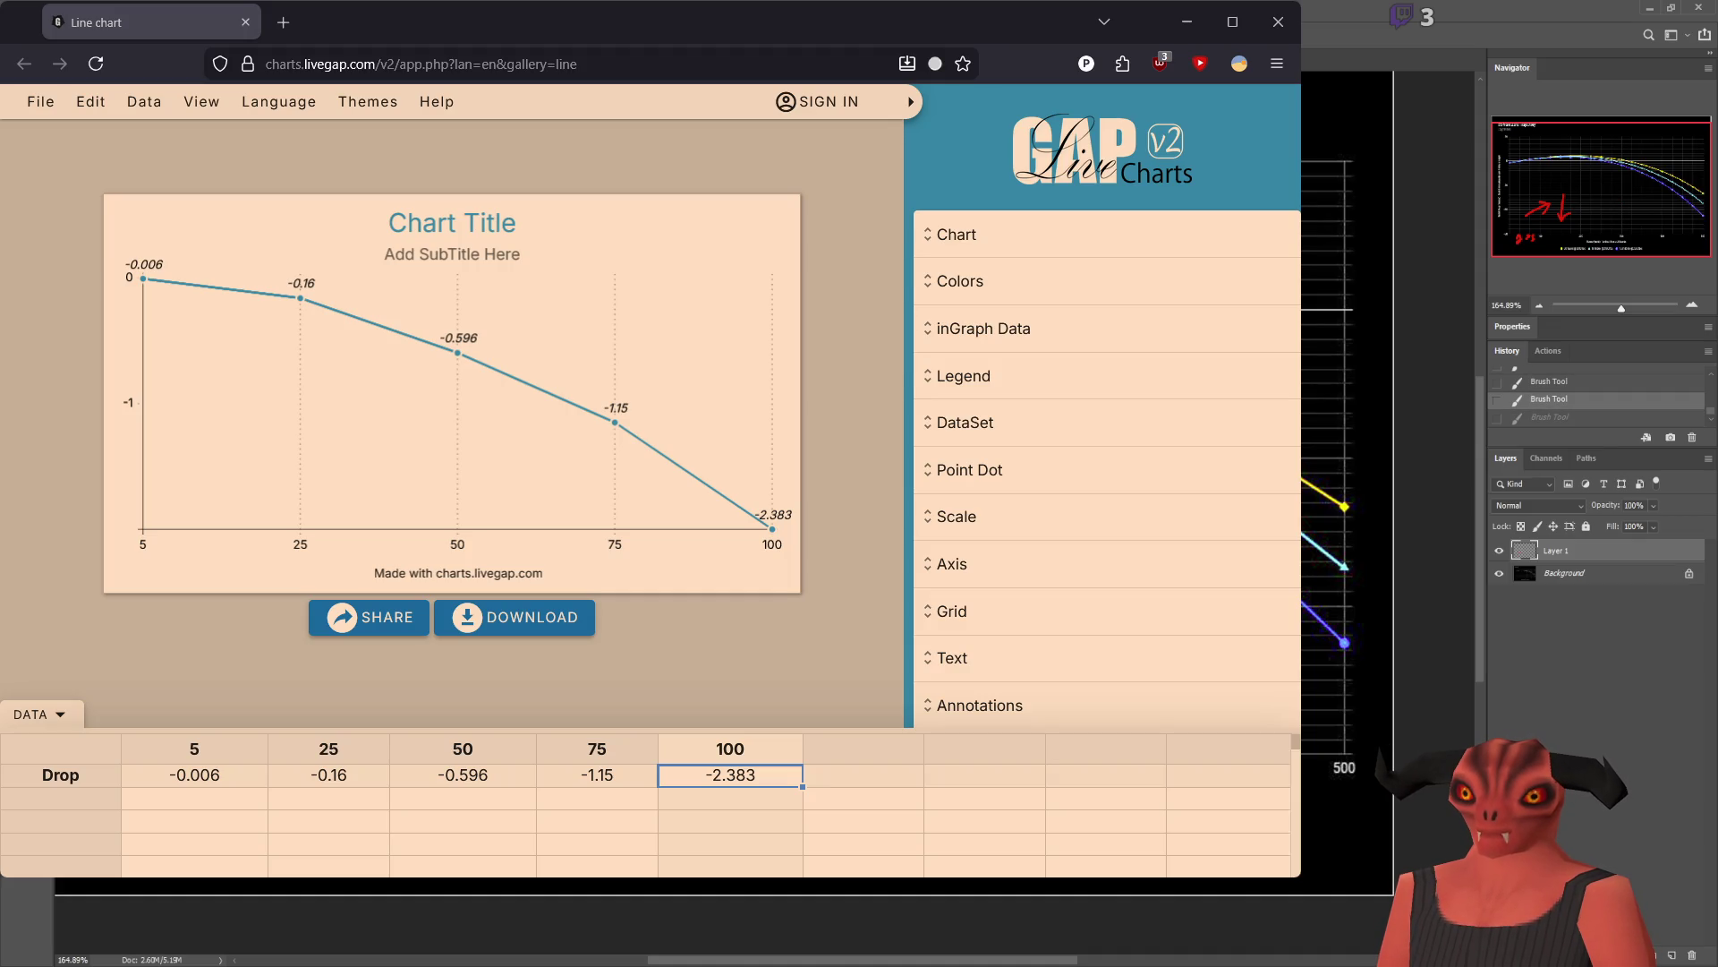
key("ctrl+shift+z")
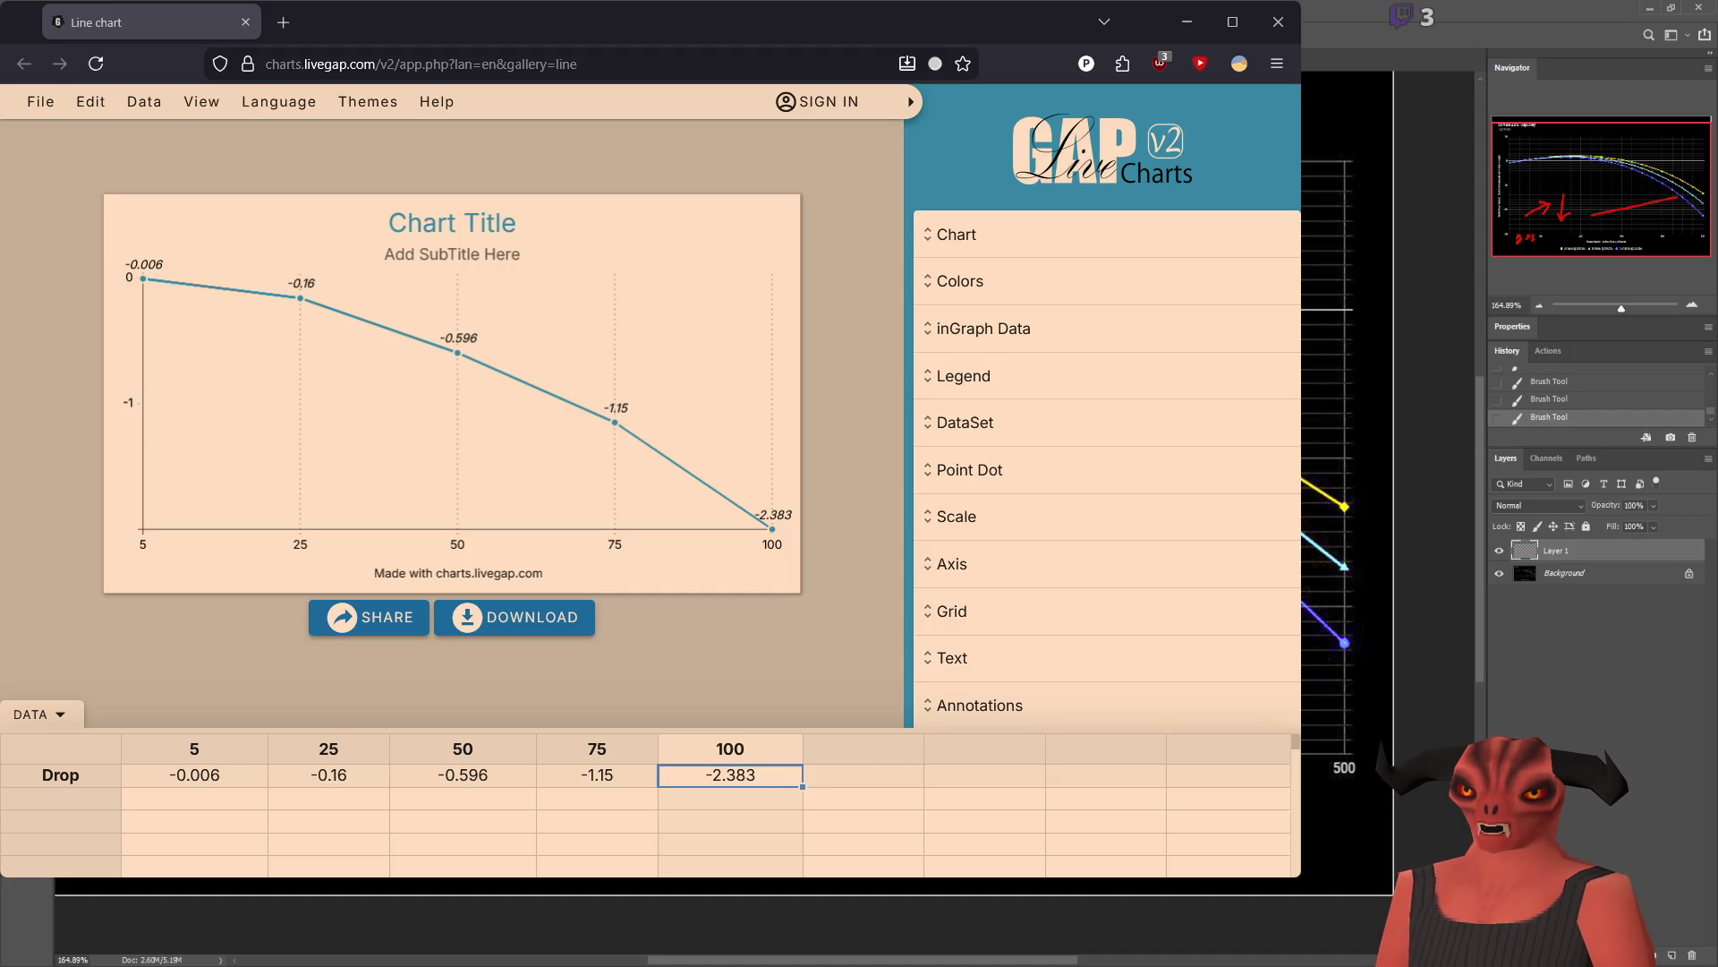
key("ctrl+shift+z")
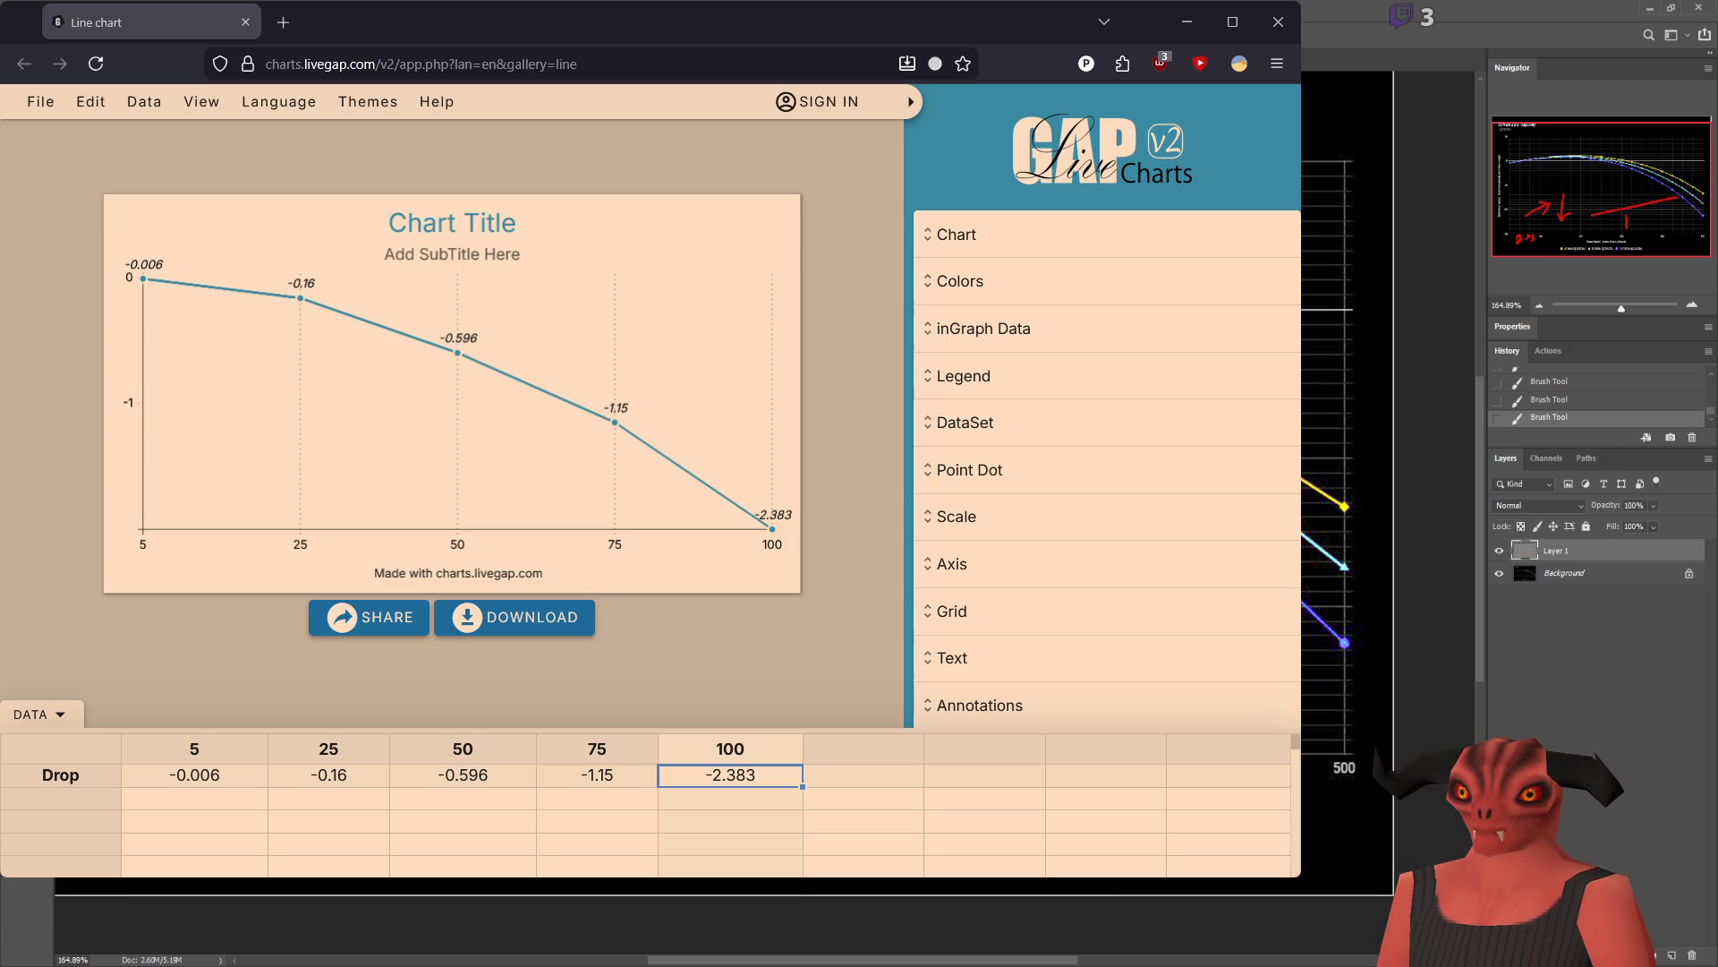
Step: Draw red rectangle sides, a downward arrow and a curved stroke on the graph
left_click_drag(1303, 828, 1337, 884)
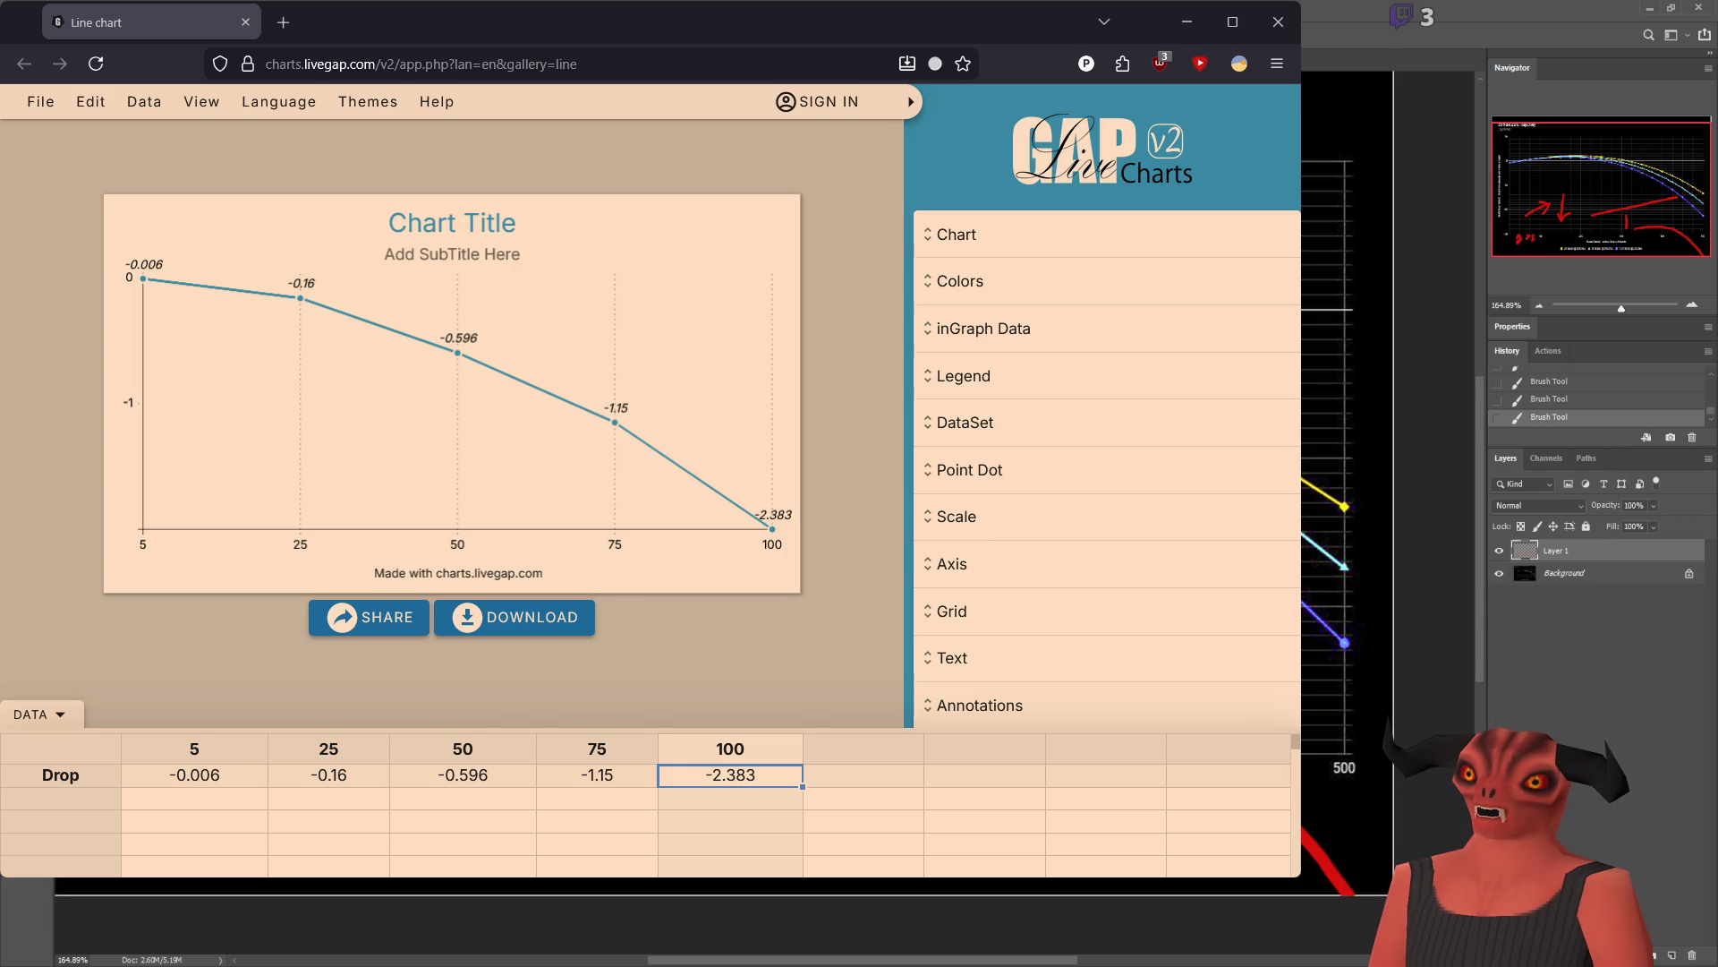
left_click_drag(721, 483, 725, 487)
left_click_drag(833, 528, 948, 457)
left_click_drag(707, 402, 760, 452)
left_click_drag(725, 300, 805, 443)
left_click_drag(594, 121, 676, 299)
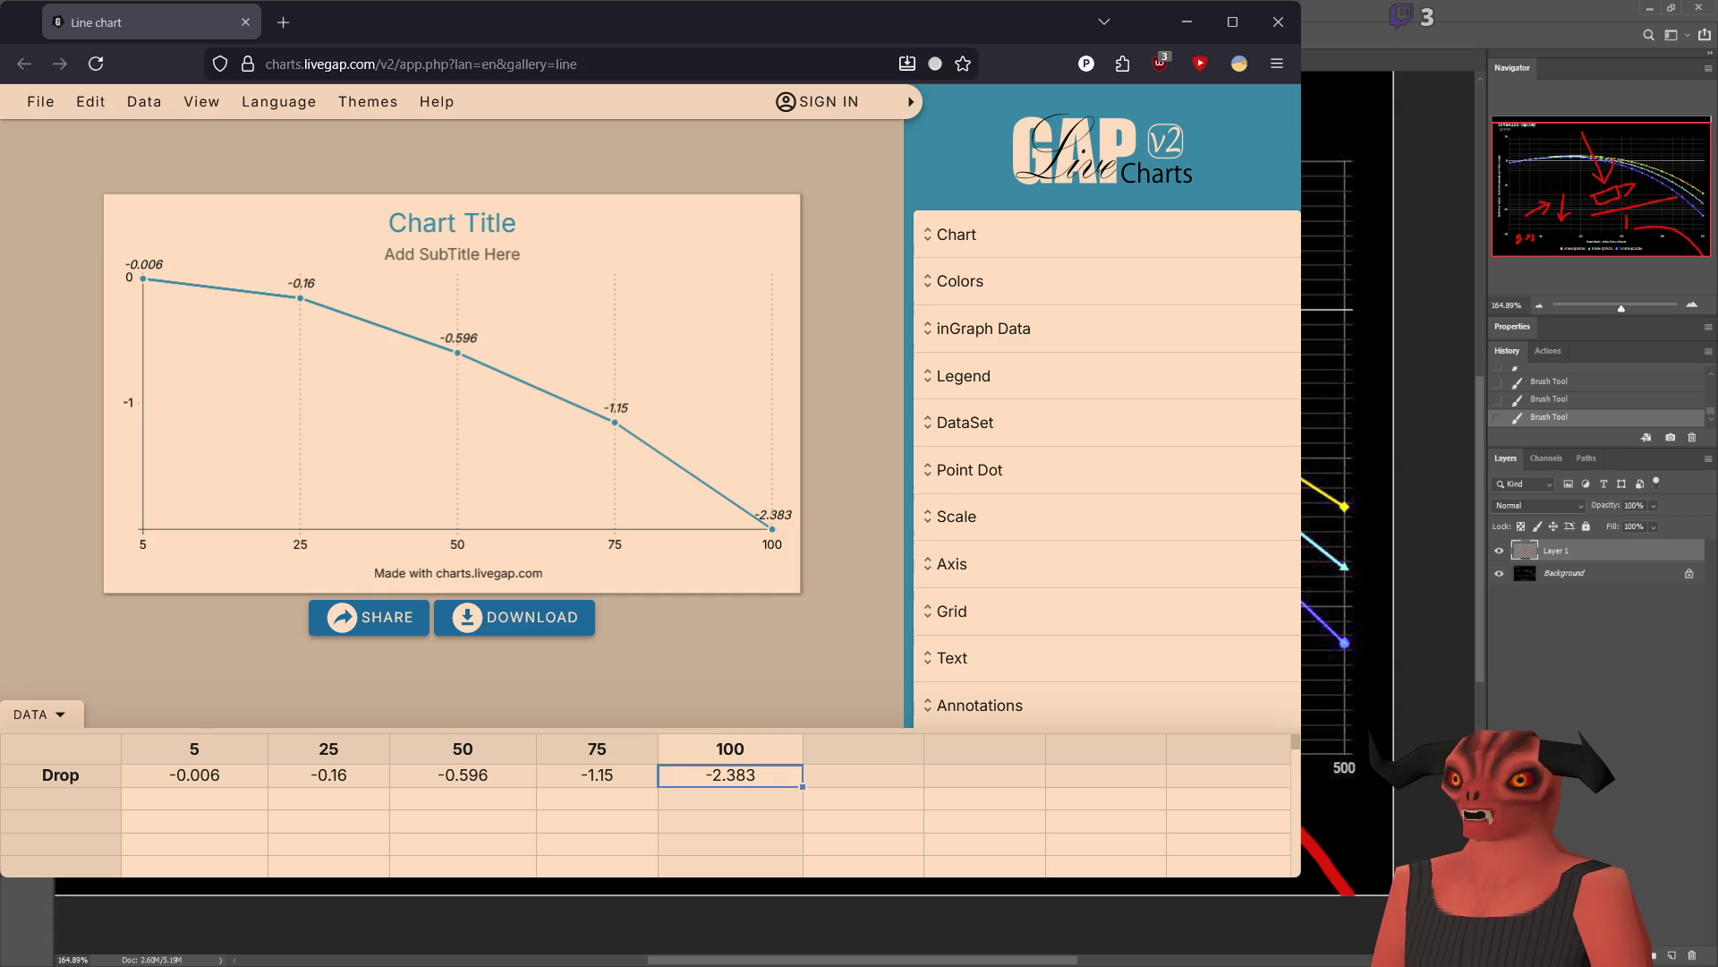
left_click_drag(385, 502, 635, 403)
Step: Step back and forth through the red strokes with undo and redo
key("ctrl+z")
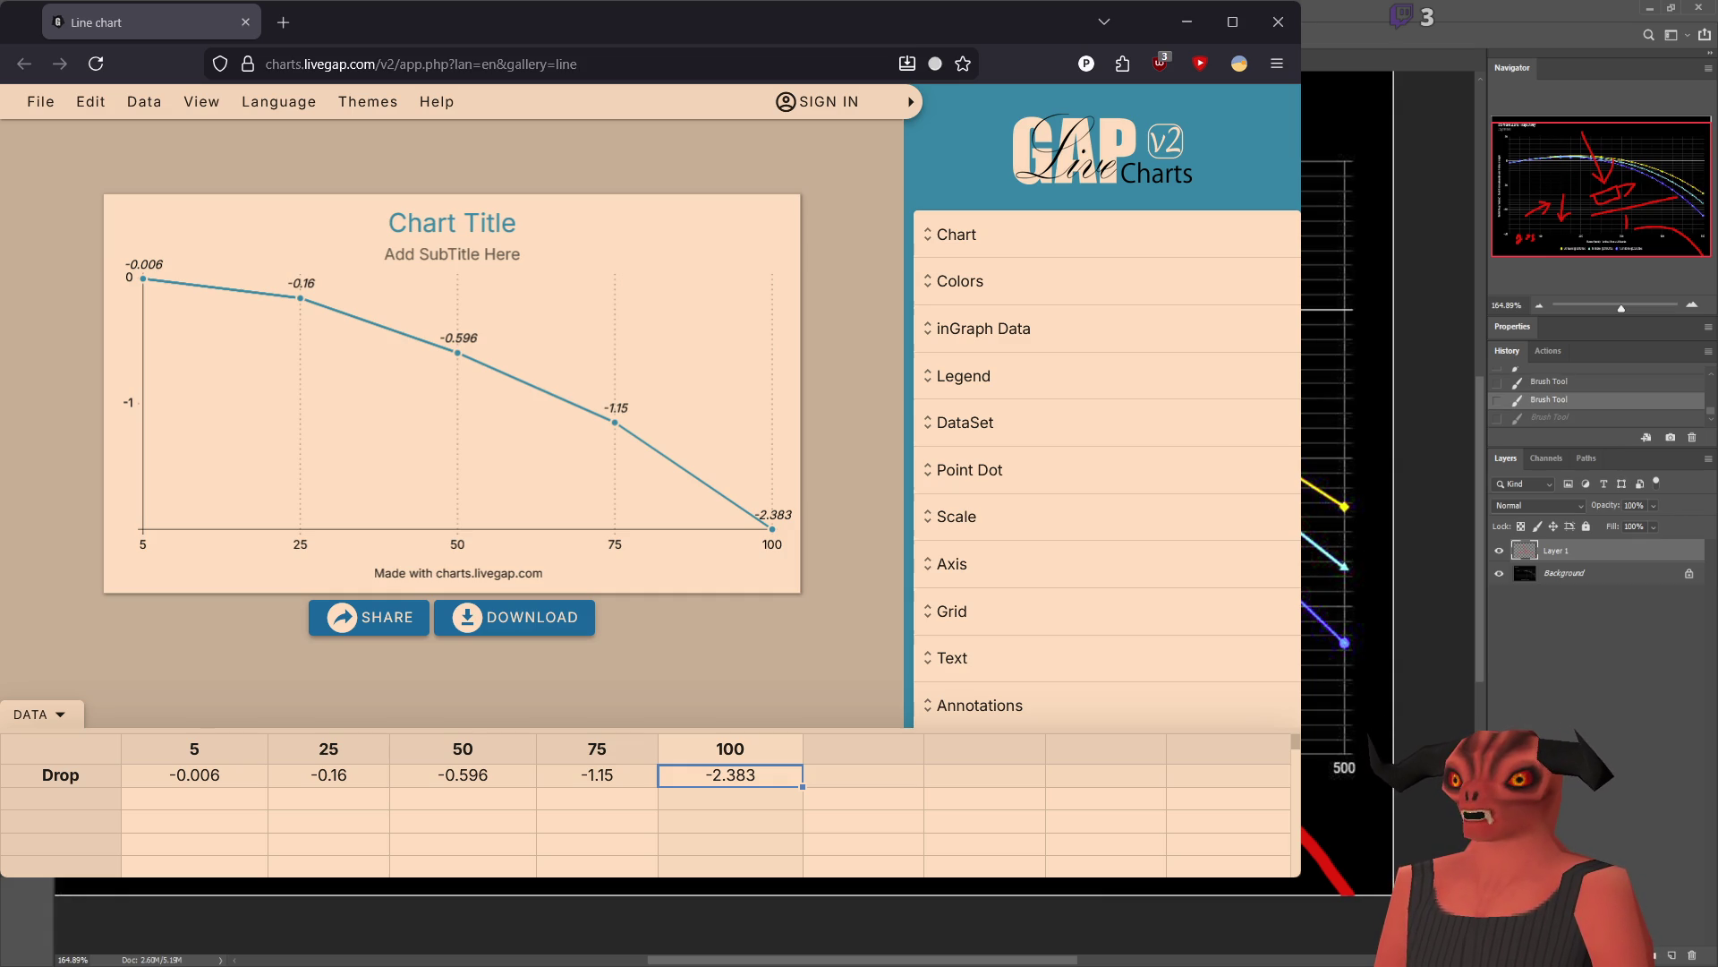
key("ctrl+shift+z")
key("ctrl+z")
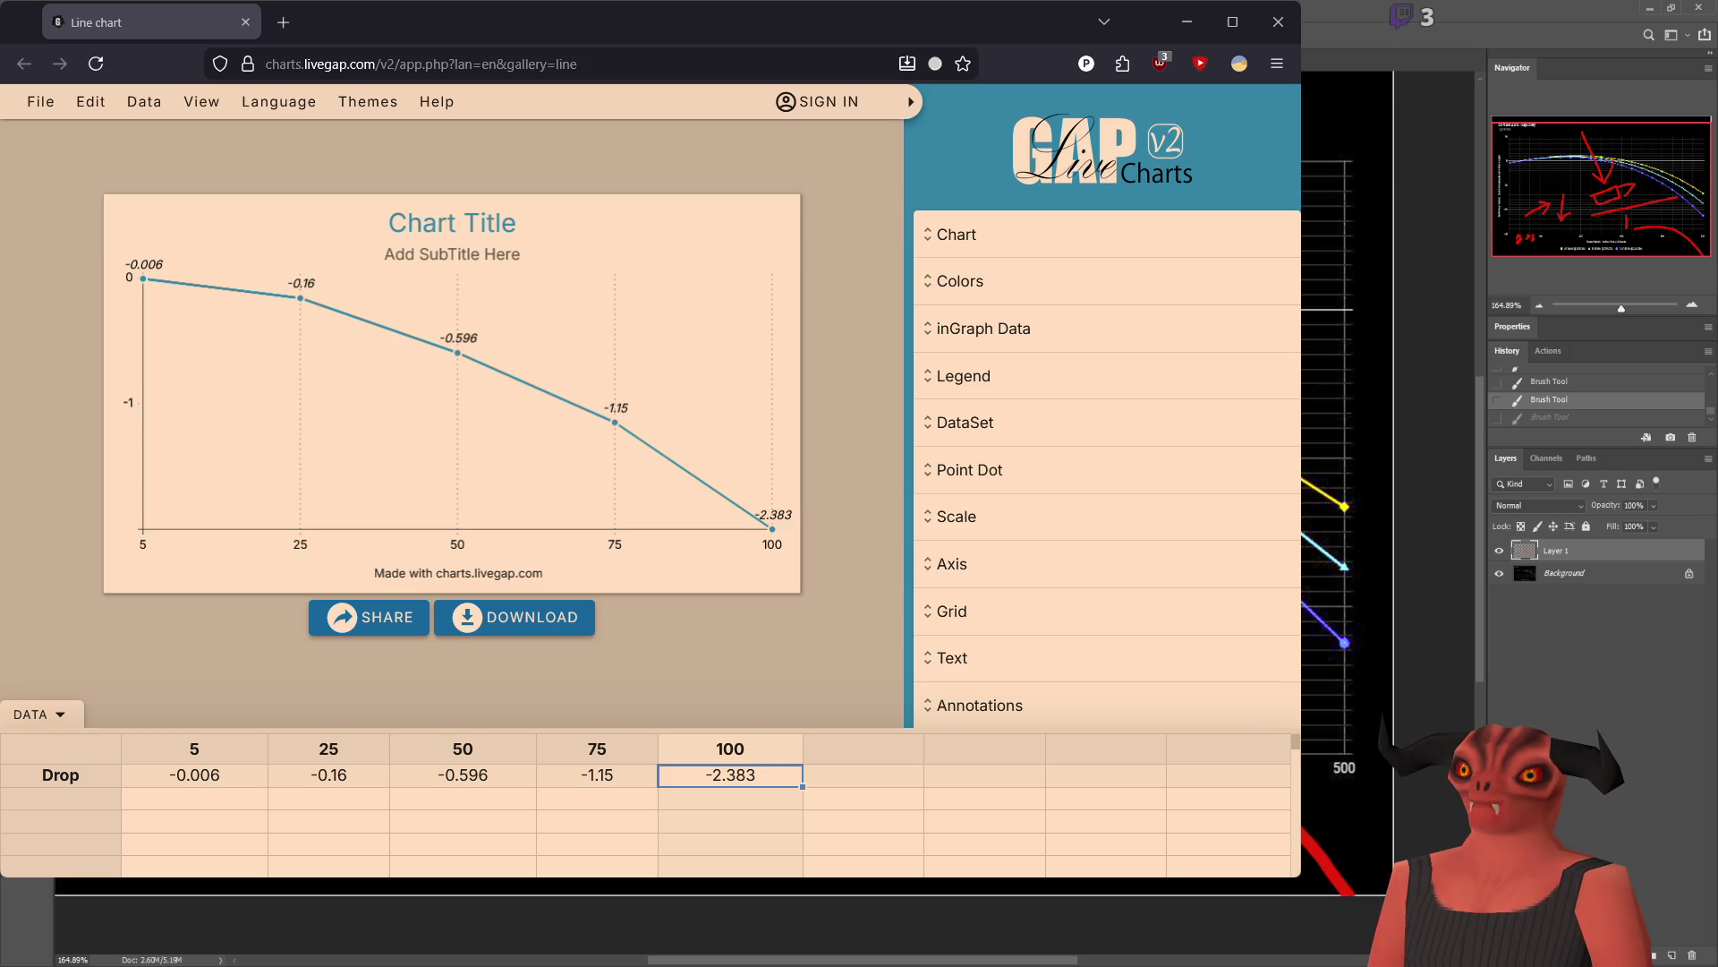
key("ctrl+shift+z")
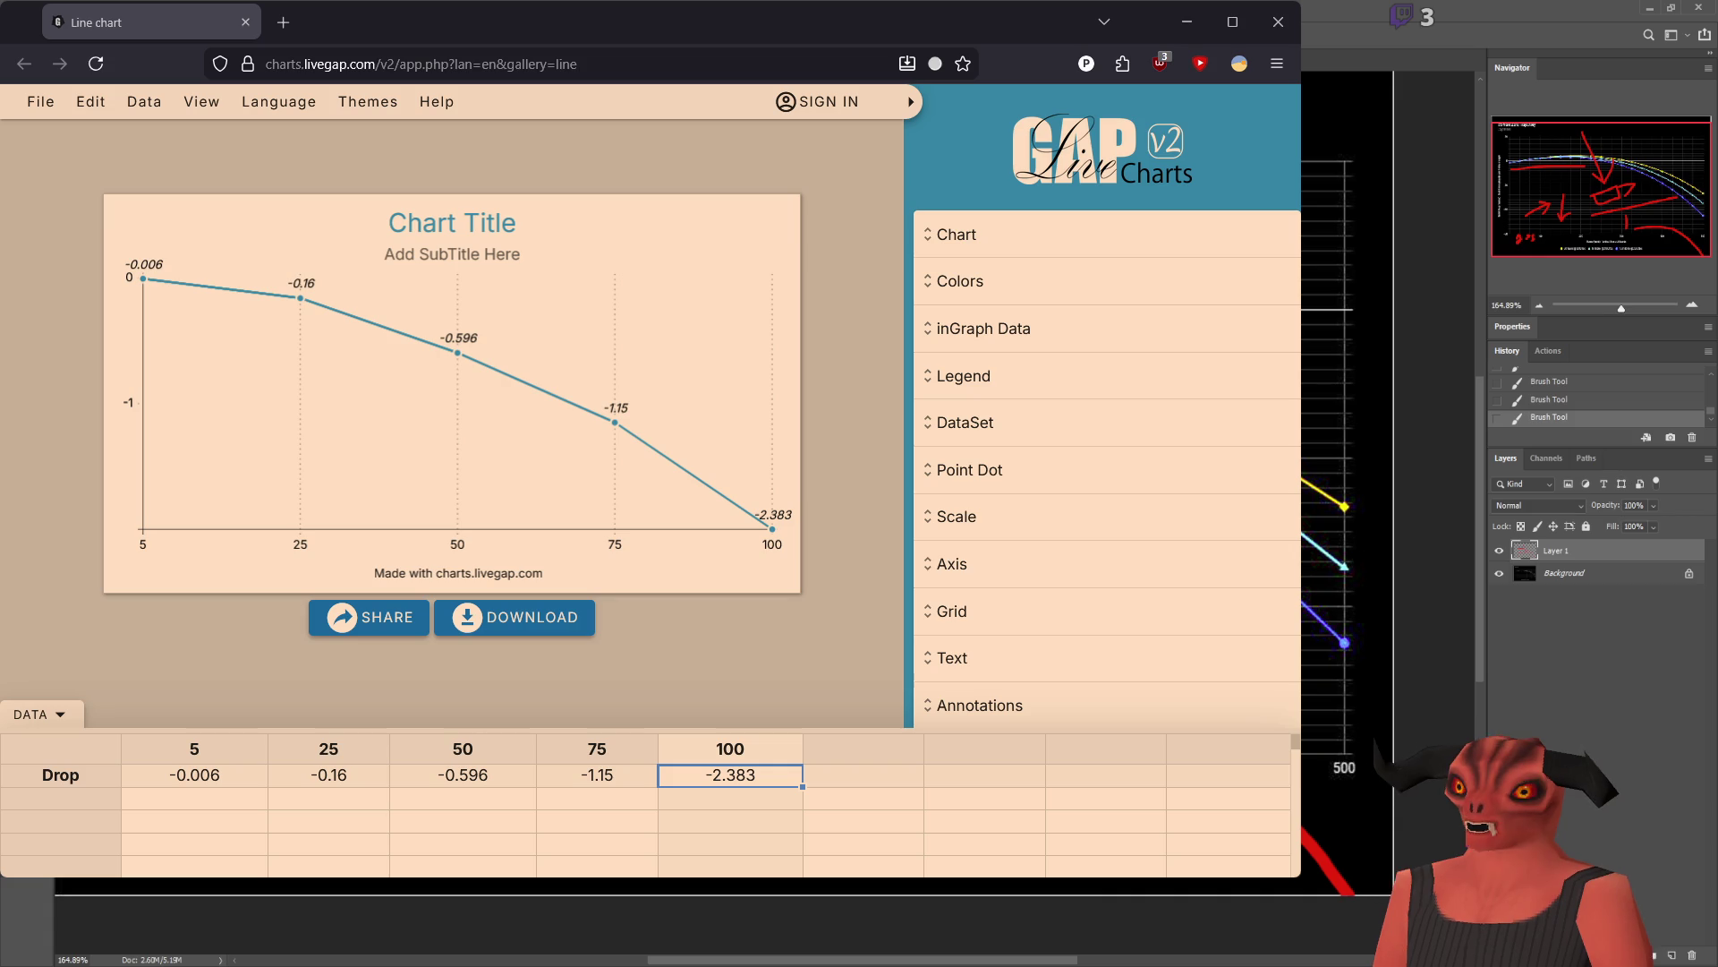
key("ctrl+z")
key("ctrl+z")
key("ctrl+z")
key("ctrl+z")
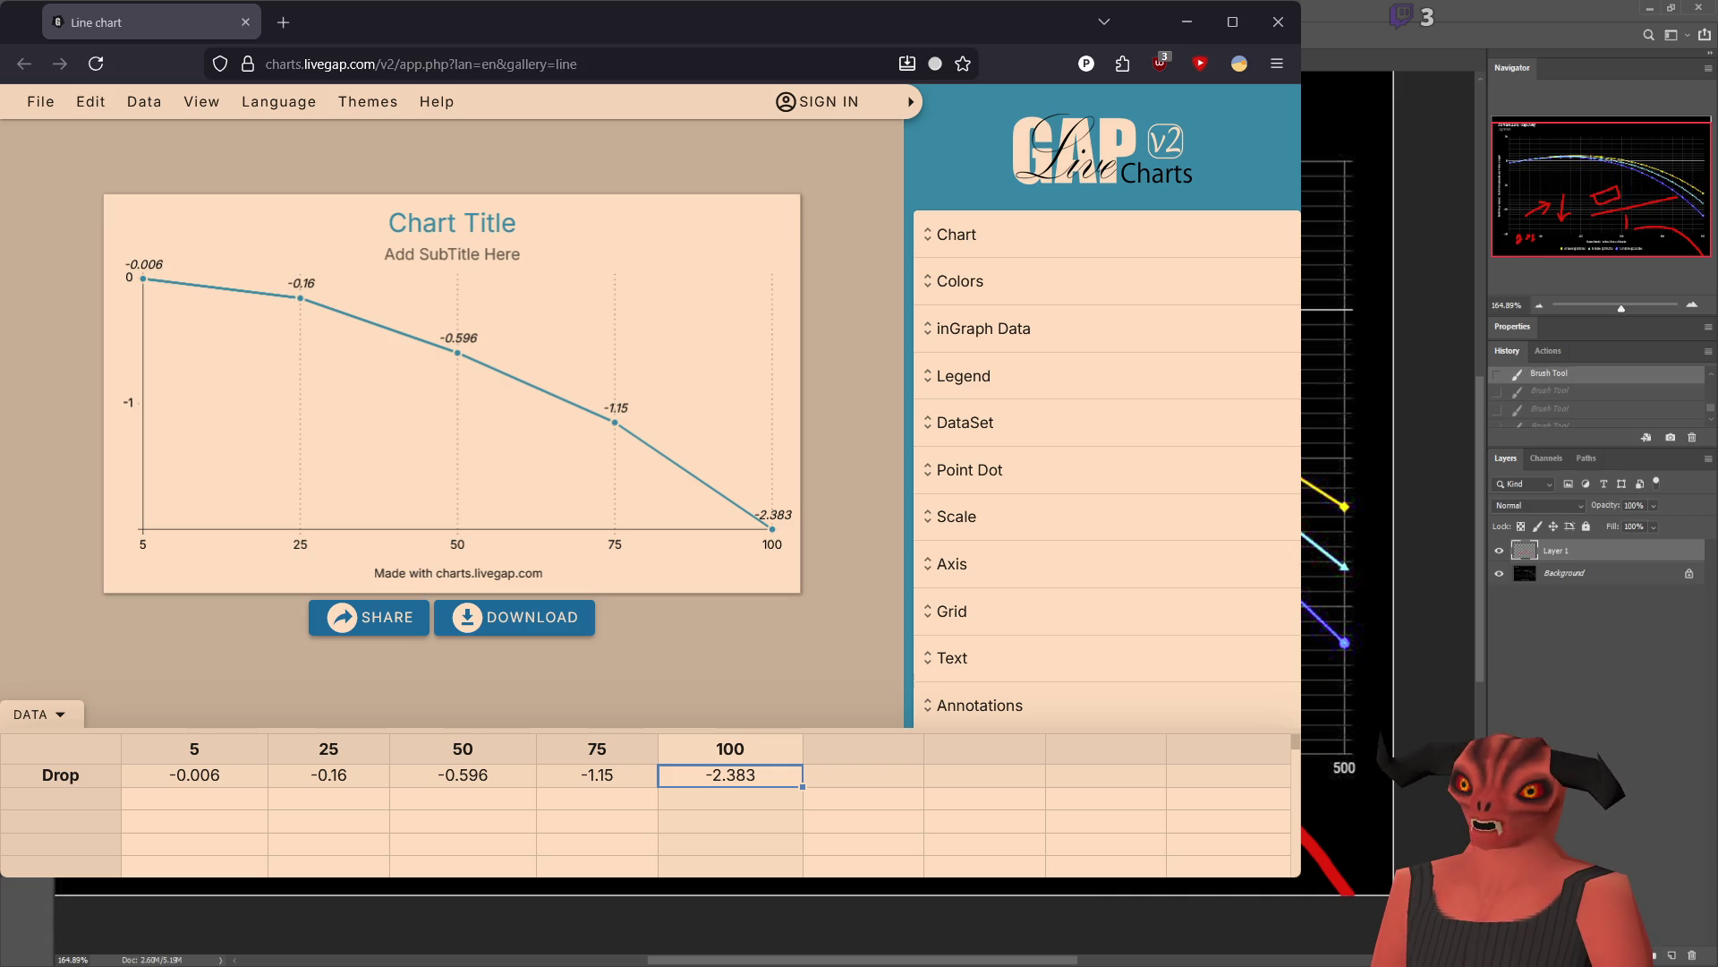
key("ctrl+z")
key("ctrl+z")
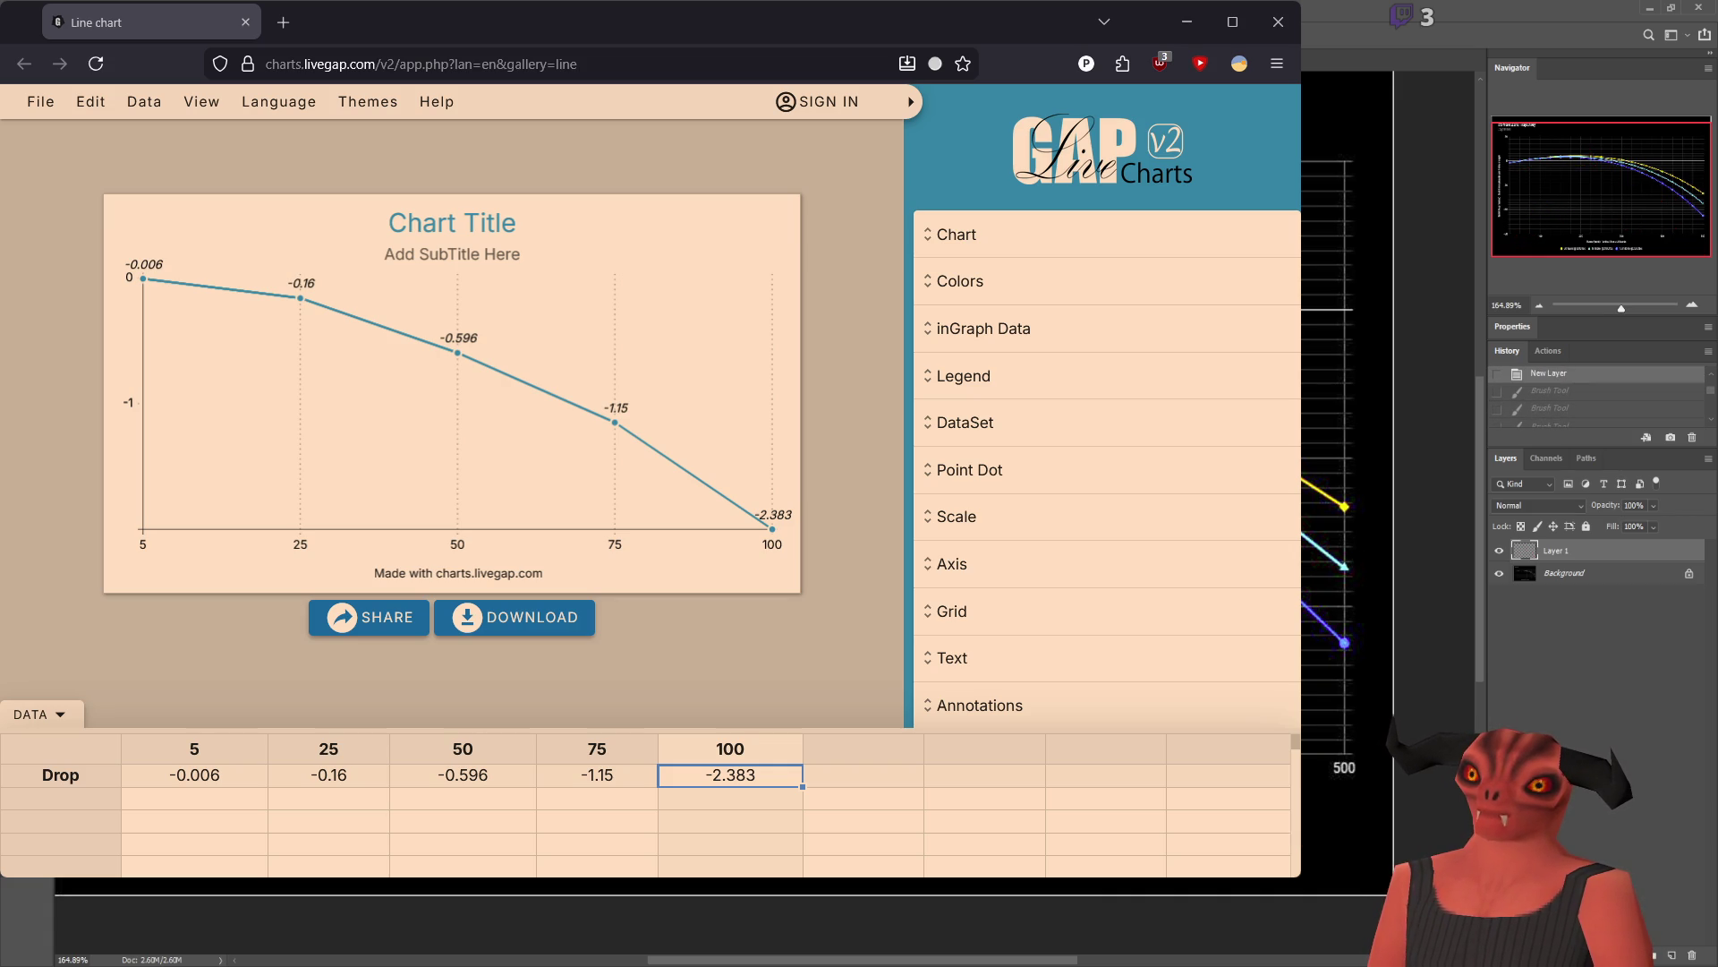
key("ctrl+shift+z")
key("ctrl+z")
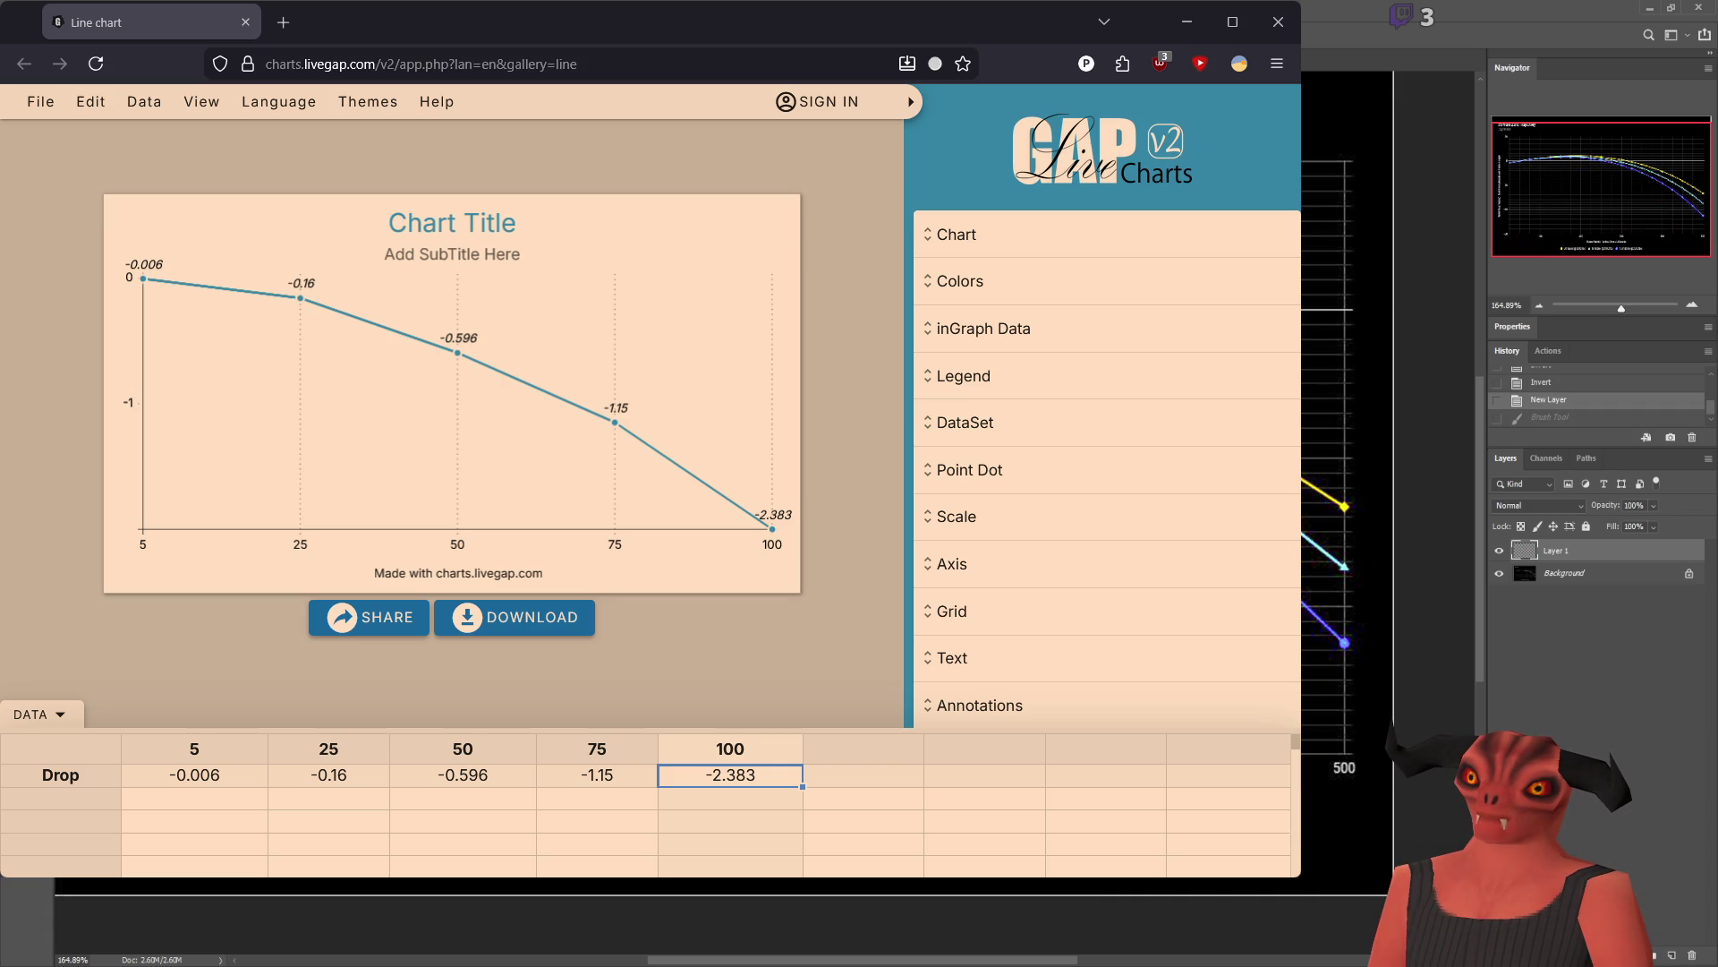
key("ctrl+shift+z")
key("ctrl+shift+z")
mouse_move(1381, 612)
left_mouse_down()
mouse_move(1311, 691)
mouse_move(1383, 598)
mouse_move(1362, 596)
left_mouse_up()
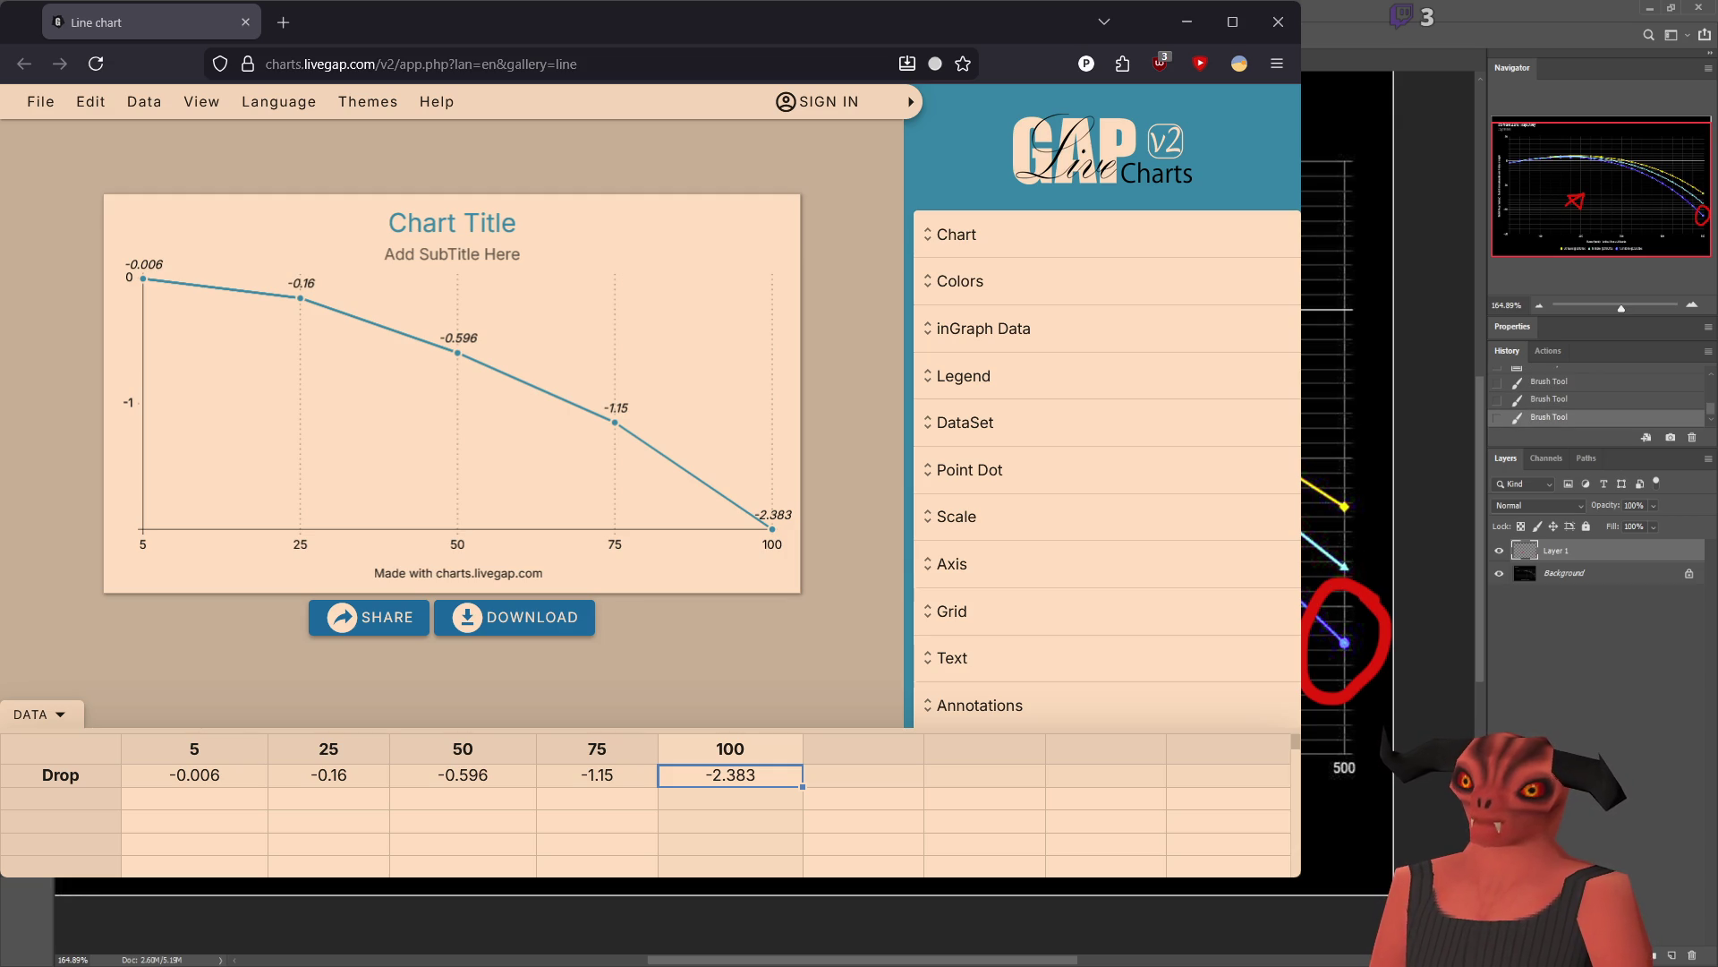
key("ctrl+shift+z")
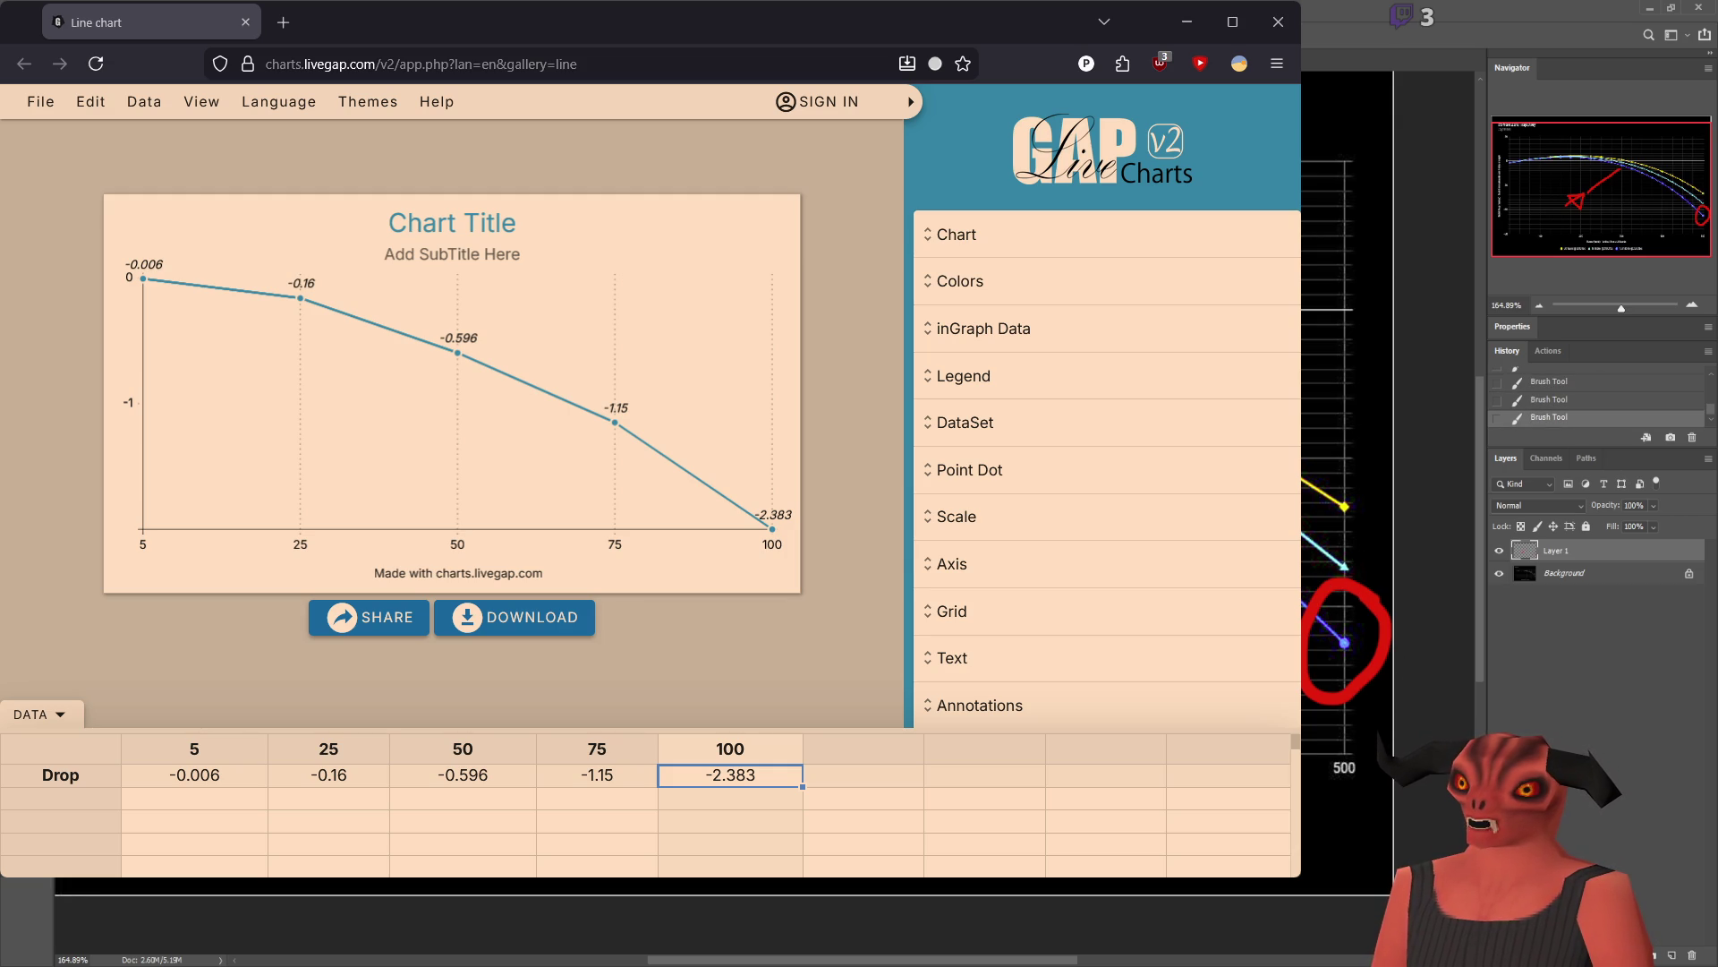
key("ctrl+z")
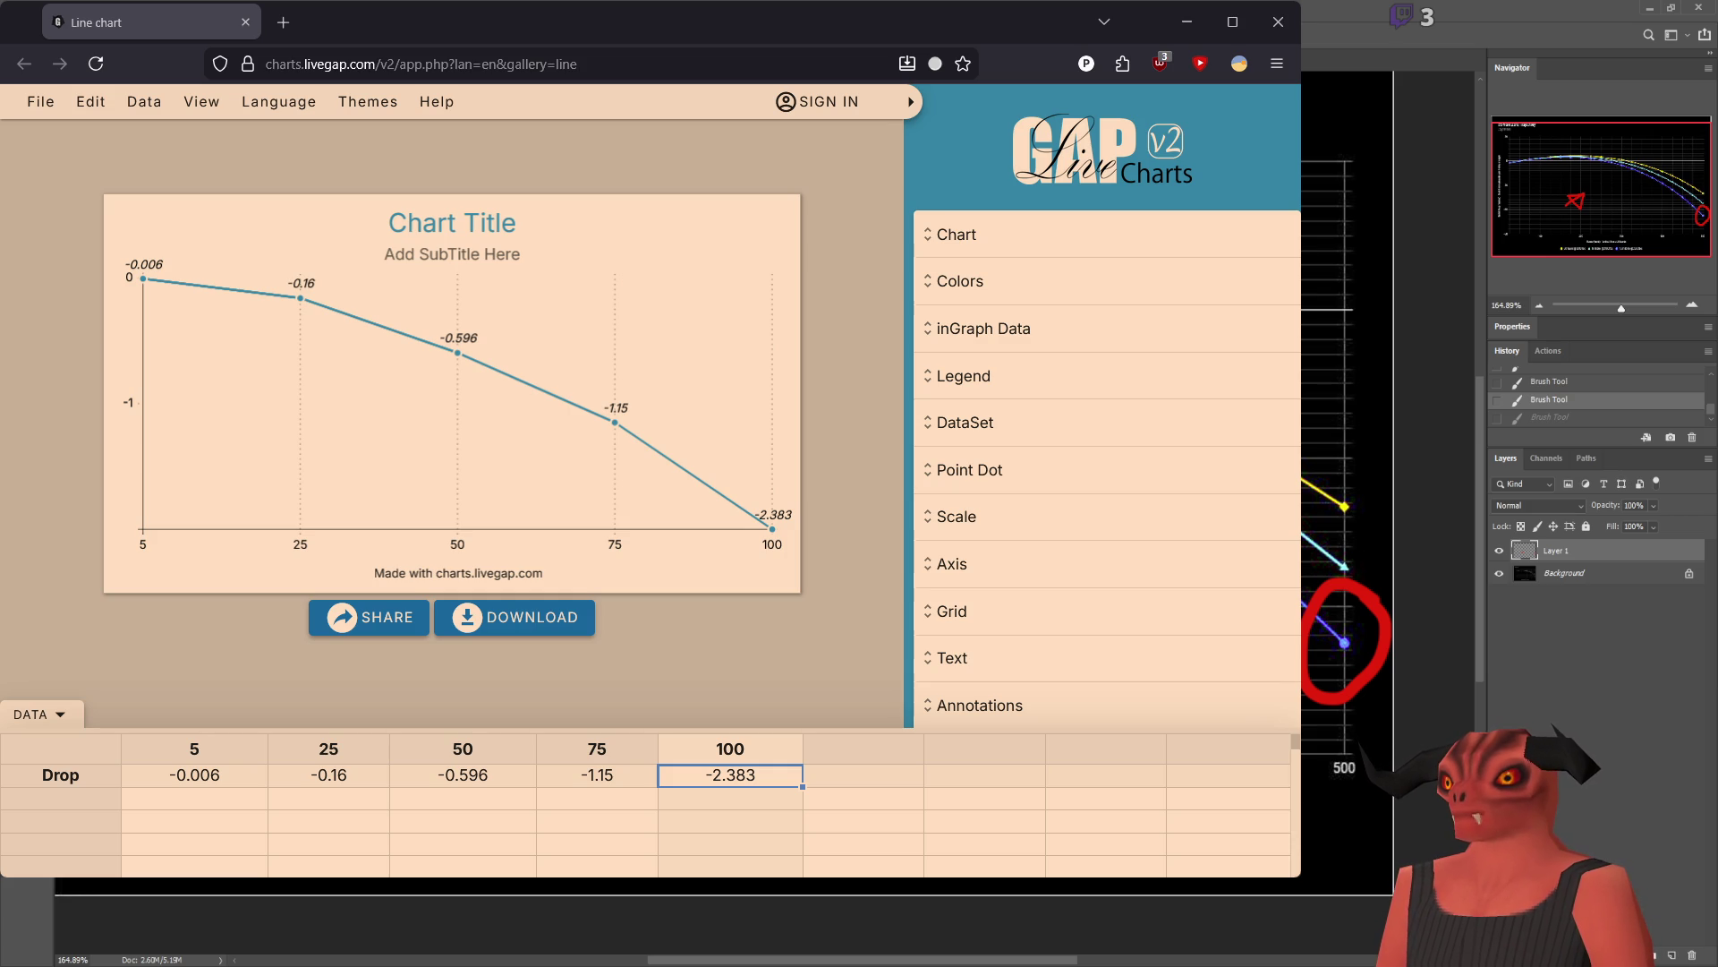
key("ctrl+shift+z")
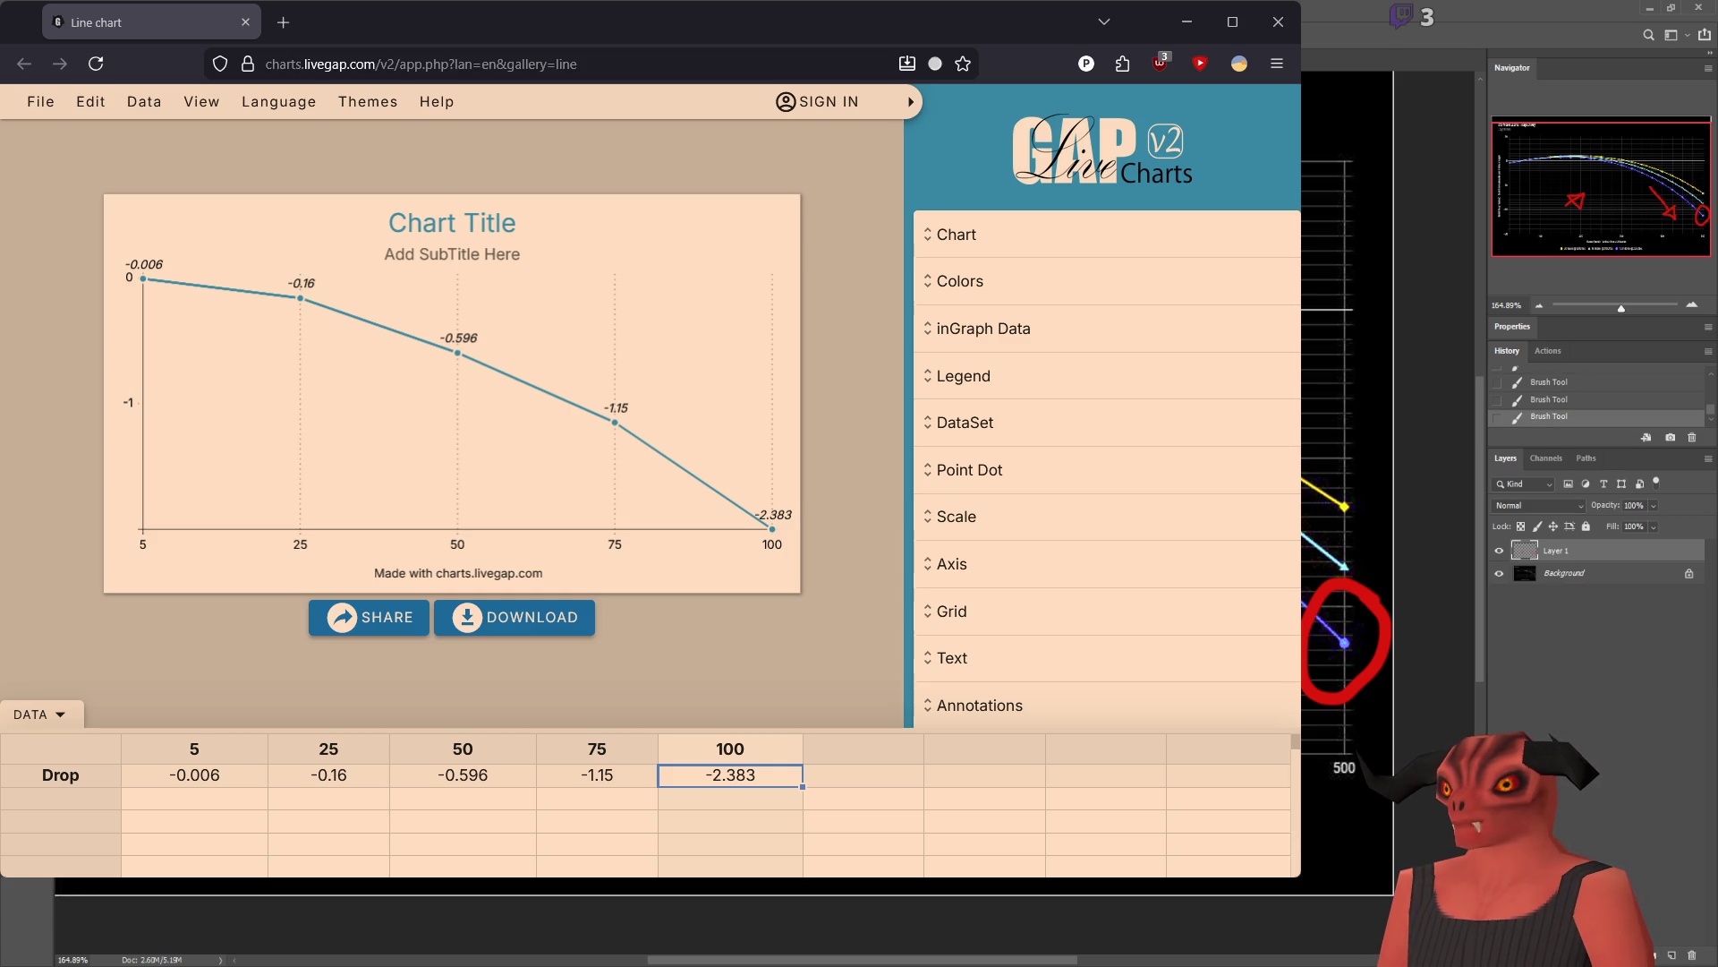
key("ctrl+shift+z")
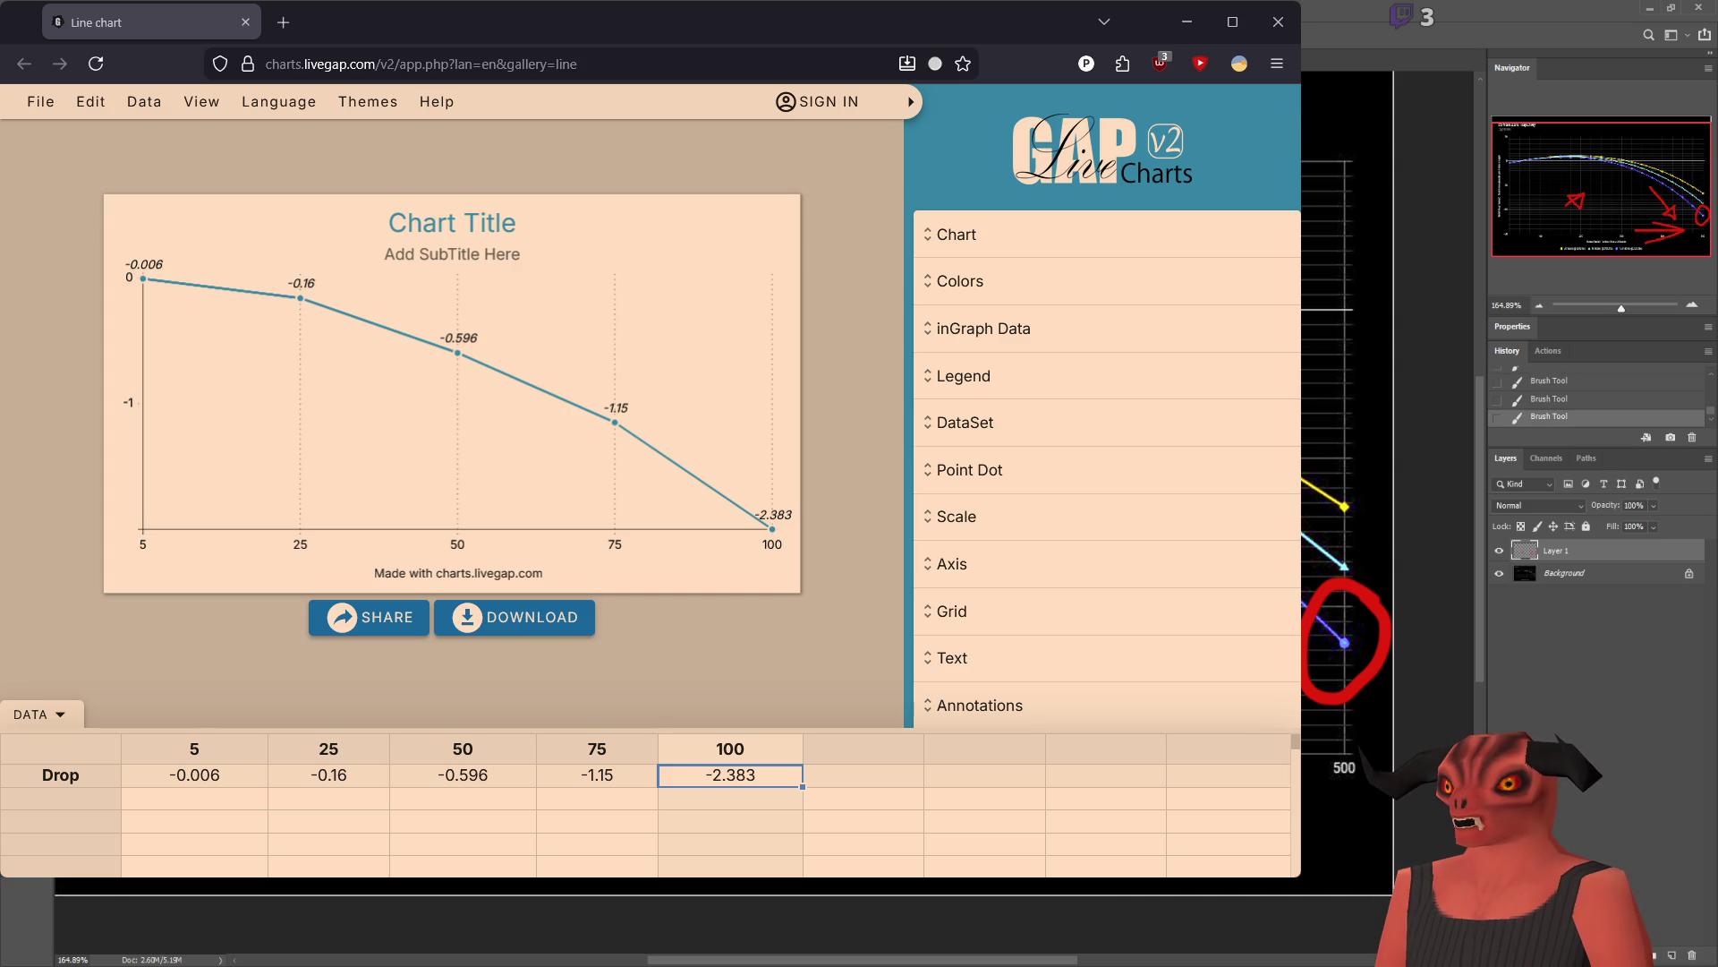
key("ctrl+z")
key("ctrl+z")
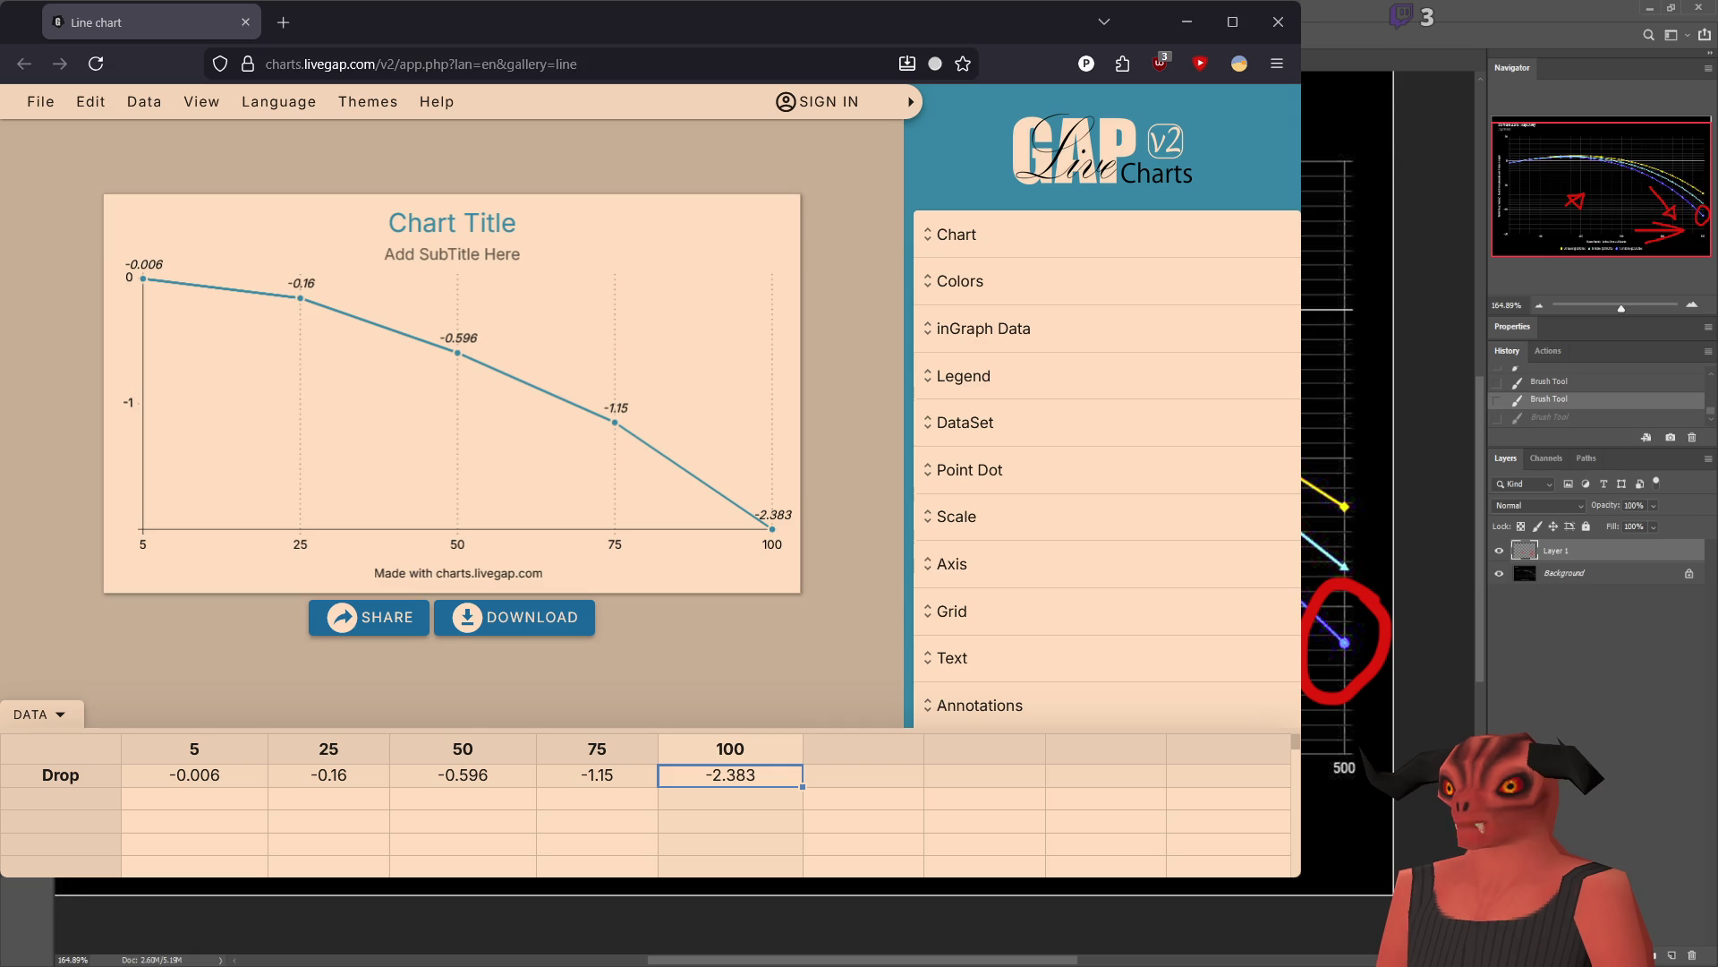
key("ctrl+z")
key("ctrl+z")
key("ctrl+z")
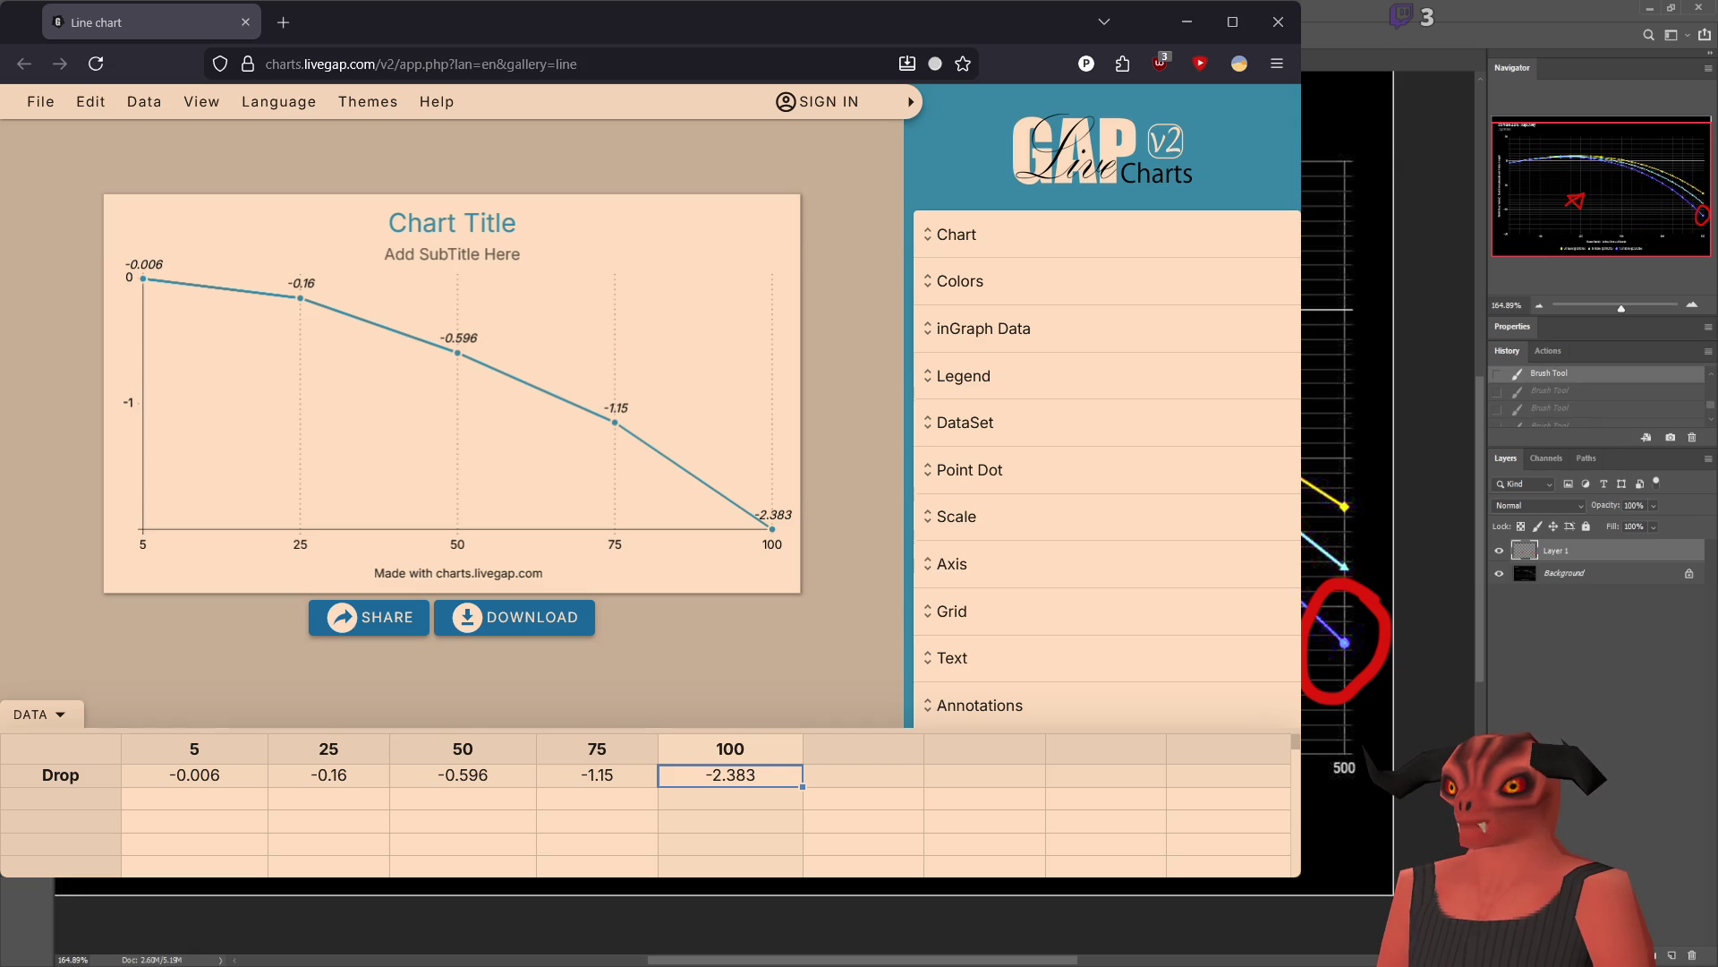
key("ctrl+z")
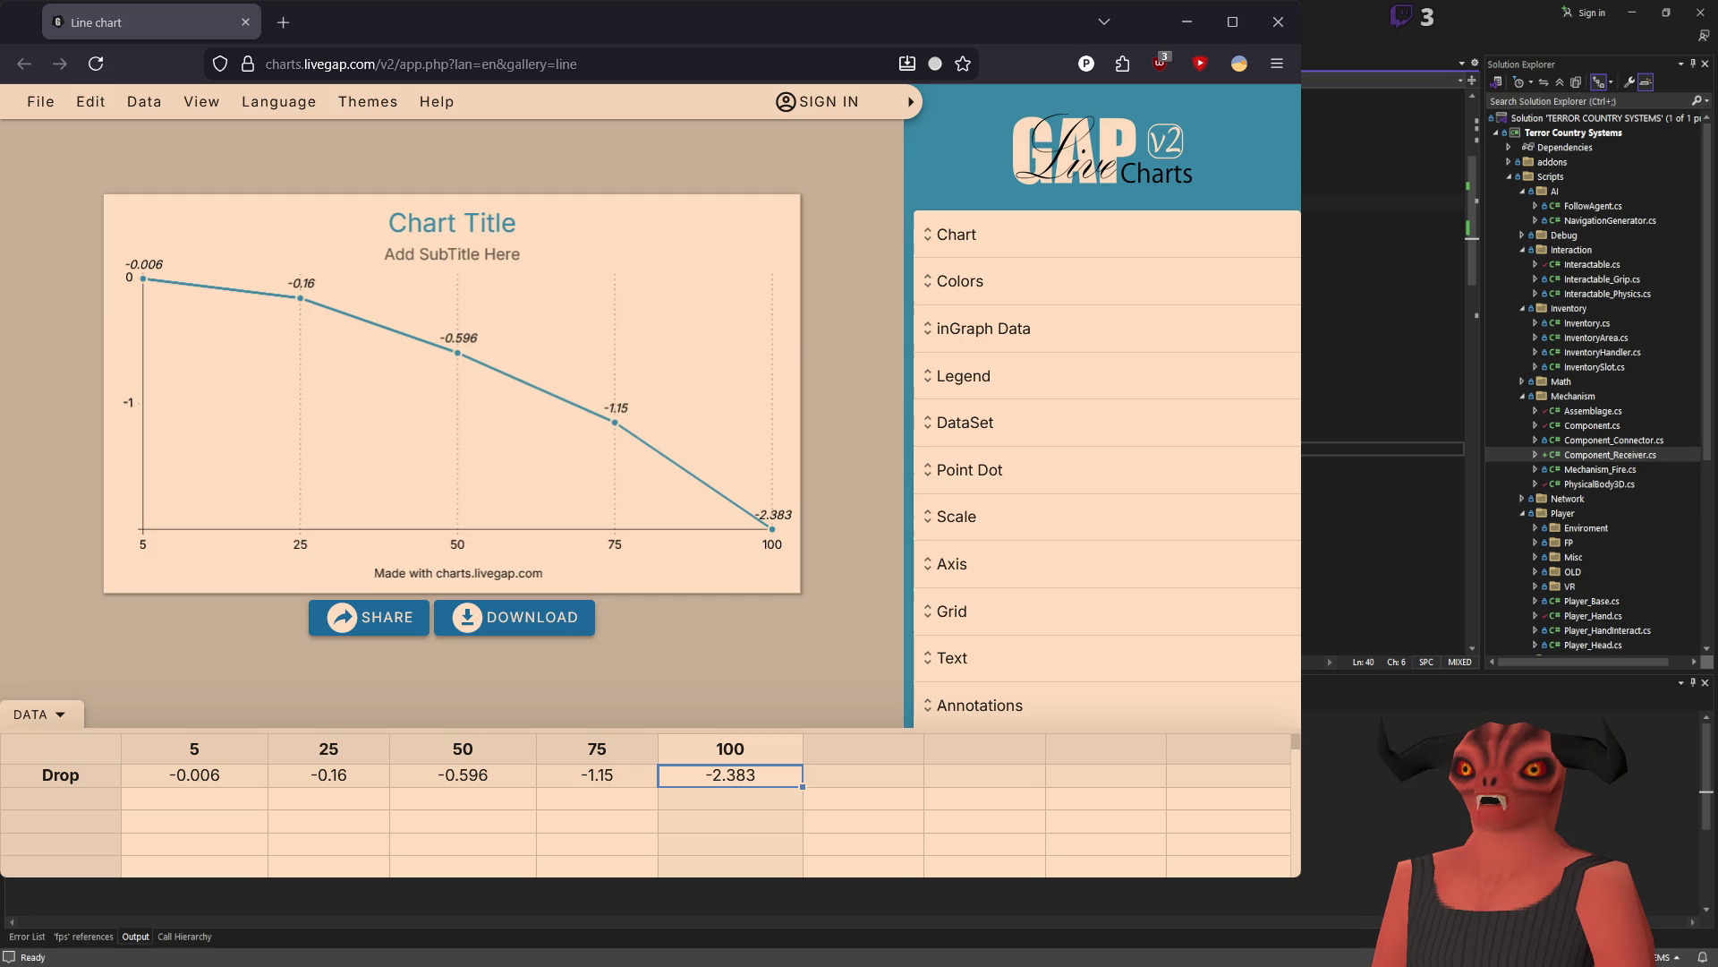
Step: Scroll through the script, reviewing the projectile movement code and the field declarations near the top
left_click(1379, 434)
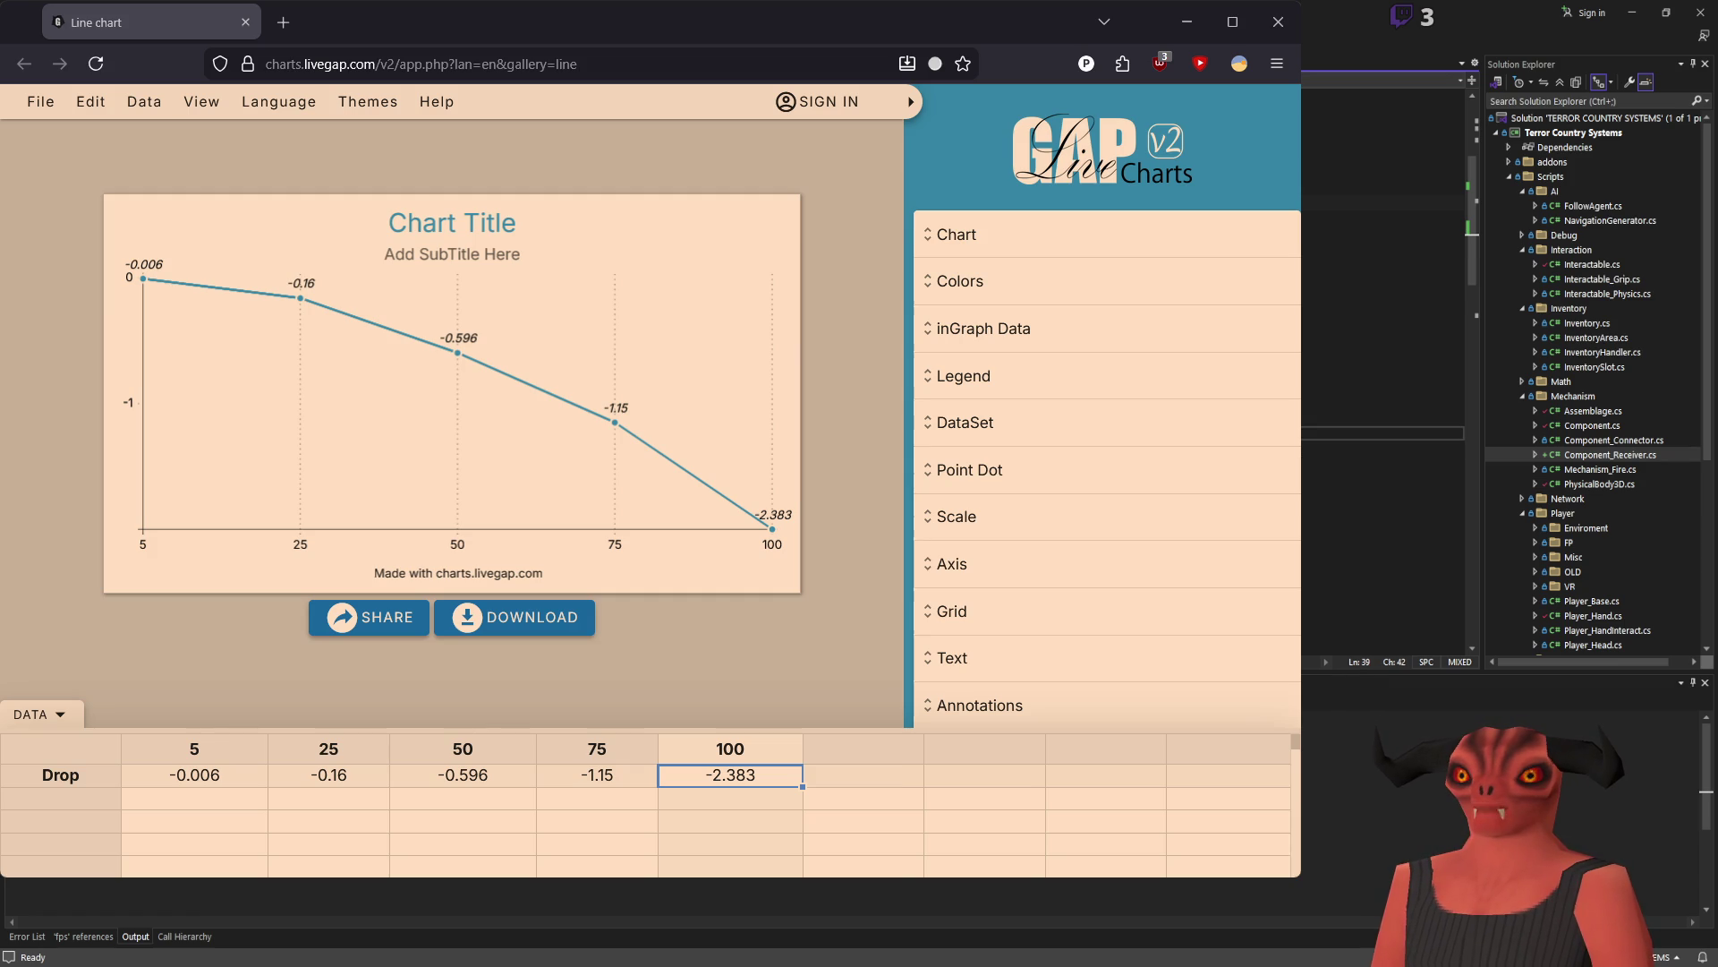
scroll(1382, 358, "down", 1)
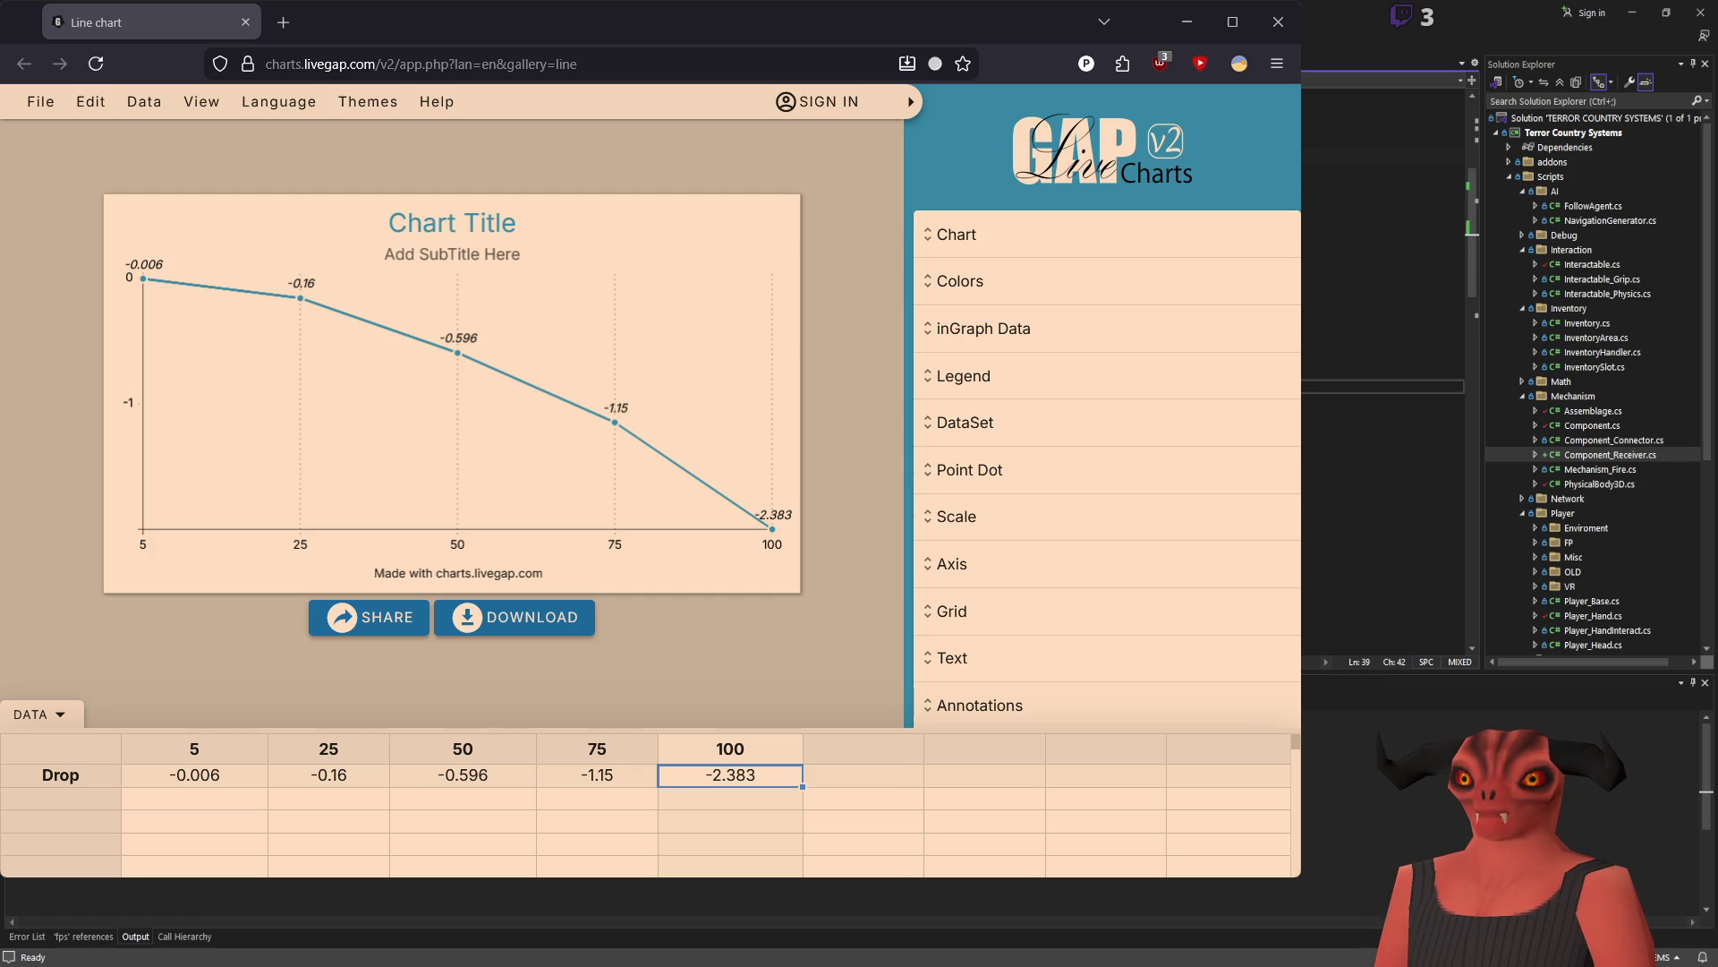
scroll(1382, 358, "up", 4)
scroll(1383, 358, "down", 5)
scroll(1382, 358, "up", 10)
left_click(1383, 543)
scroll(1383, 358, "up", 2)
left_click(1383, 354)
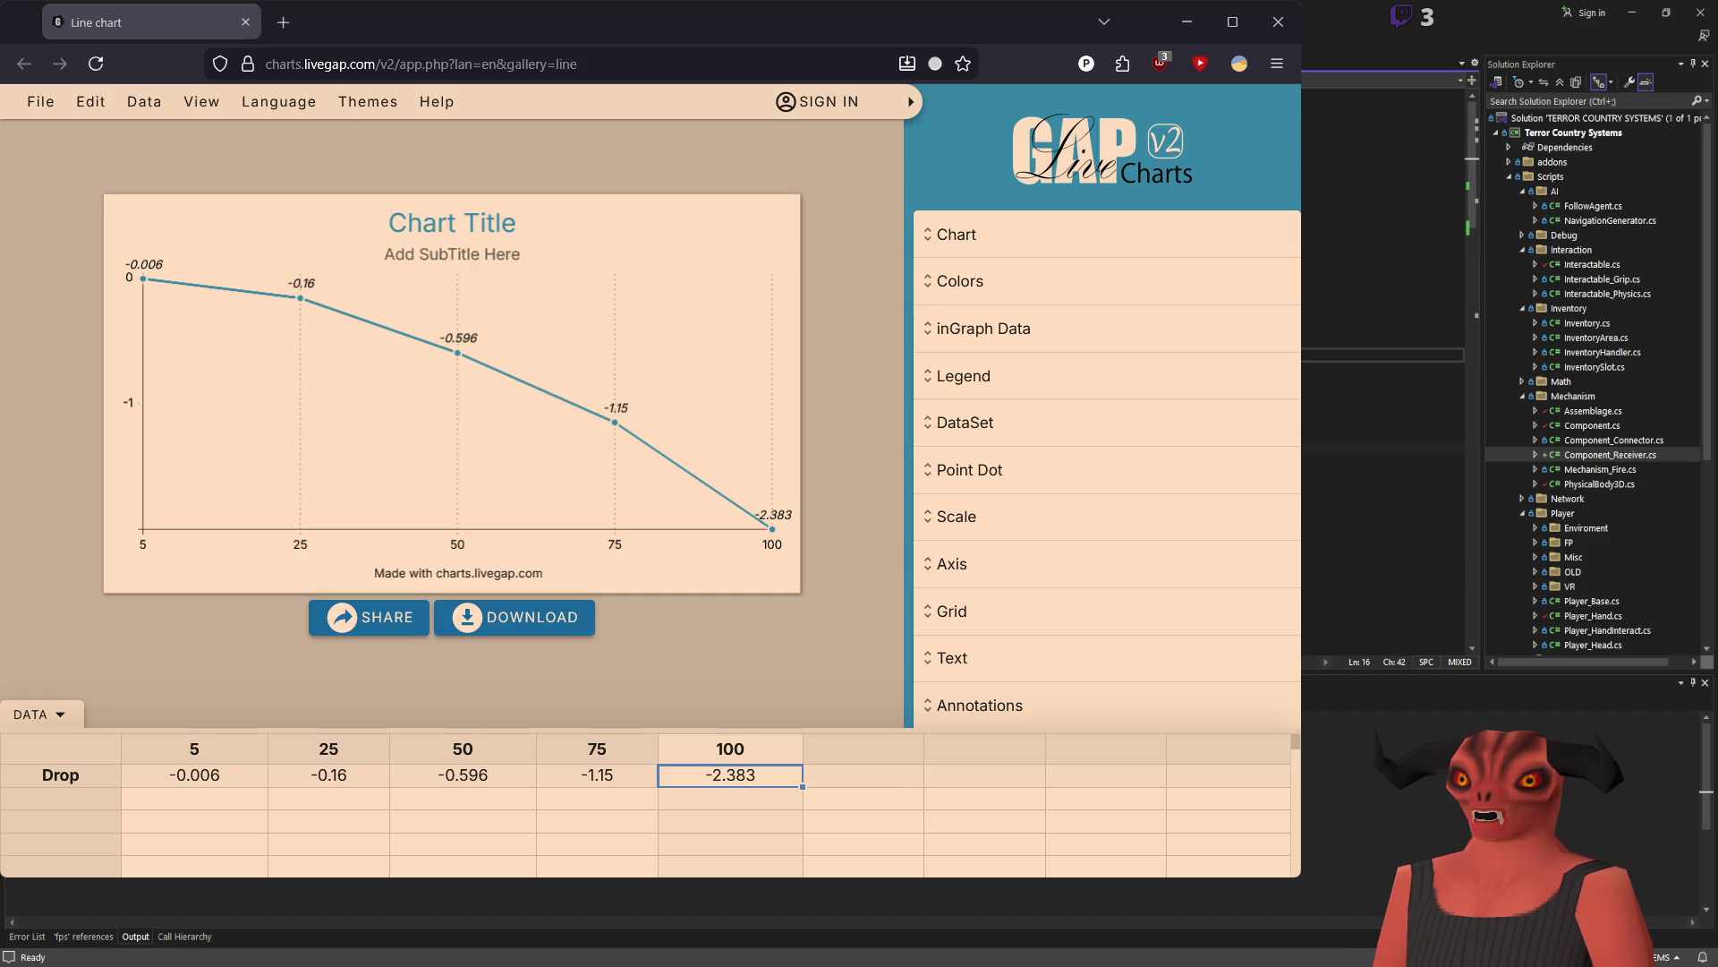
Step: Add a 'public float drop' field on a new line after line 17
left_click(1383, 370)
key("Return")
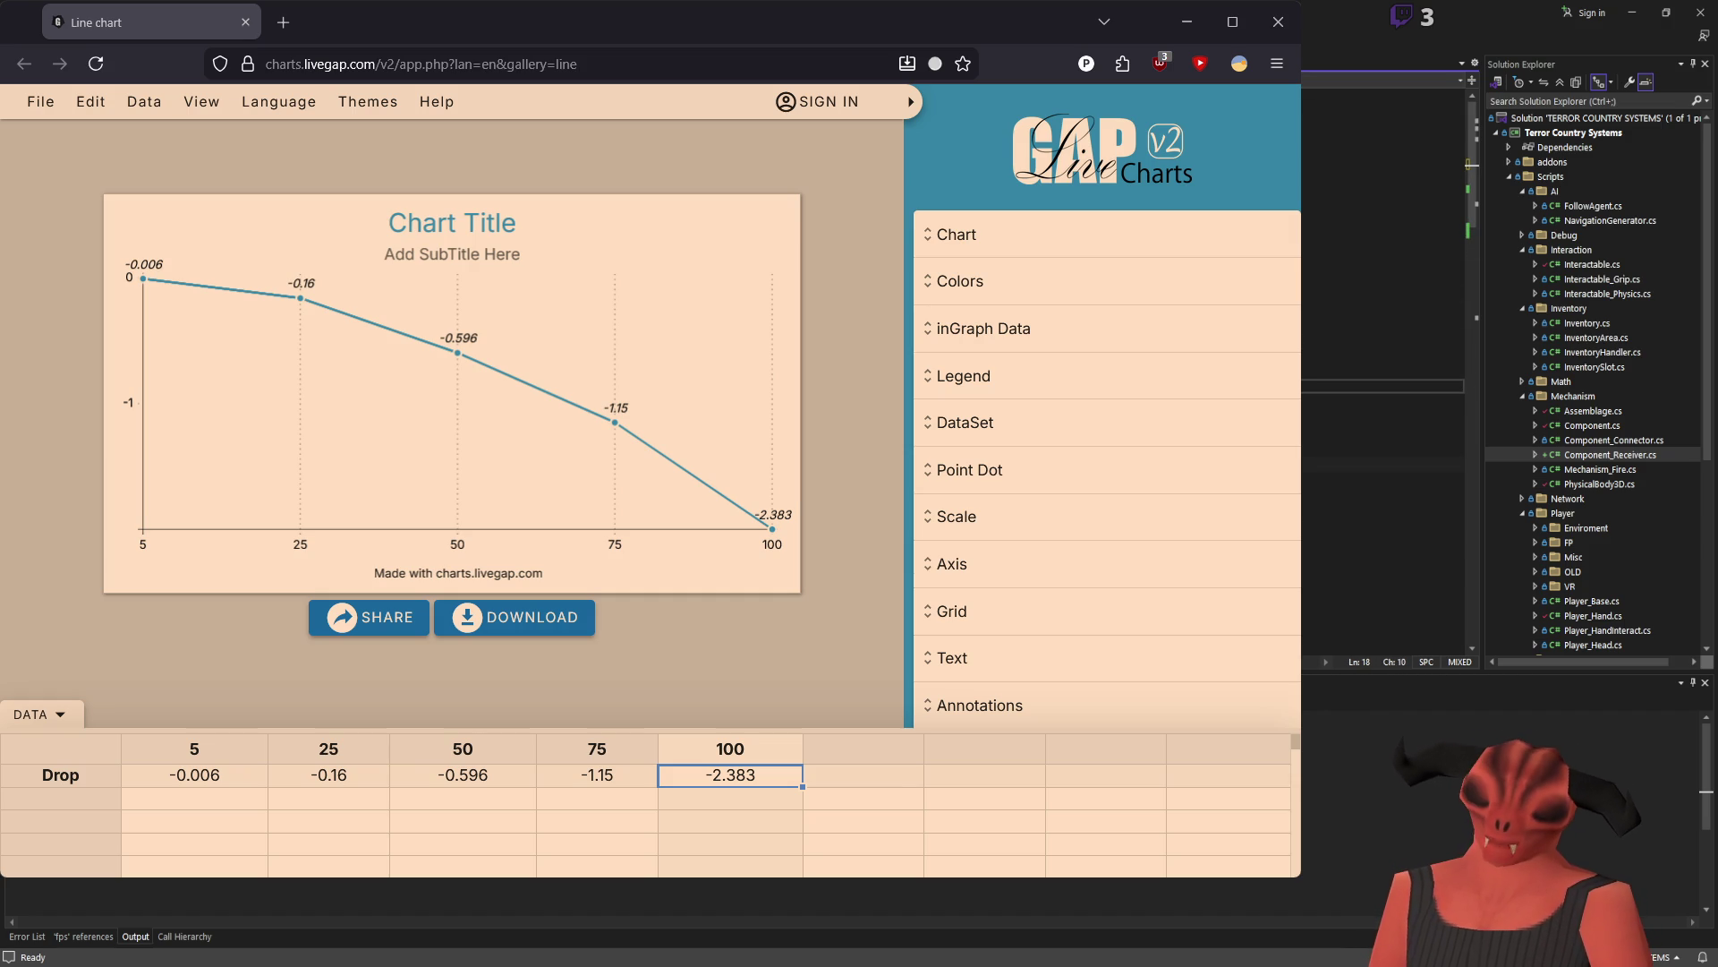
type("public float dr")
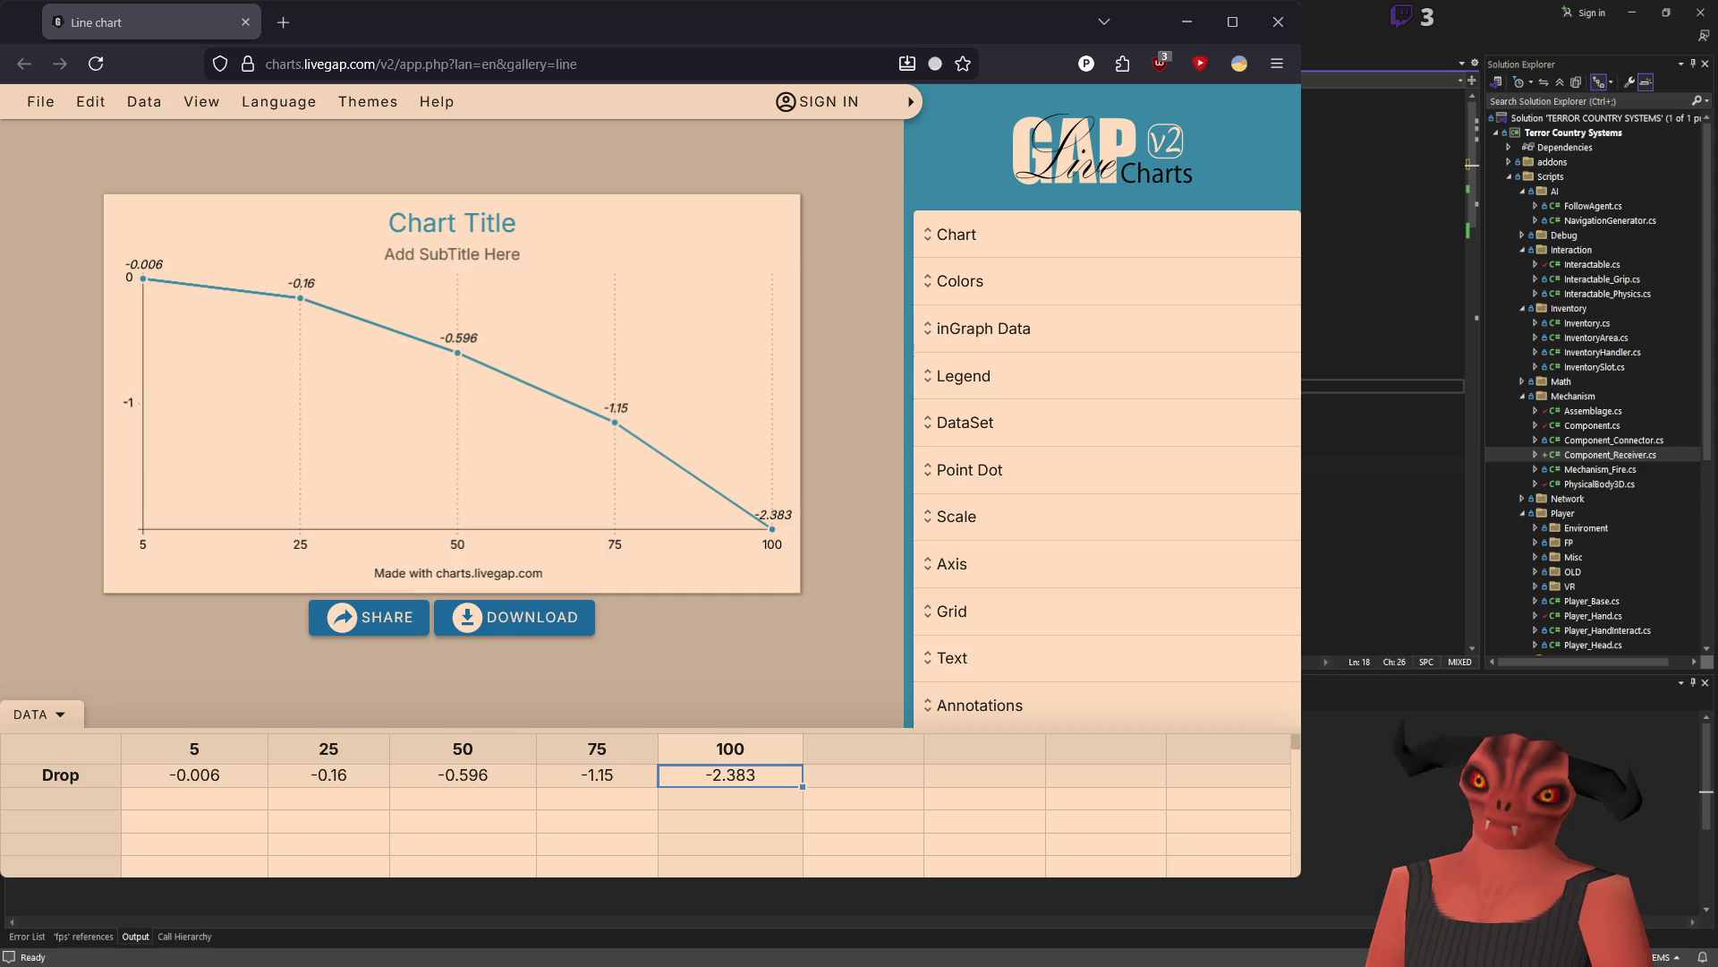
key("BackSpace")
key("BackSpace")
key("BackSpace")
type("drop")
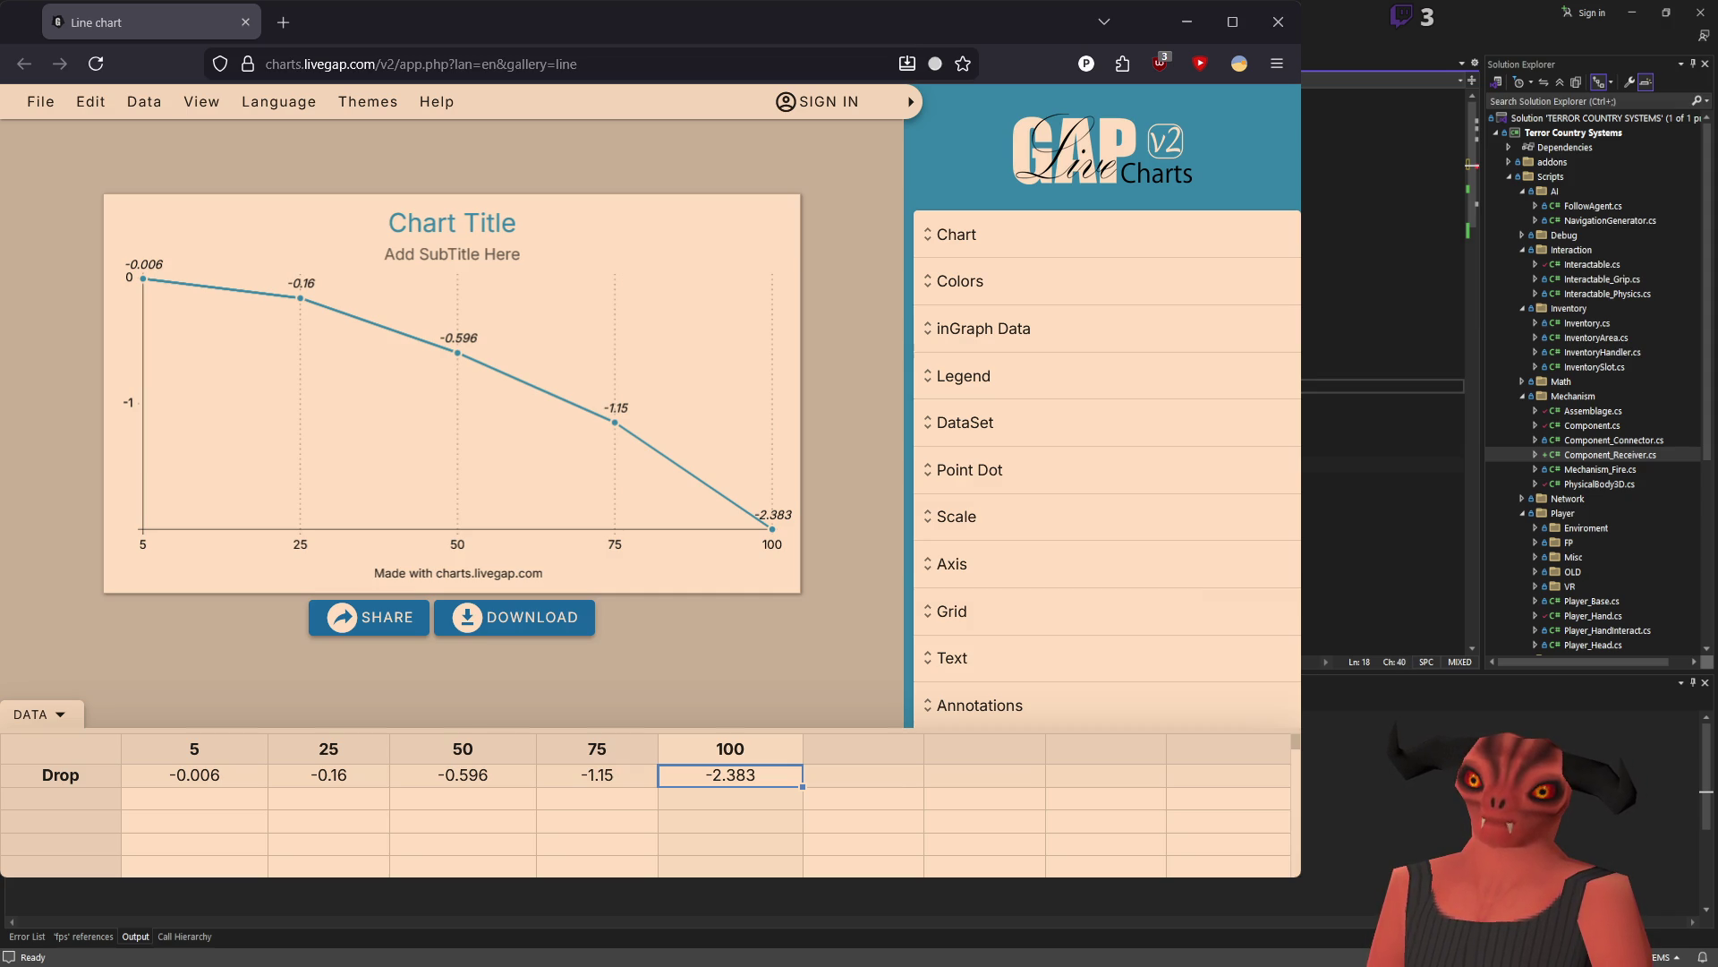
key("Up")
key("Up")
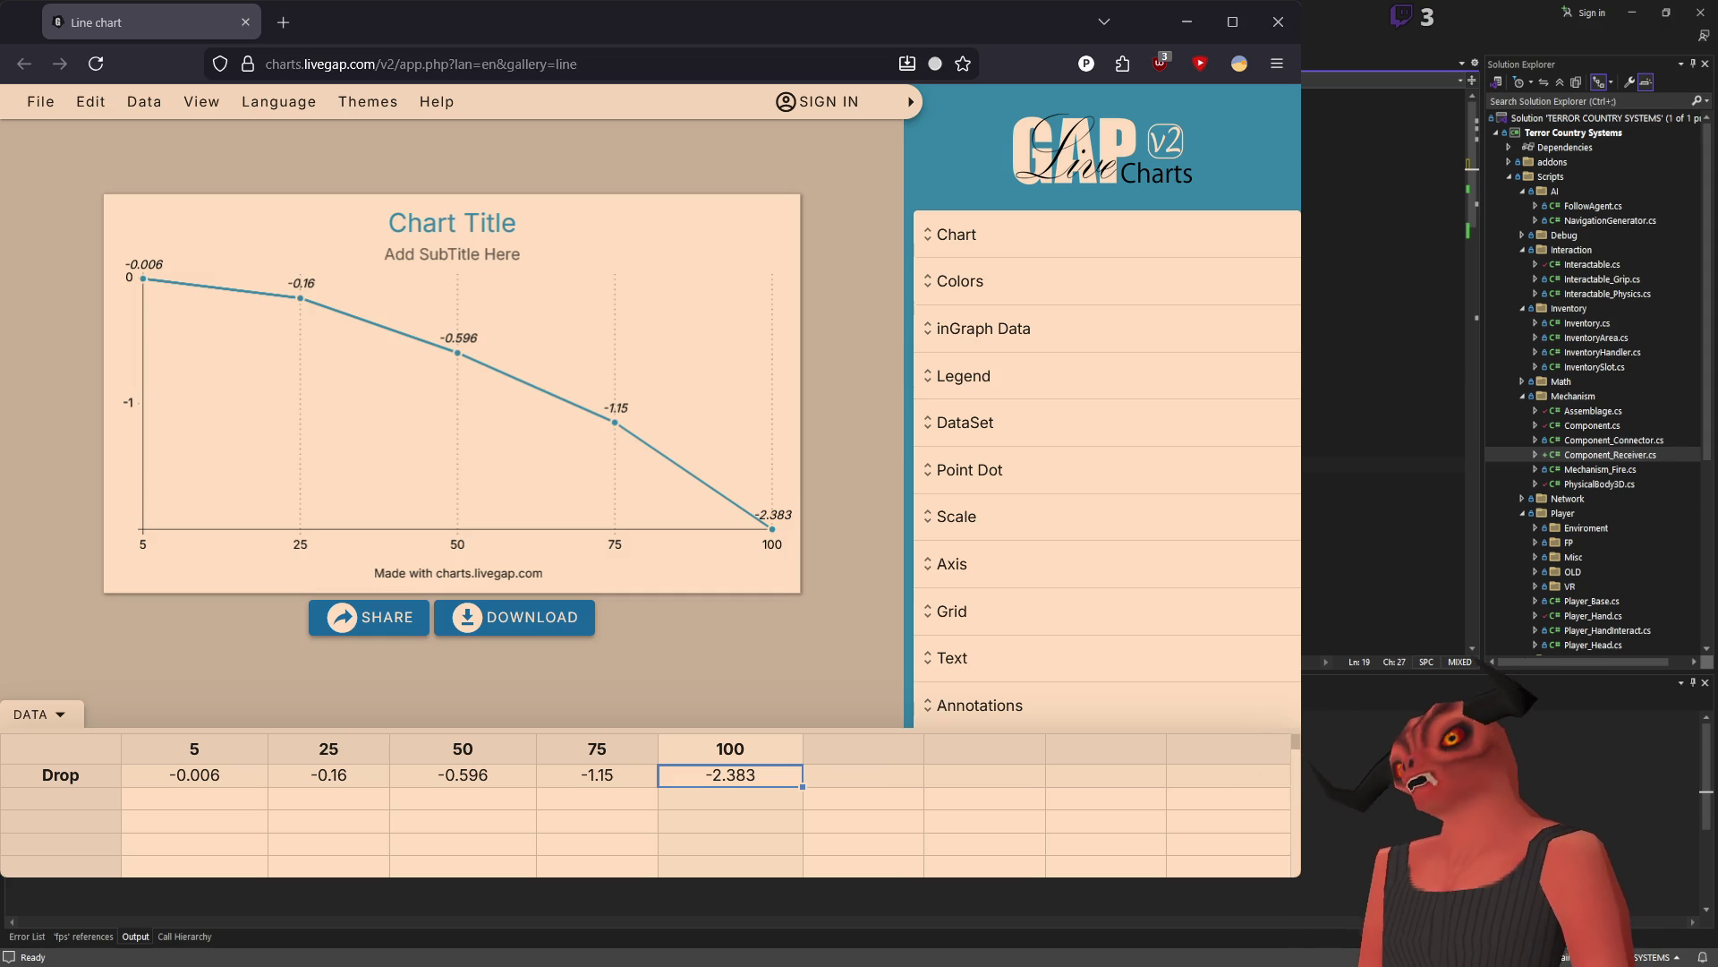
key("Up")
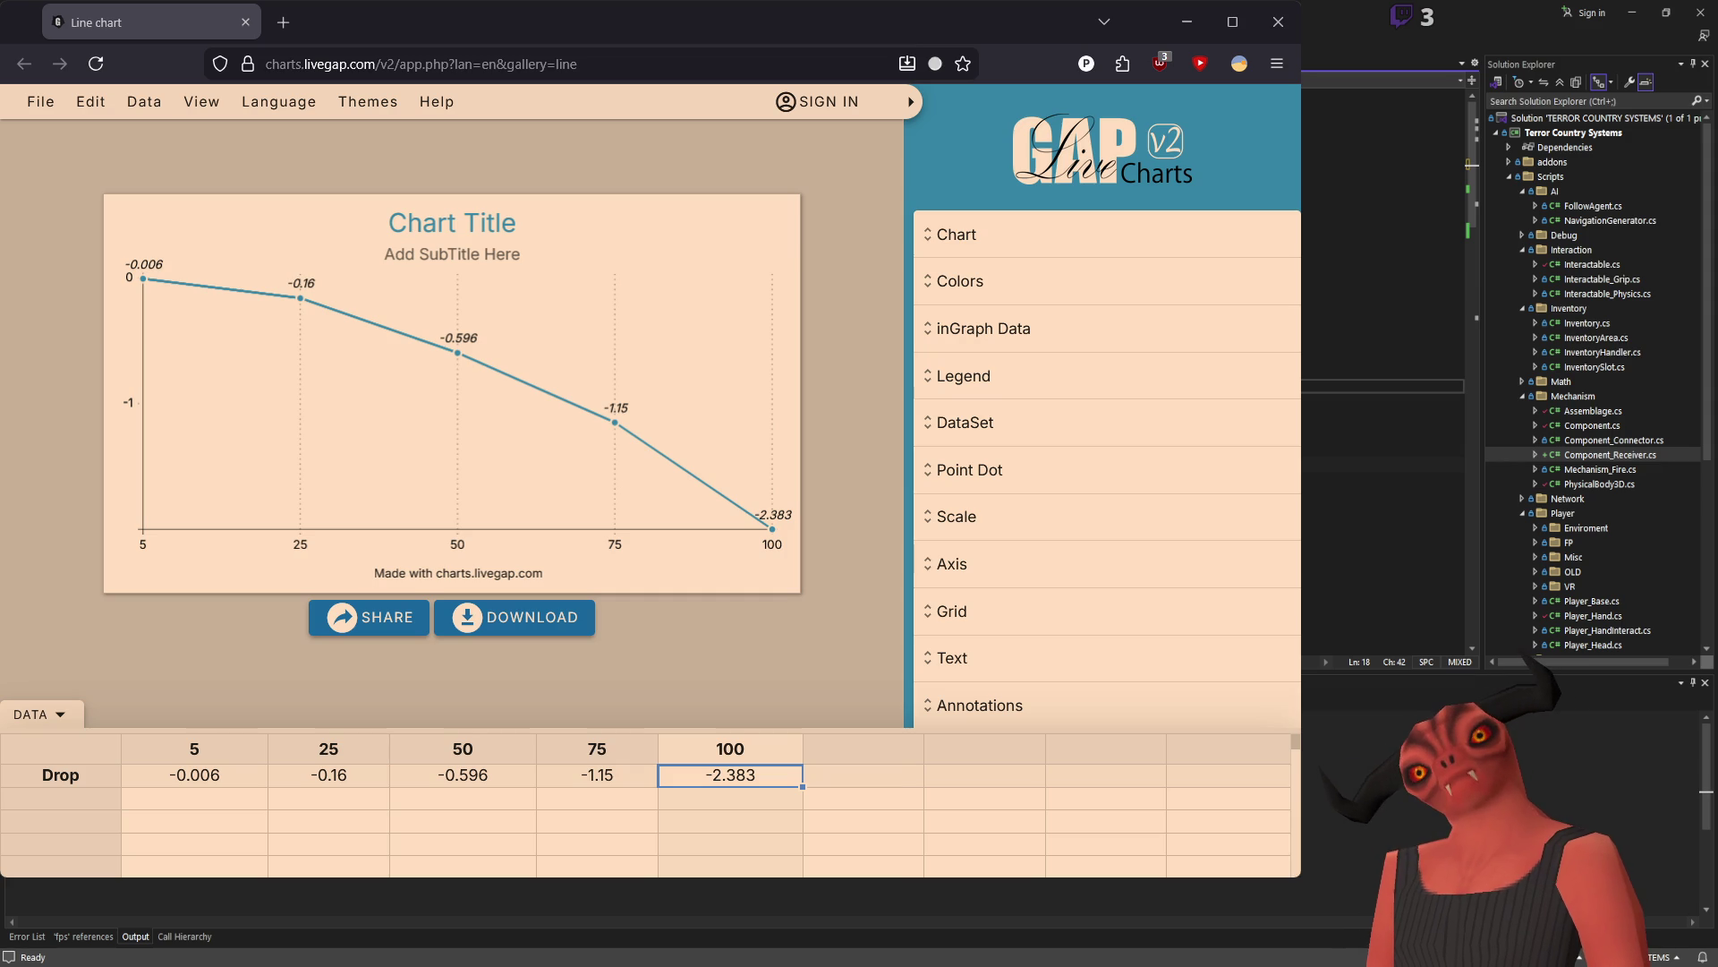
scroll(1383, 269, "down", 5)
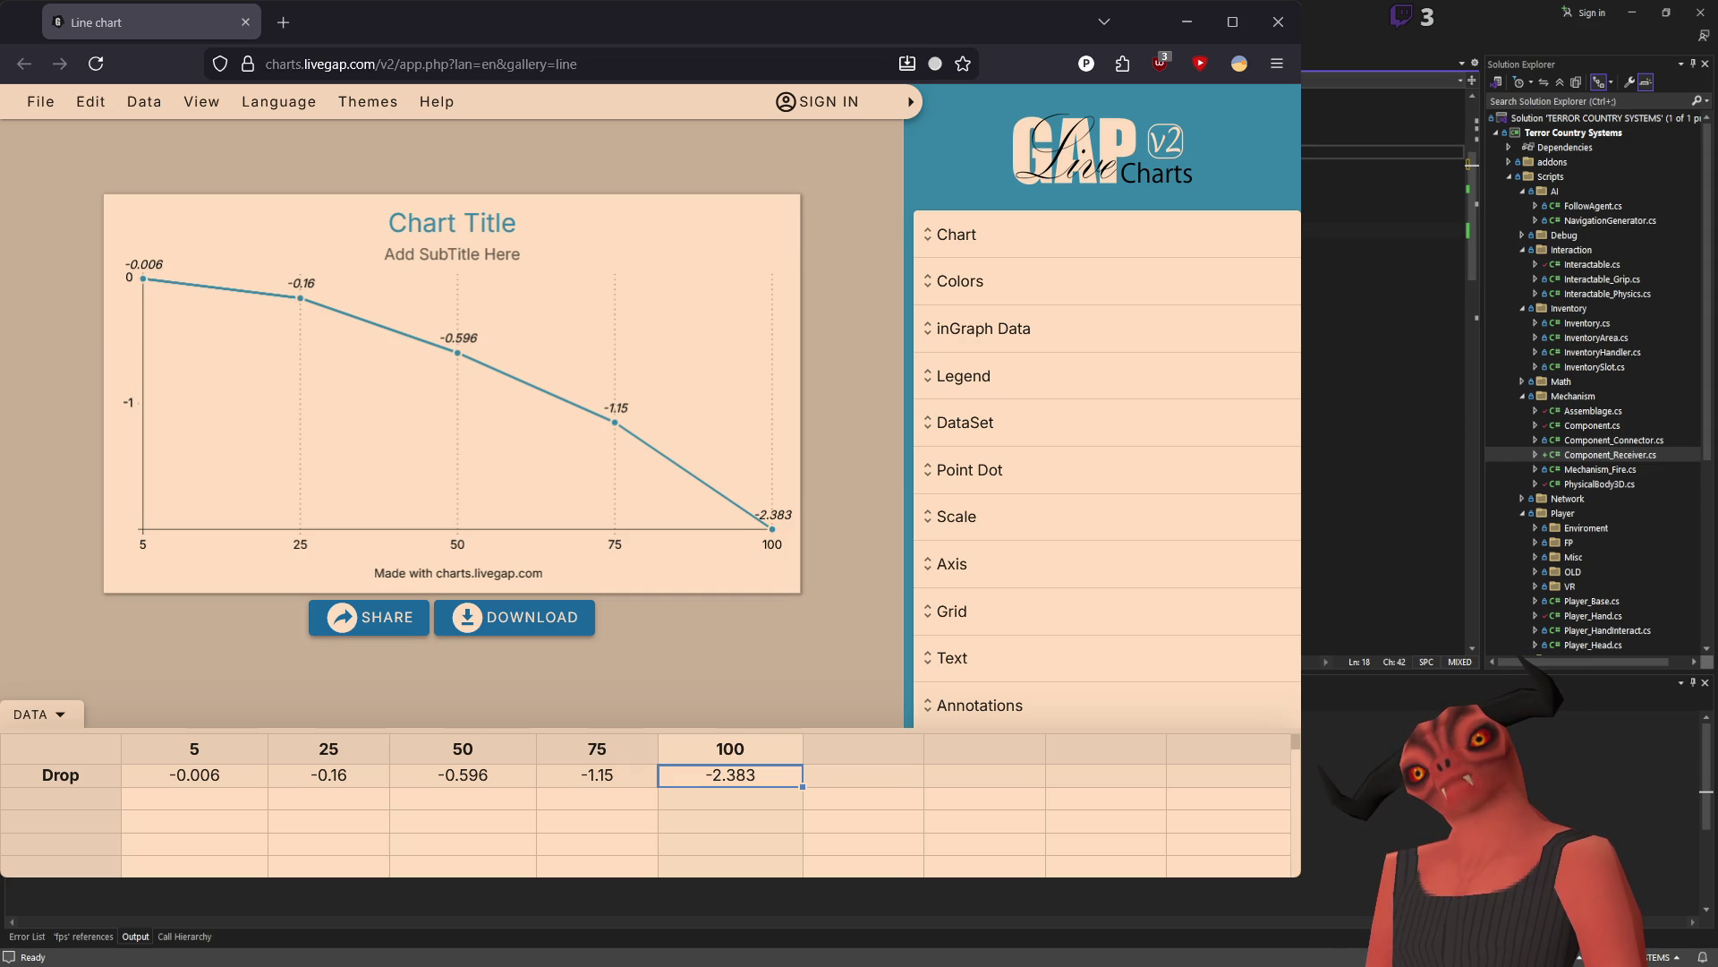
key("ctrl+shift+Left")
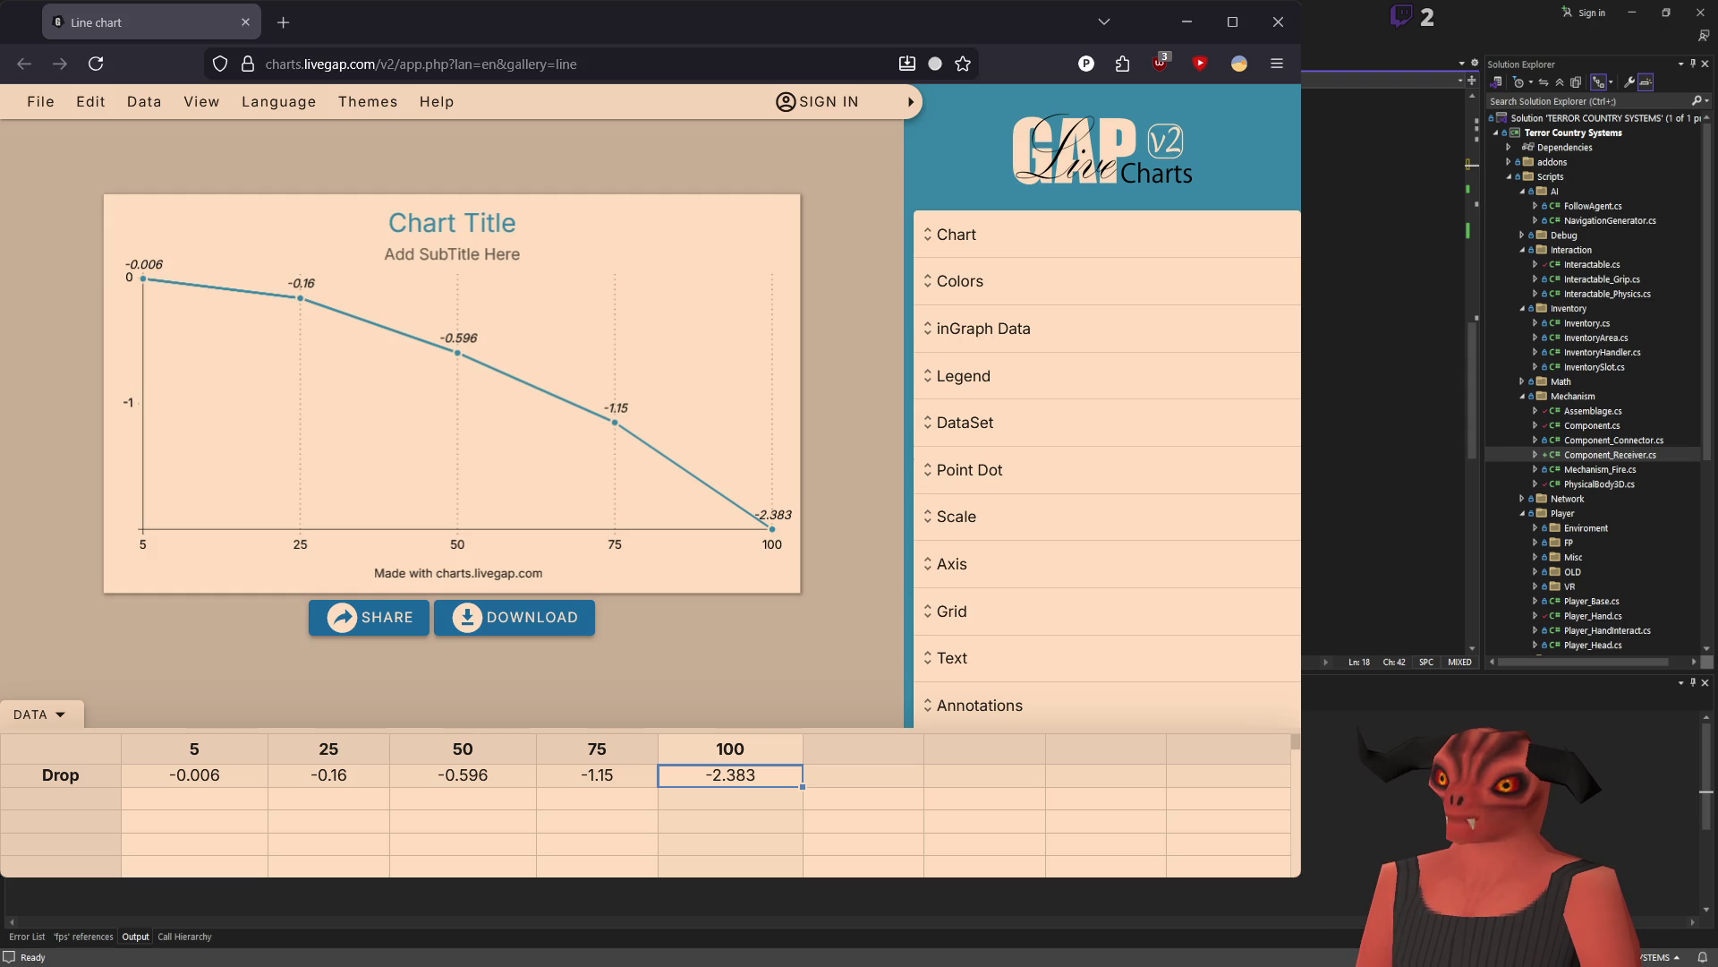
left_click(1383, 529)
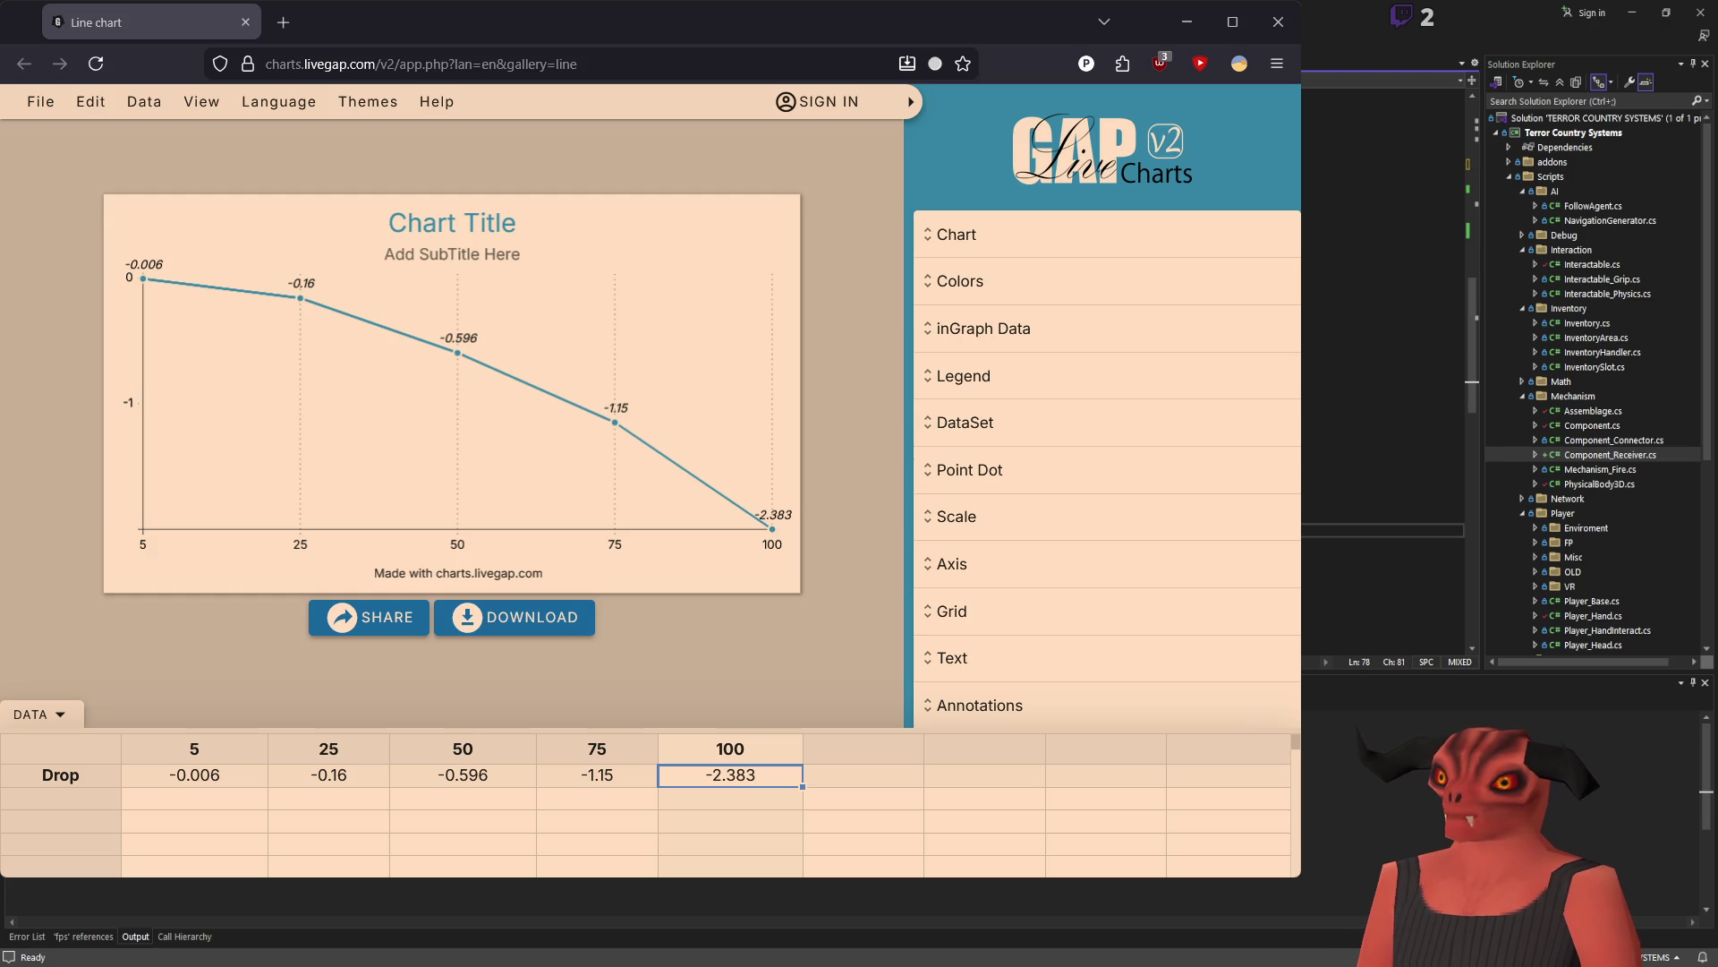
Step: Move below the line 78 gravity calculation to line 79, undoing an extra line break
key("Right")
key("Right")
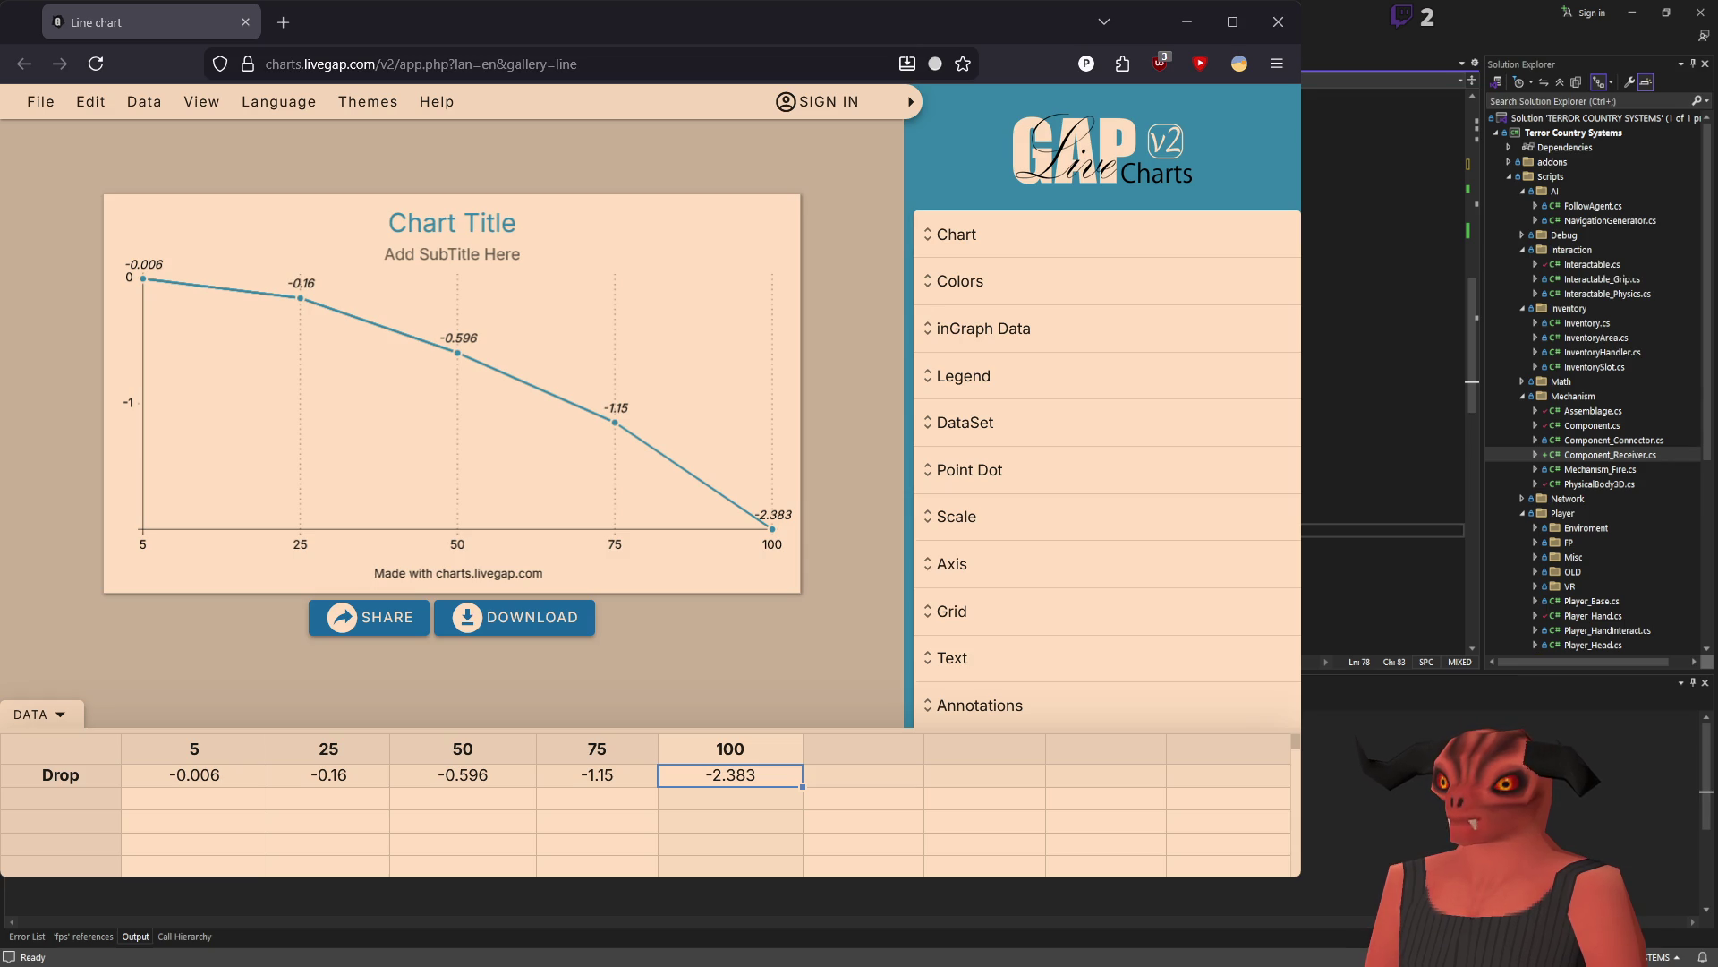
key("Down")
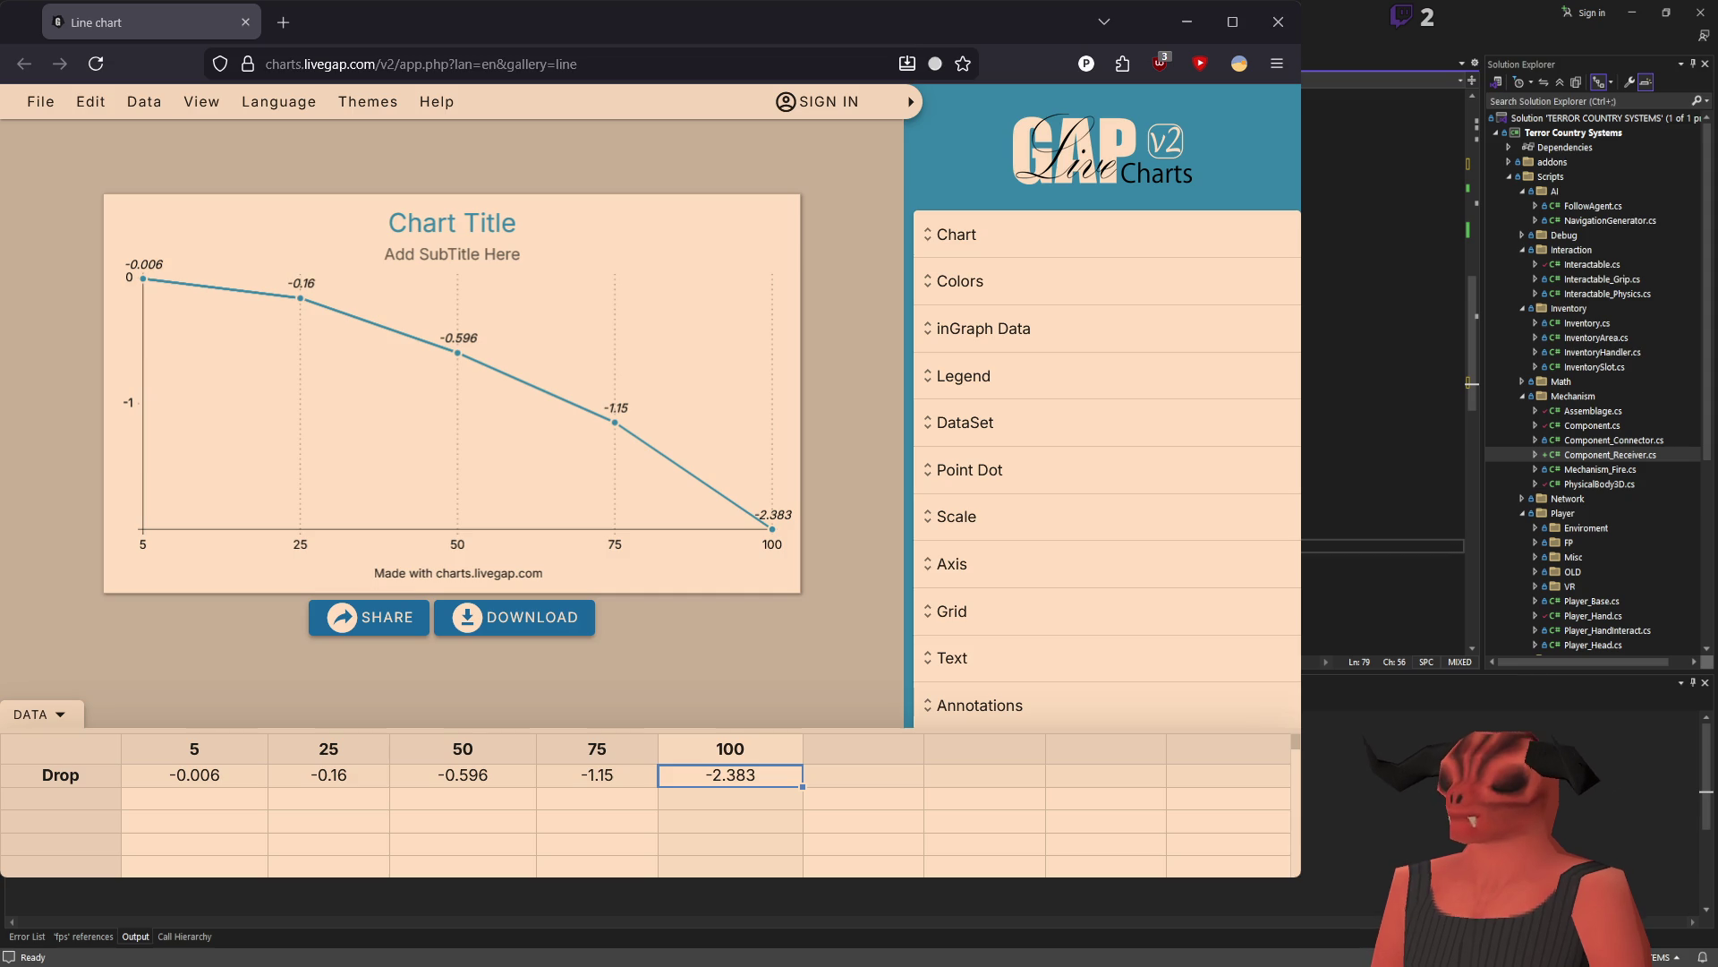
key("Return")
key("ctrl+z")
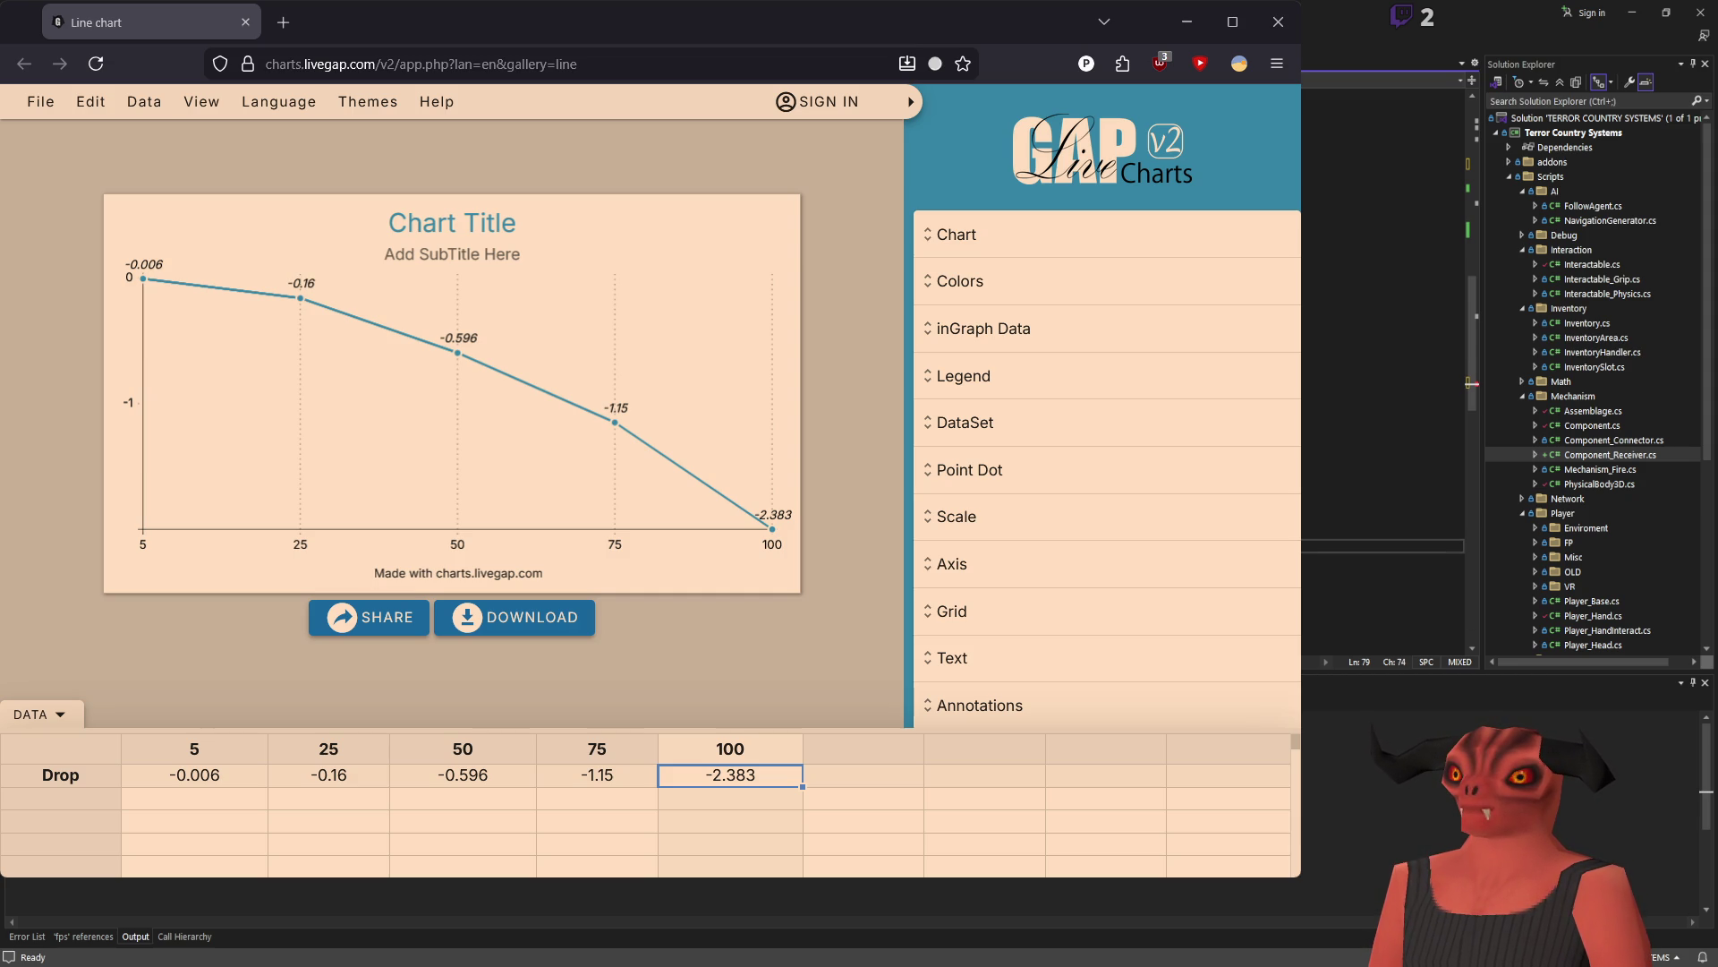
scroll(1383, 519, "down", 1)
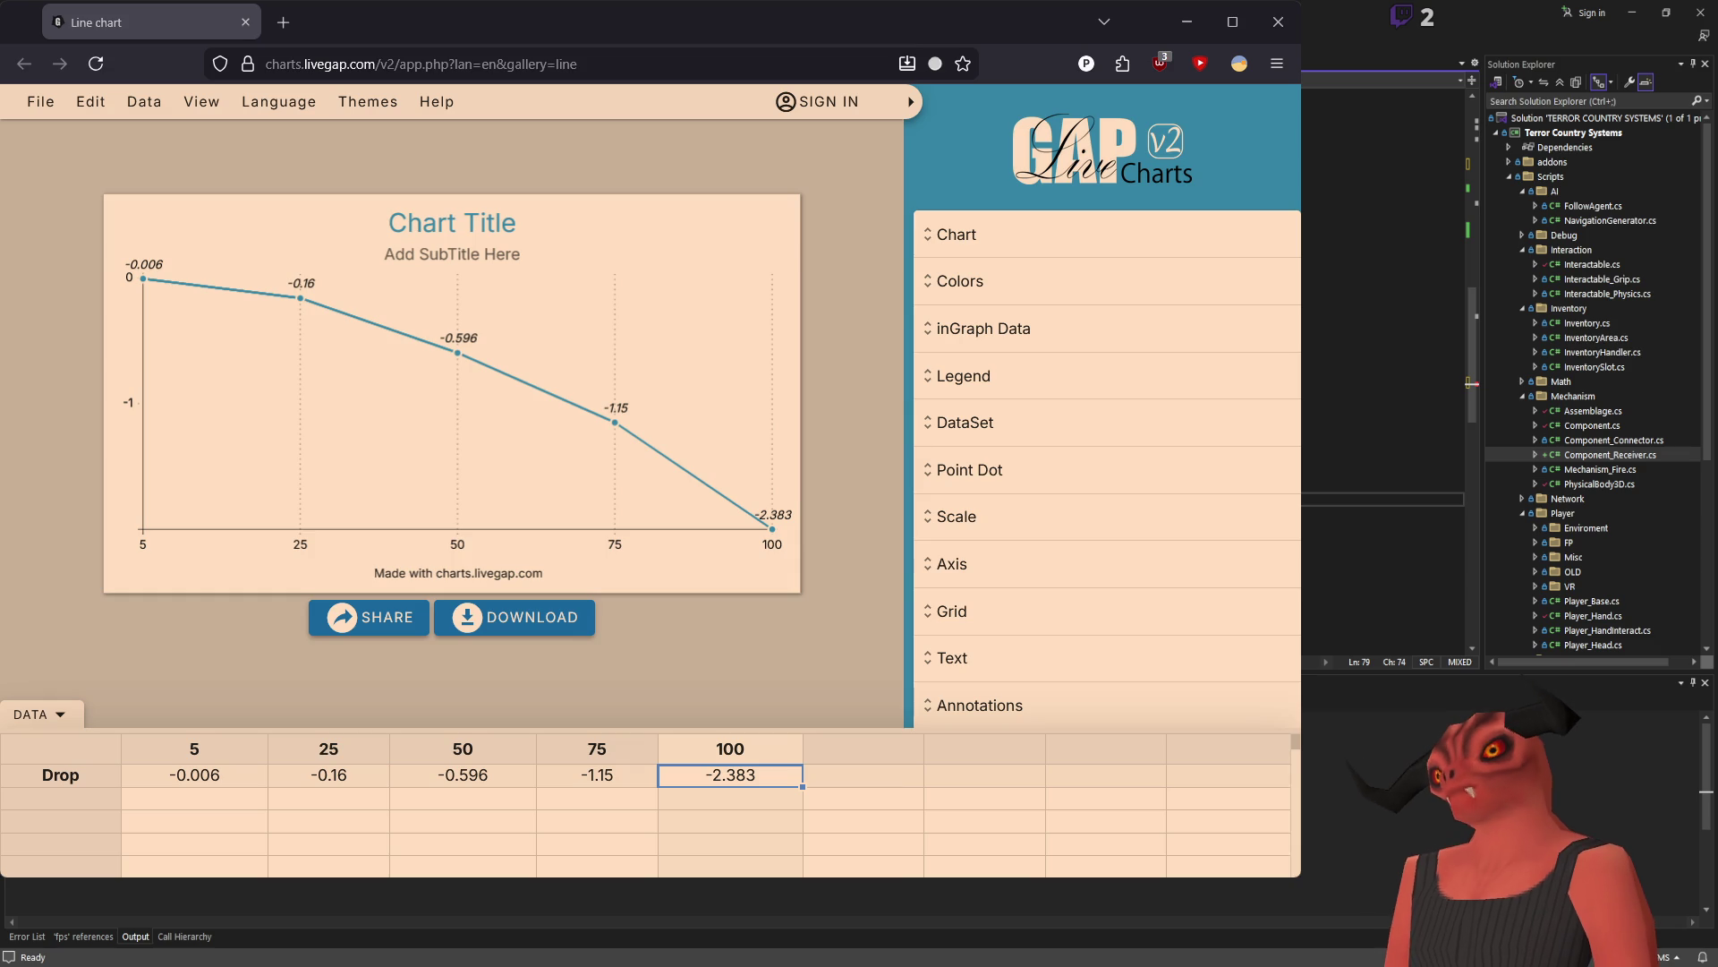
Step: Undo the end of the new line 79 statement and compare against the Godot editor
key("ctrl+z")
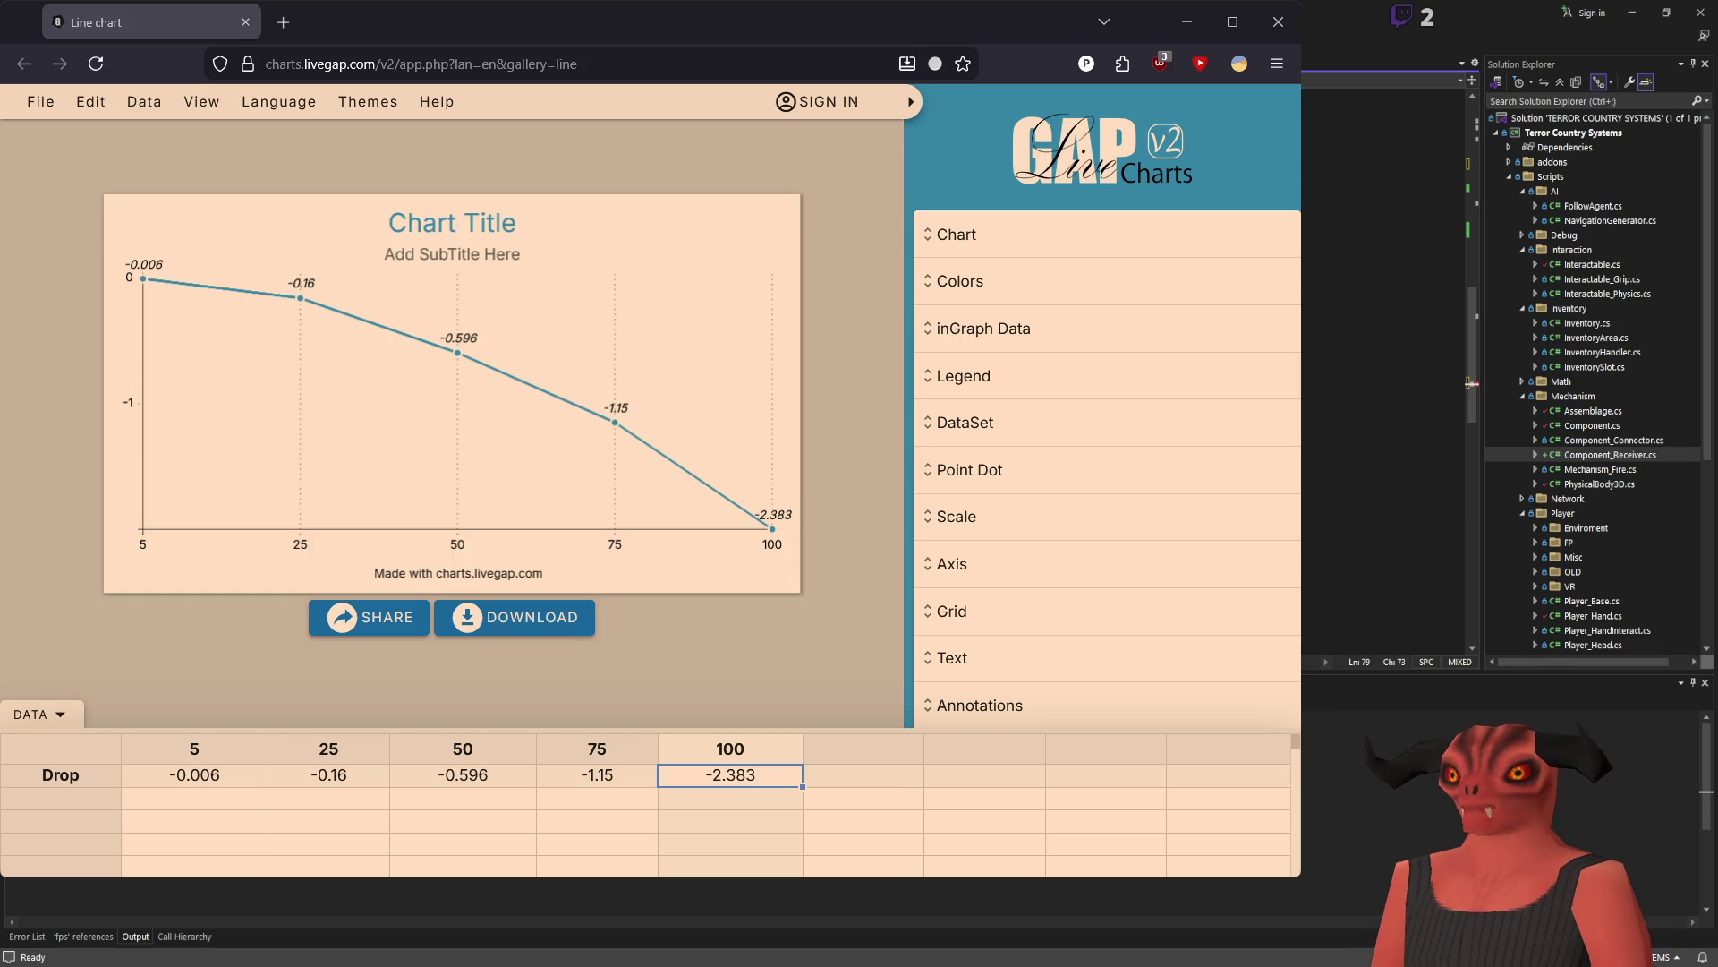
key("ctrl+z")
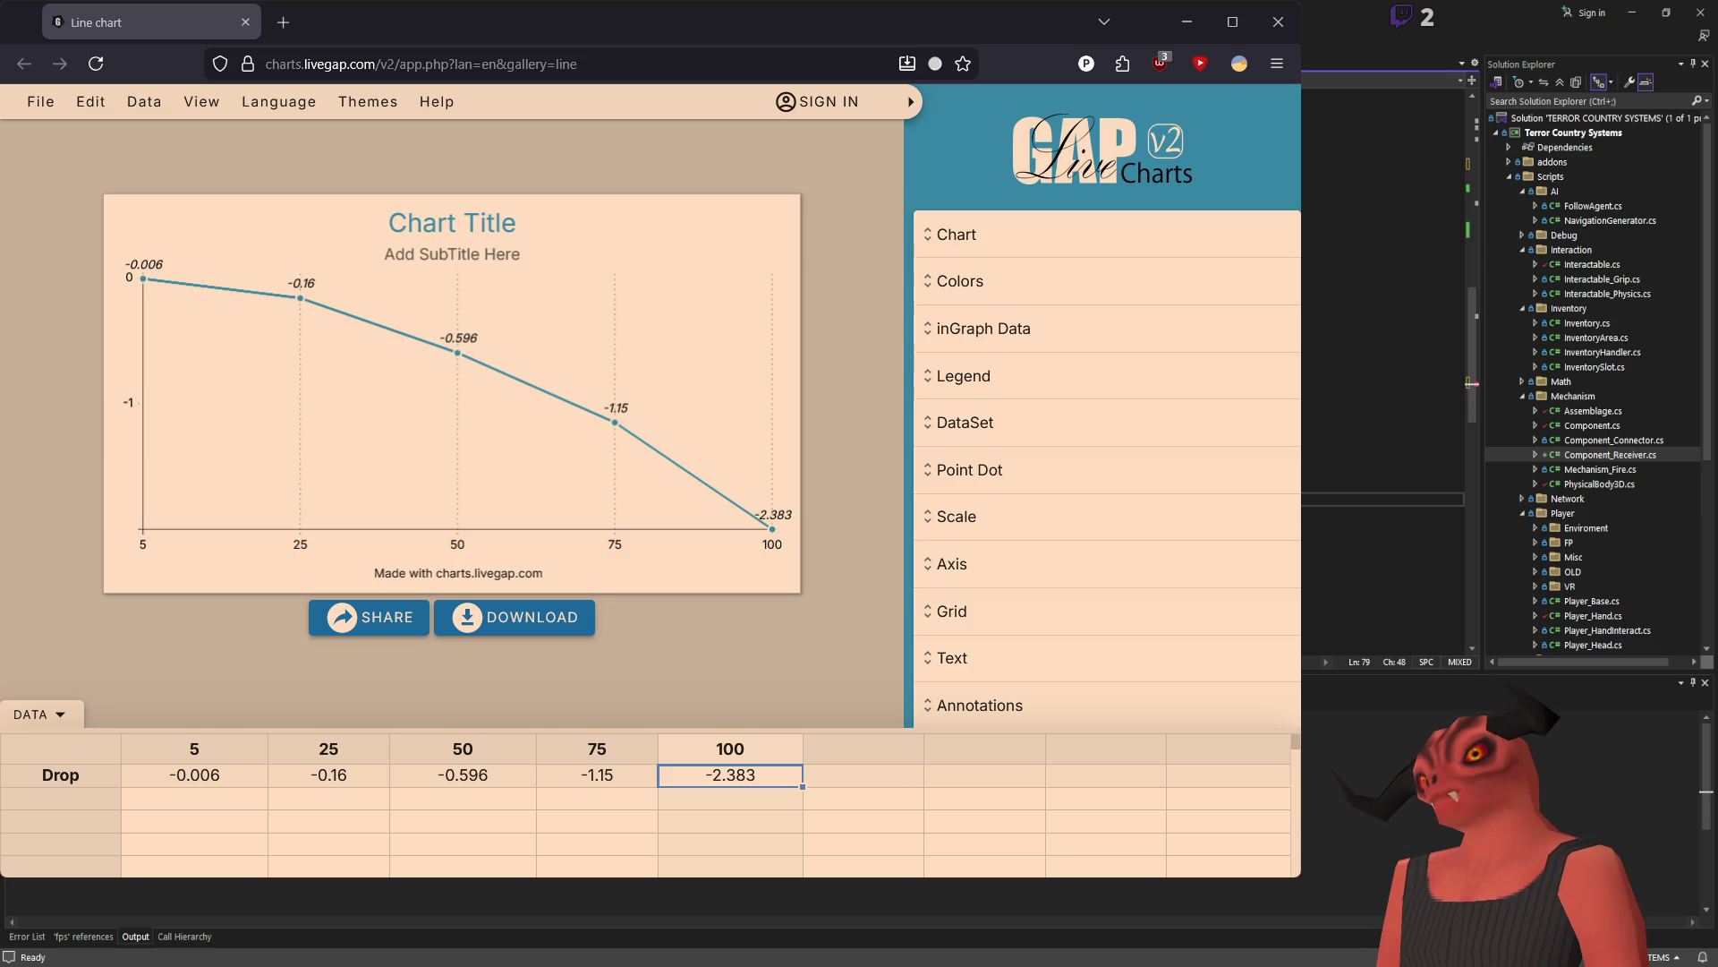
key("Up")
key("Return")
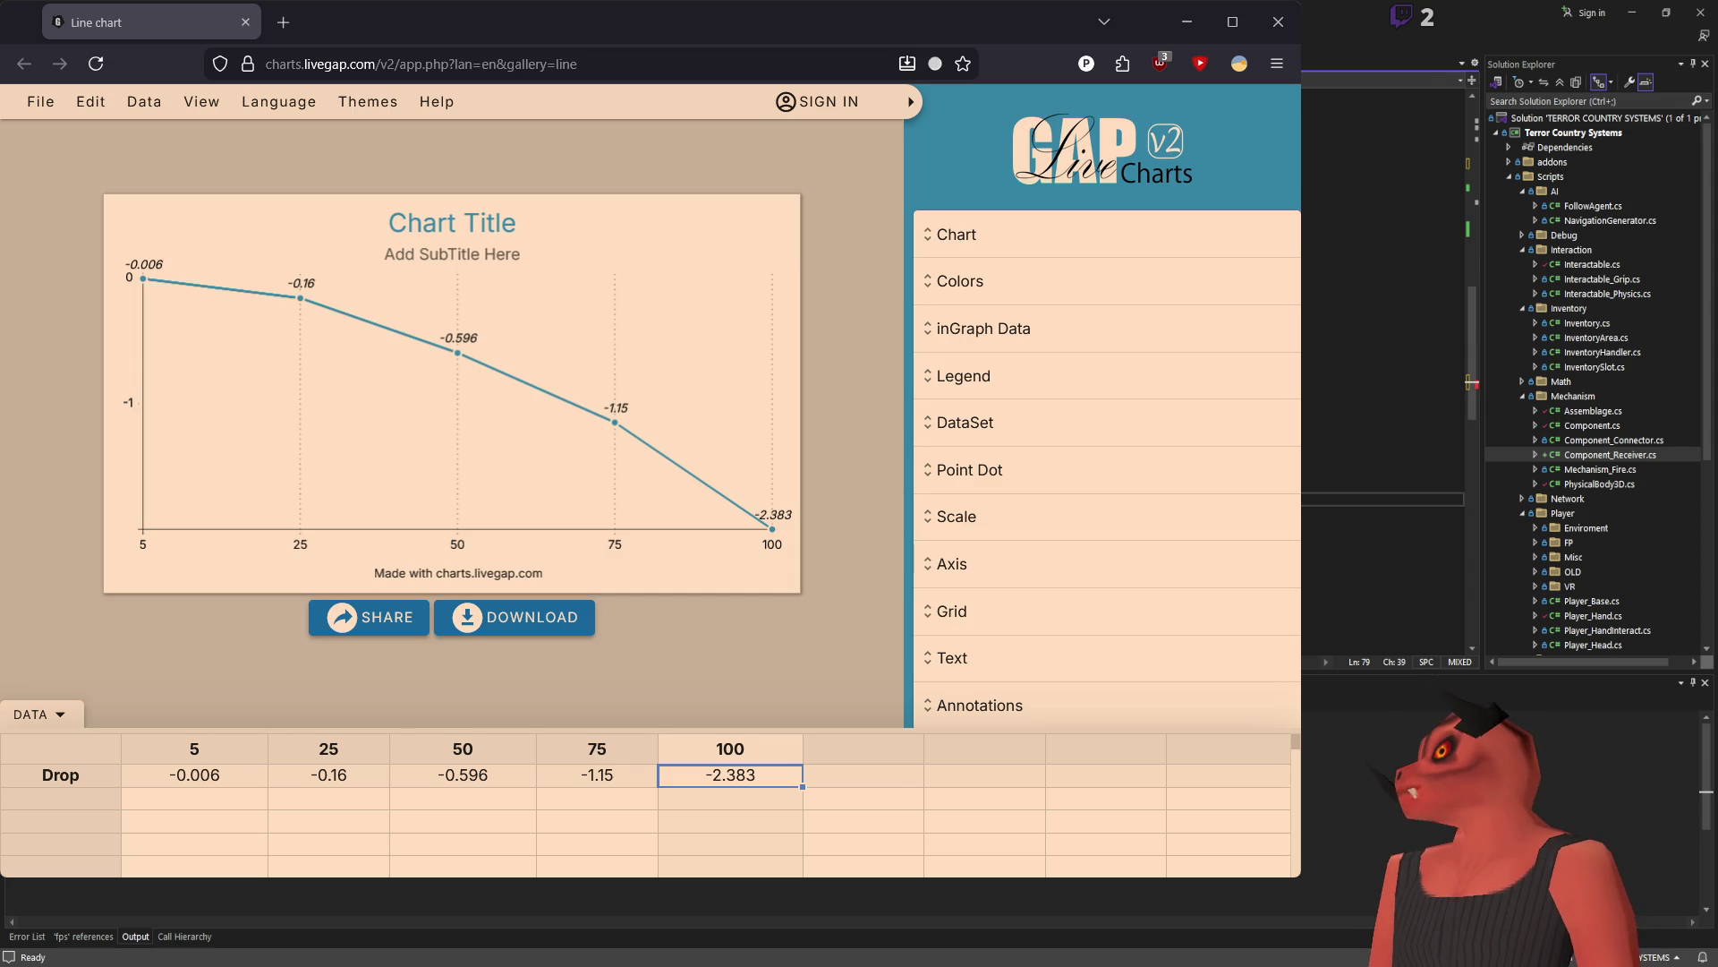
key("alt+Tab")
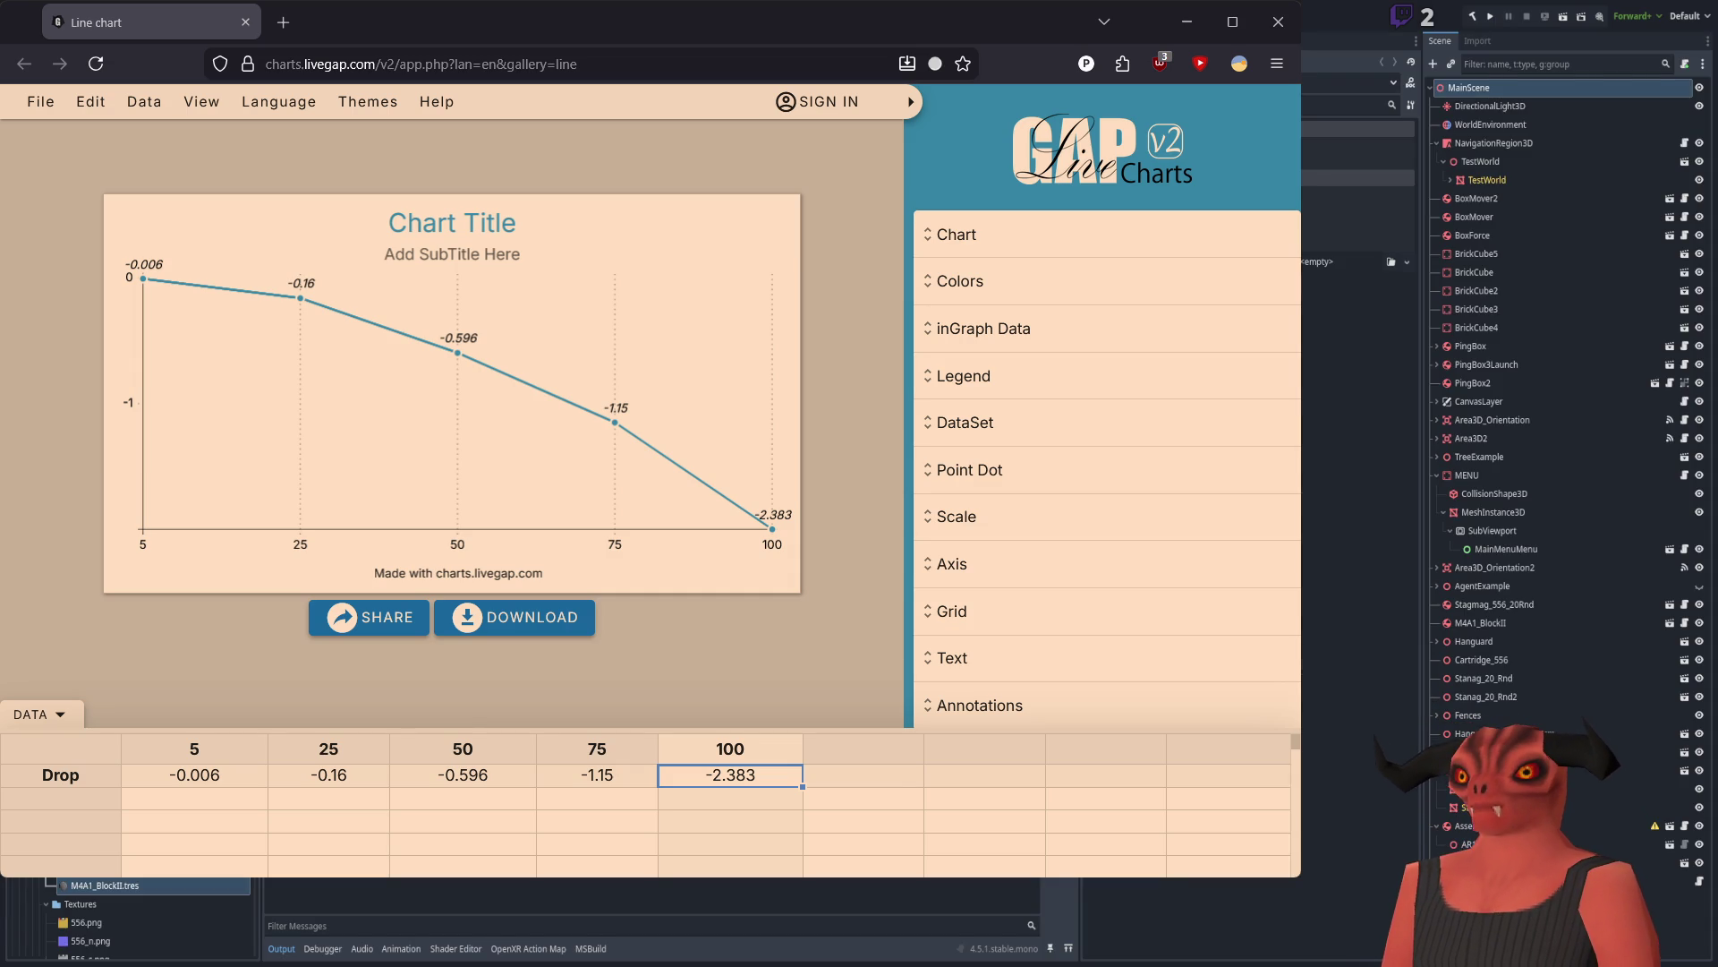
key("alt+Tab")
left_click(1383, 499)
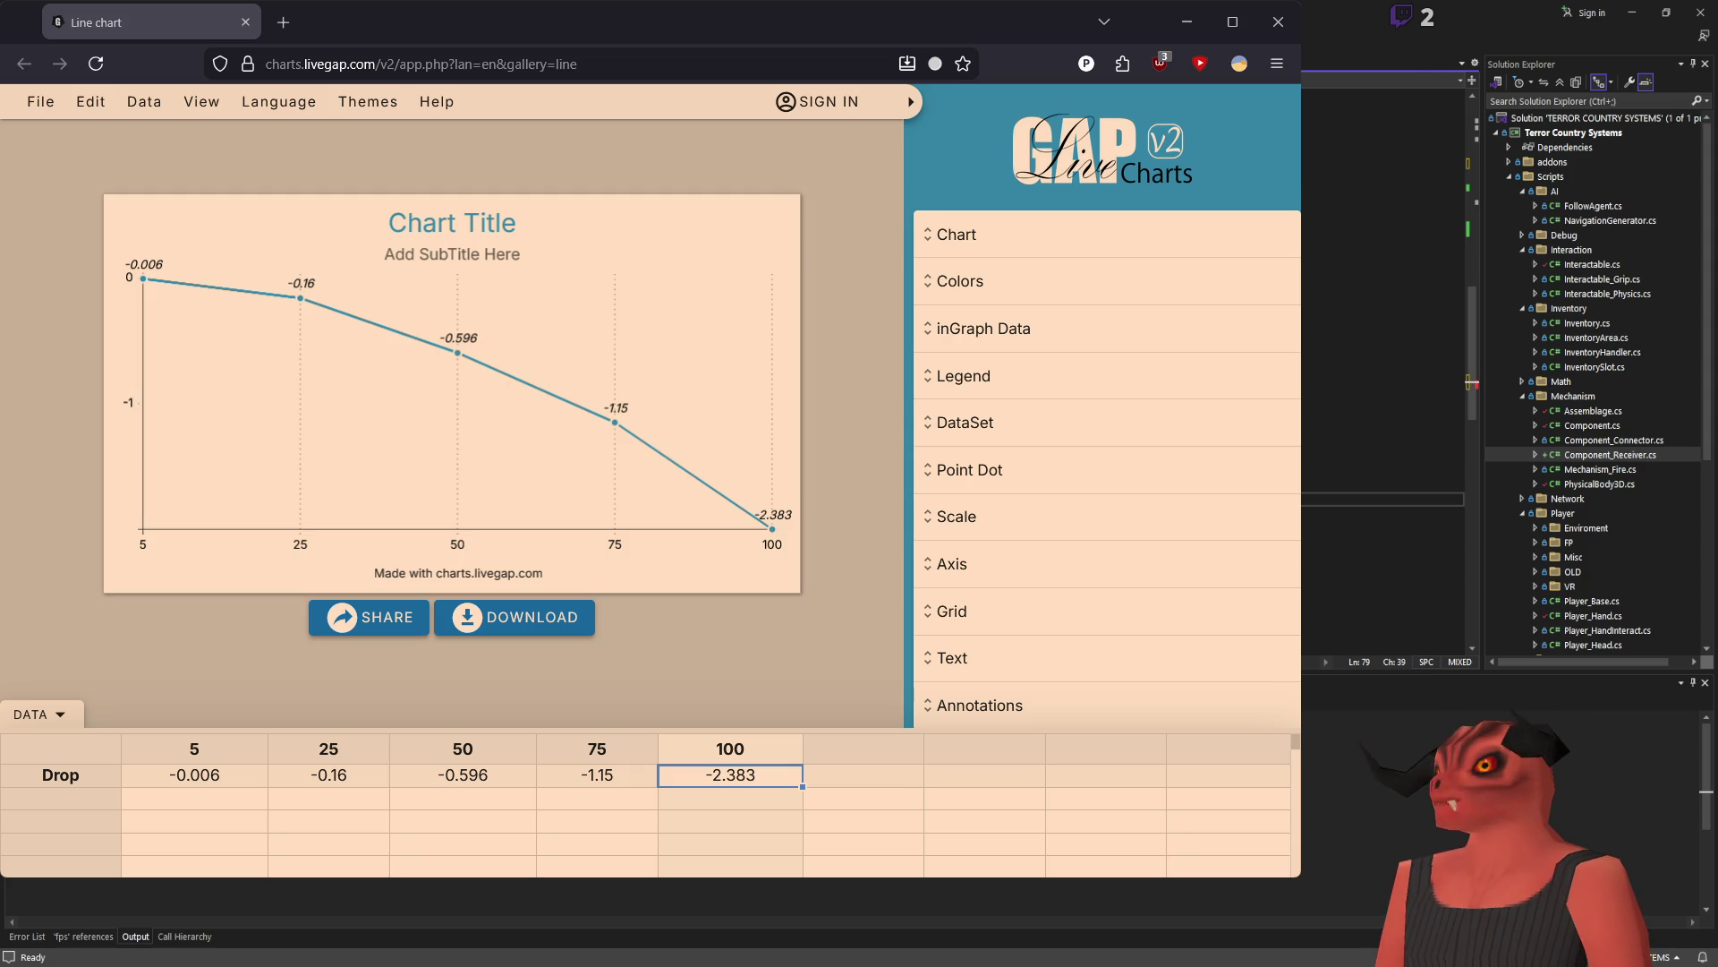
Step: Check the project in Godot again, then return to review gravity line 78
key("alt+Tab")
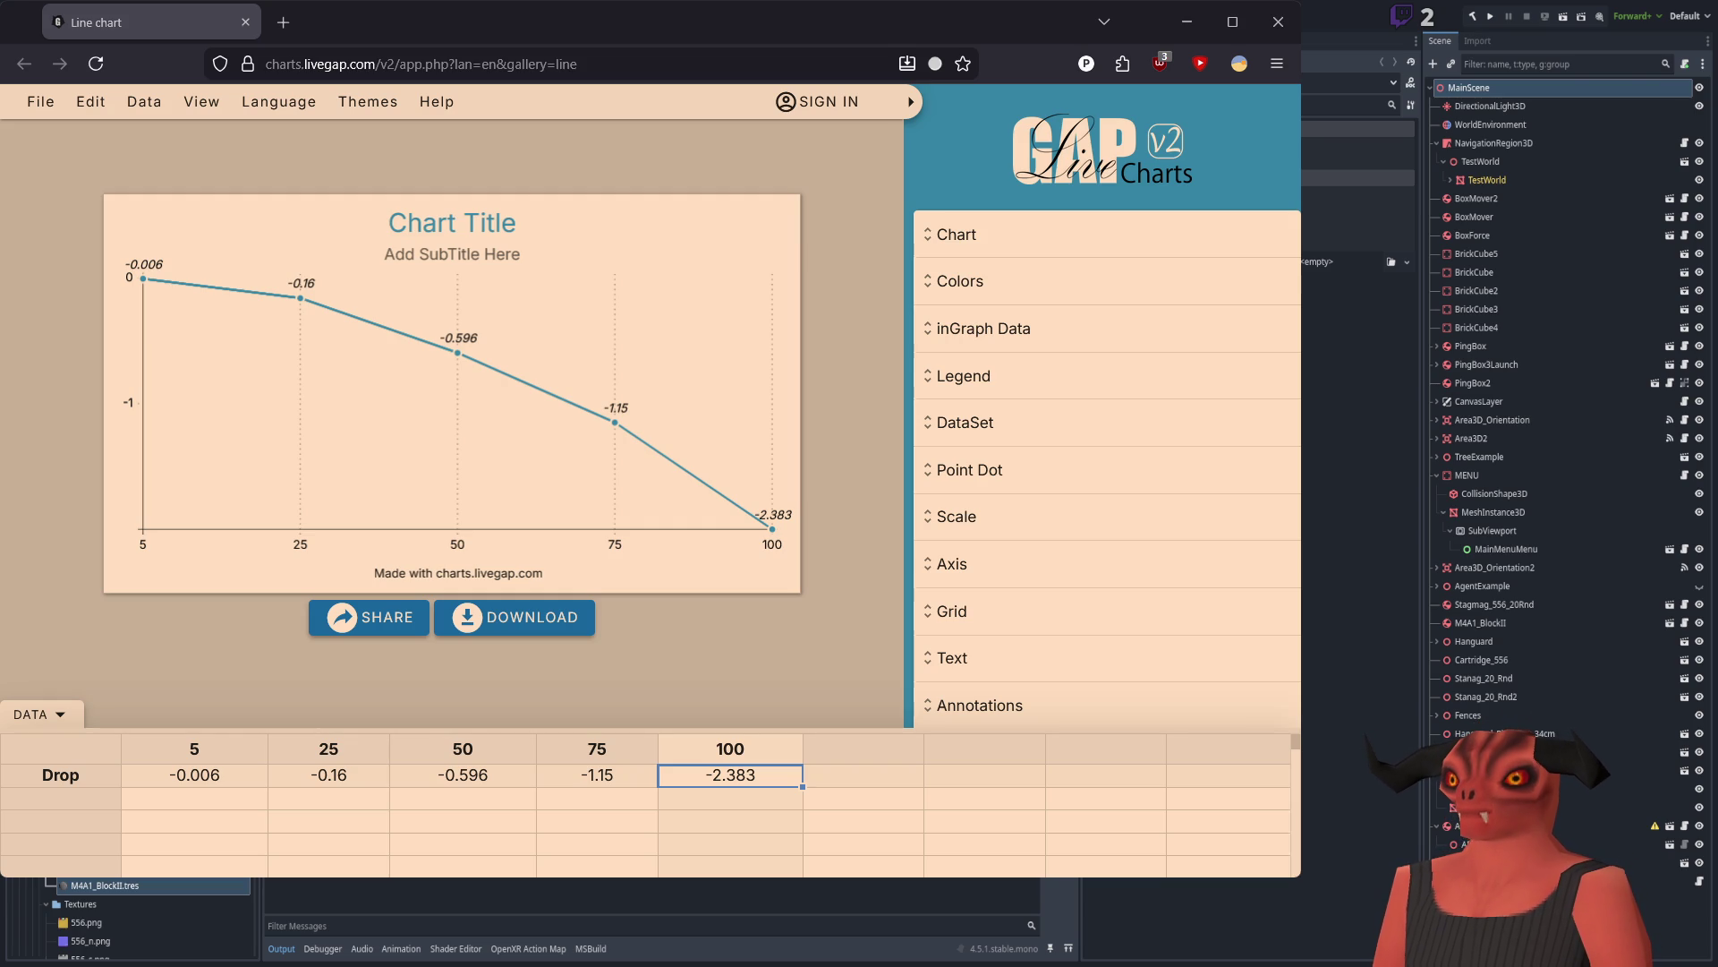
key("alt+Tab")
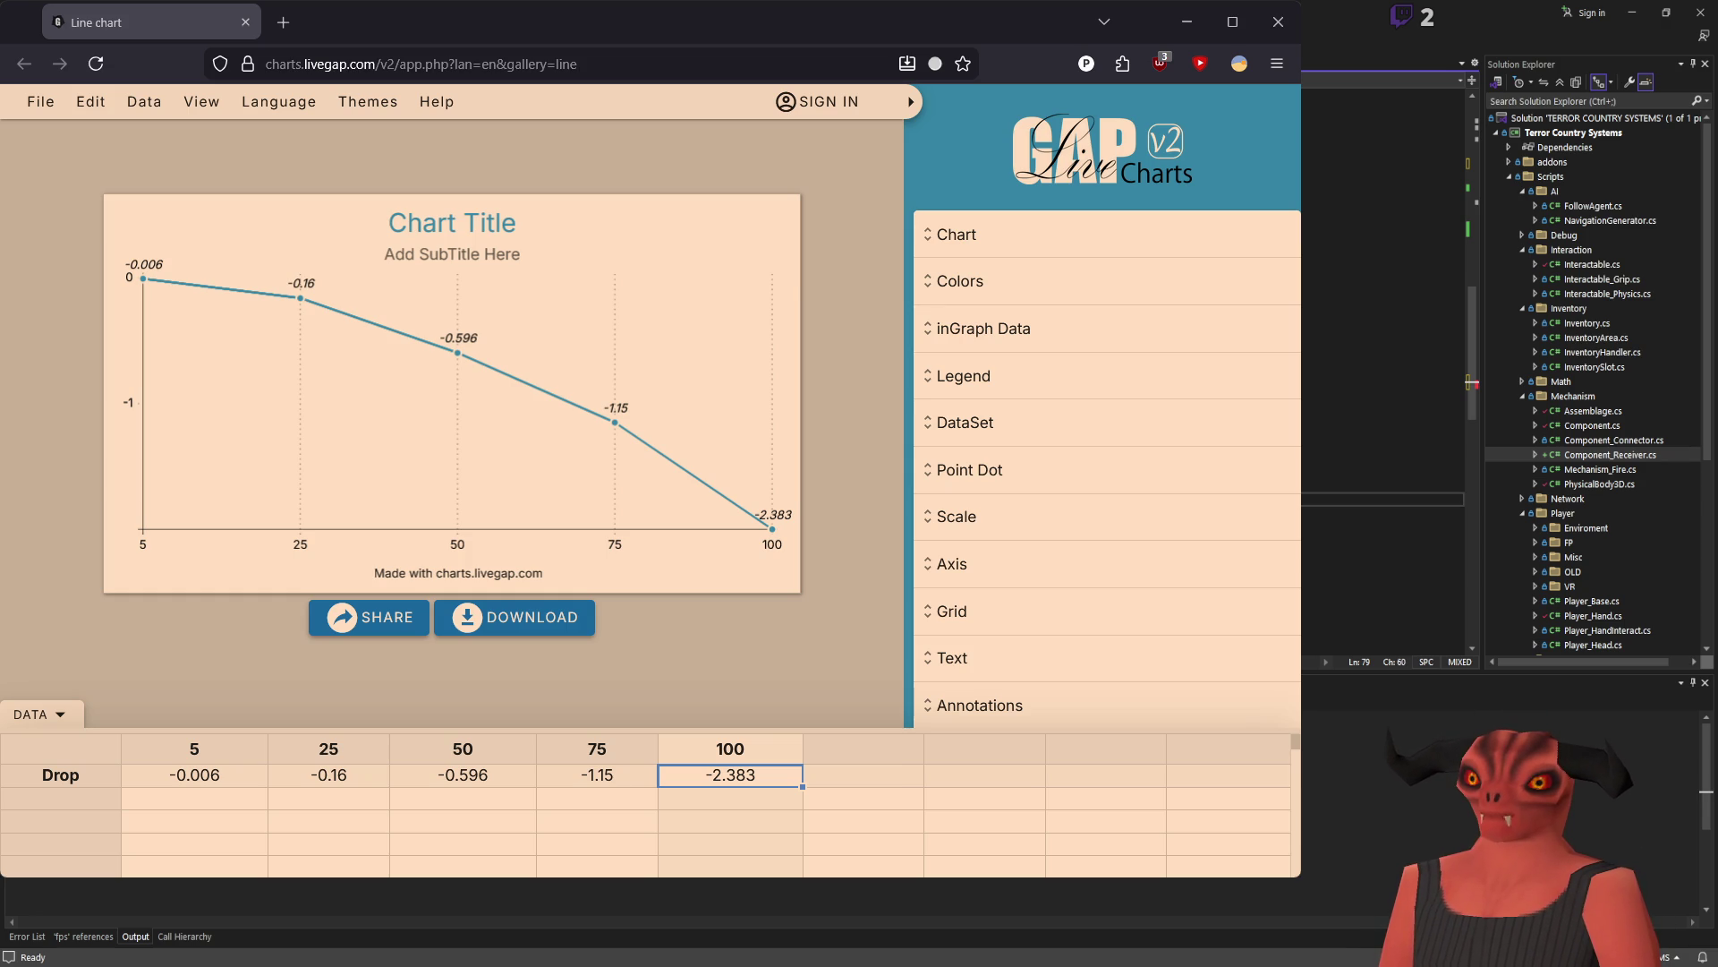
key("Up")
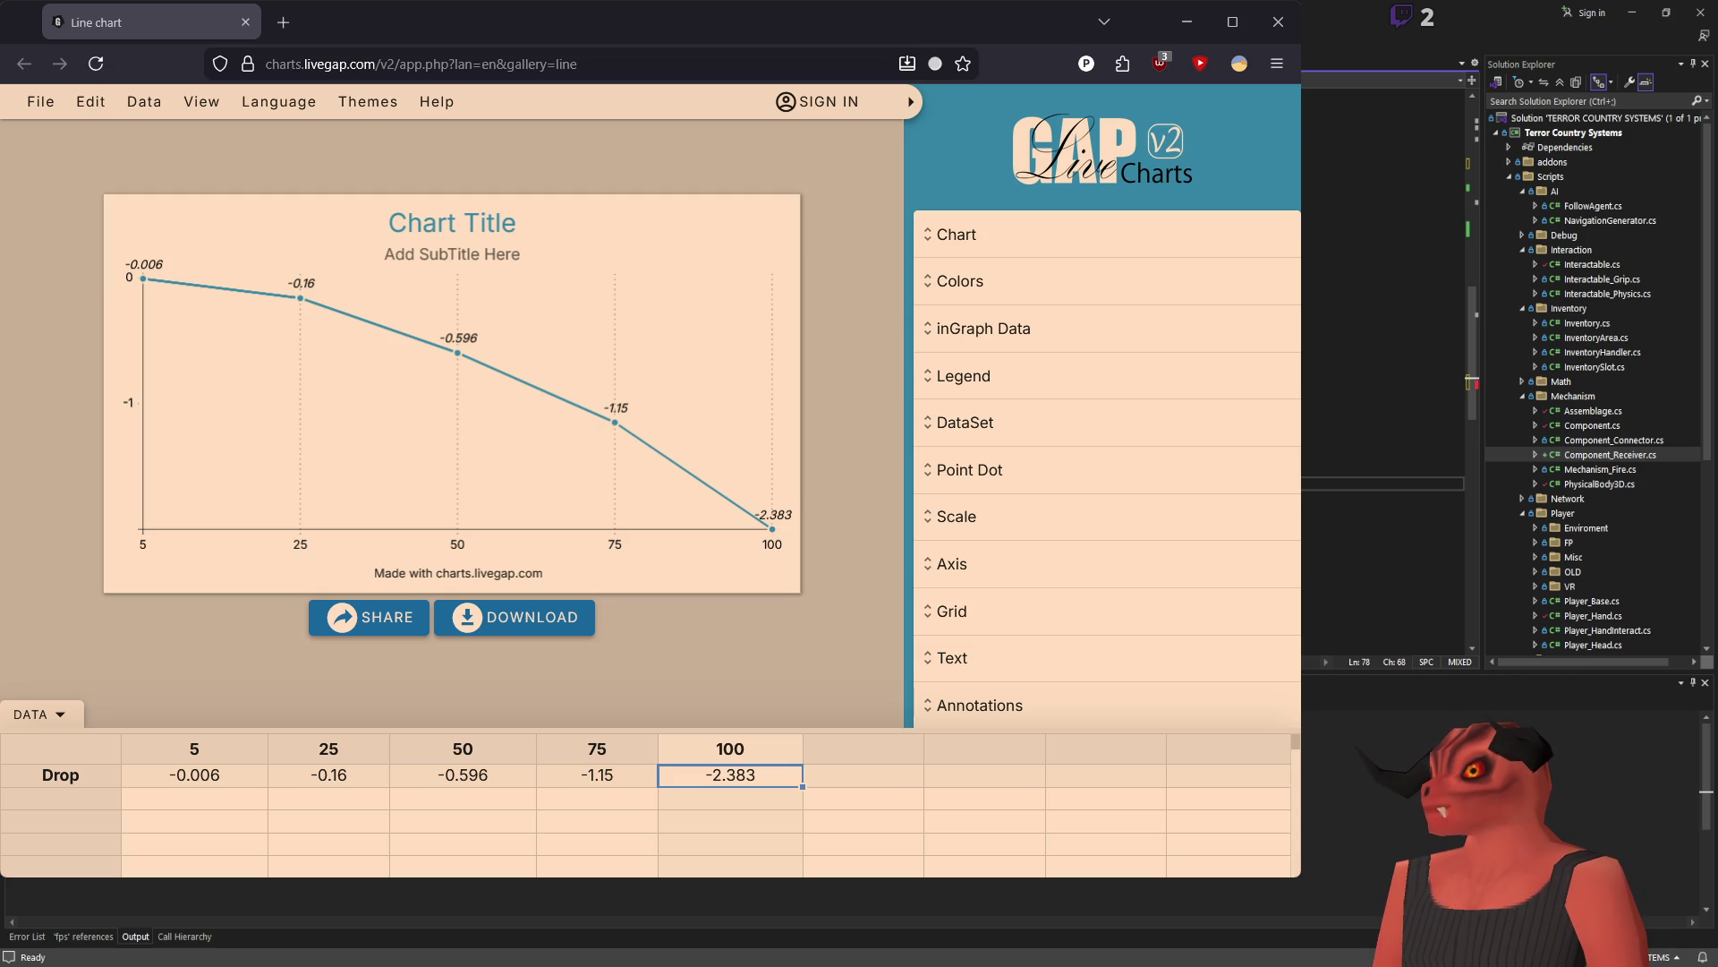
key("alt+Tab")
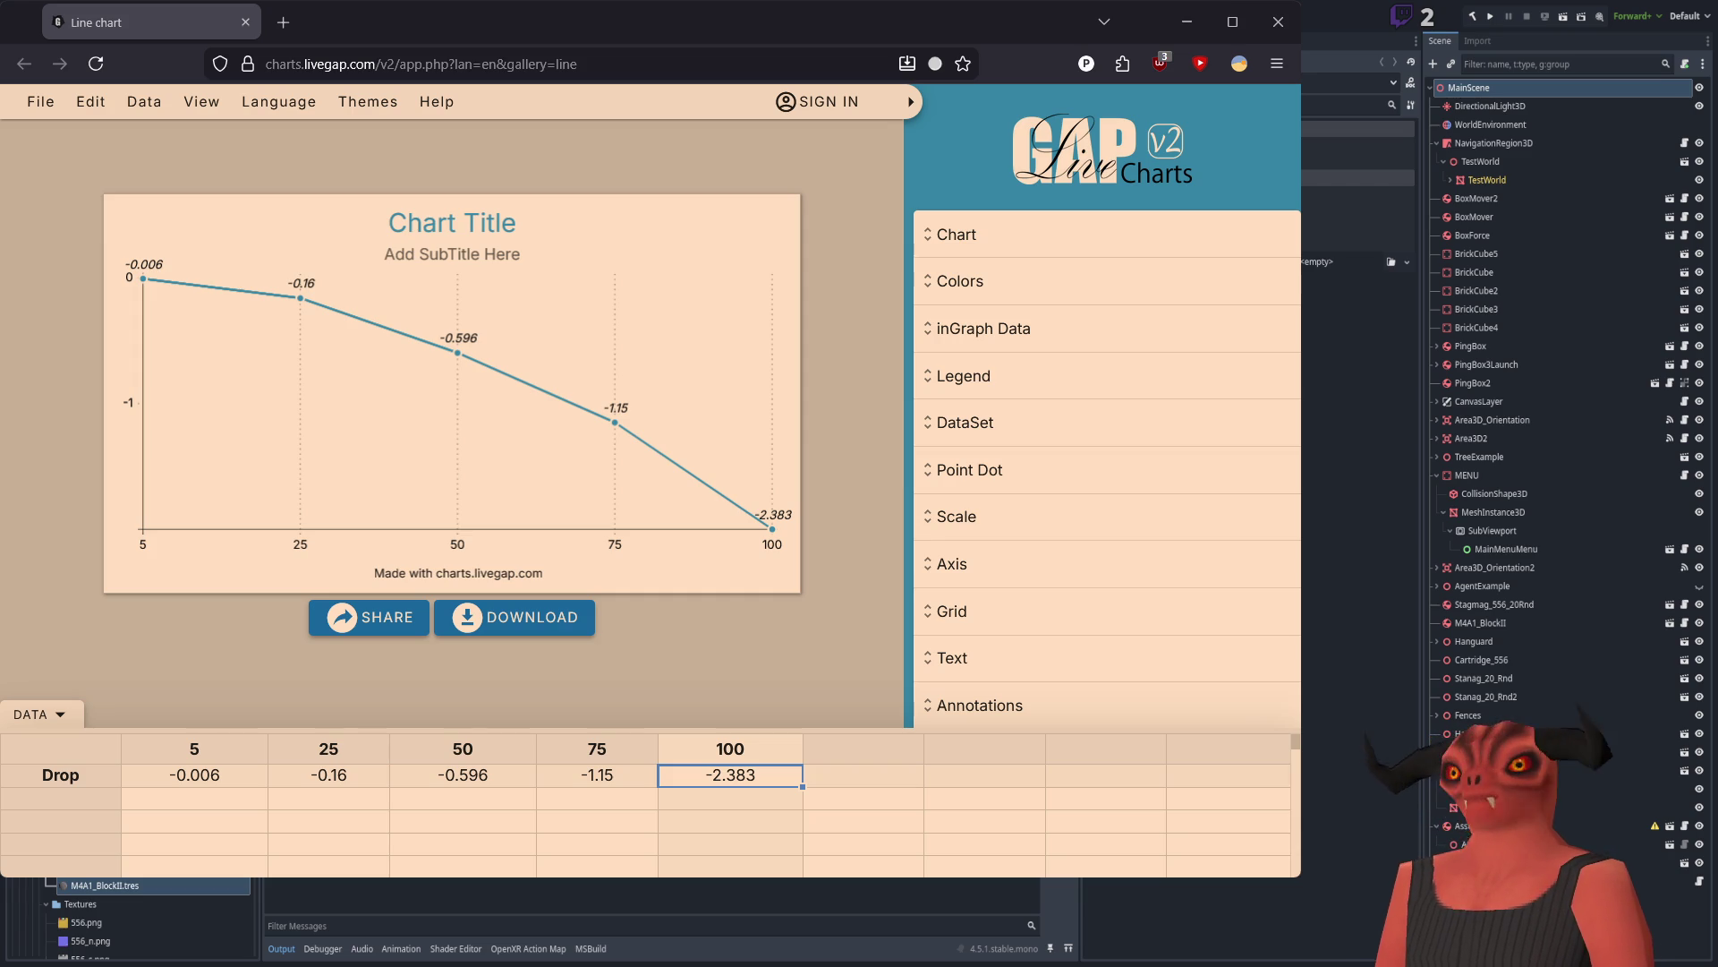
key("alt+Tab")
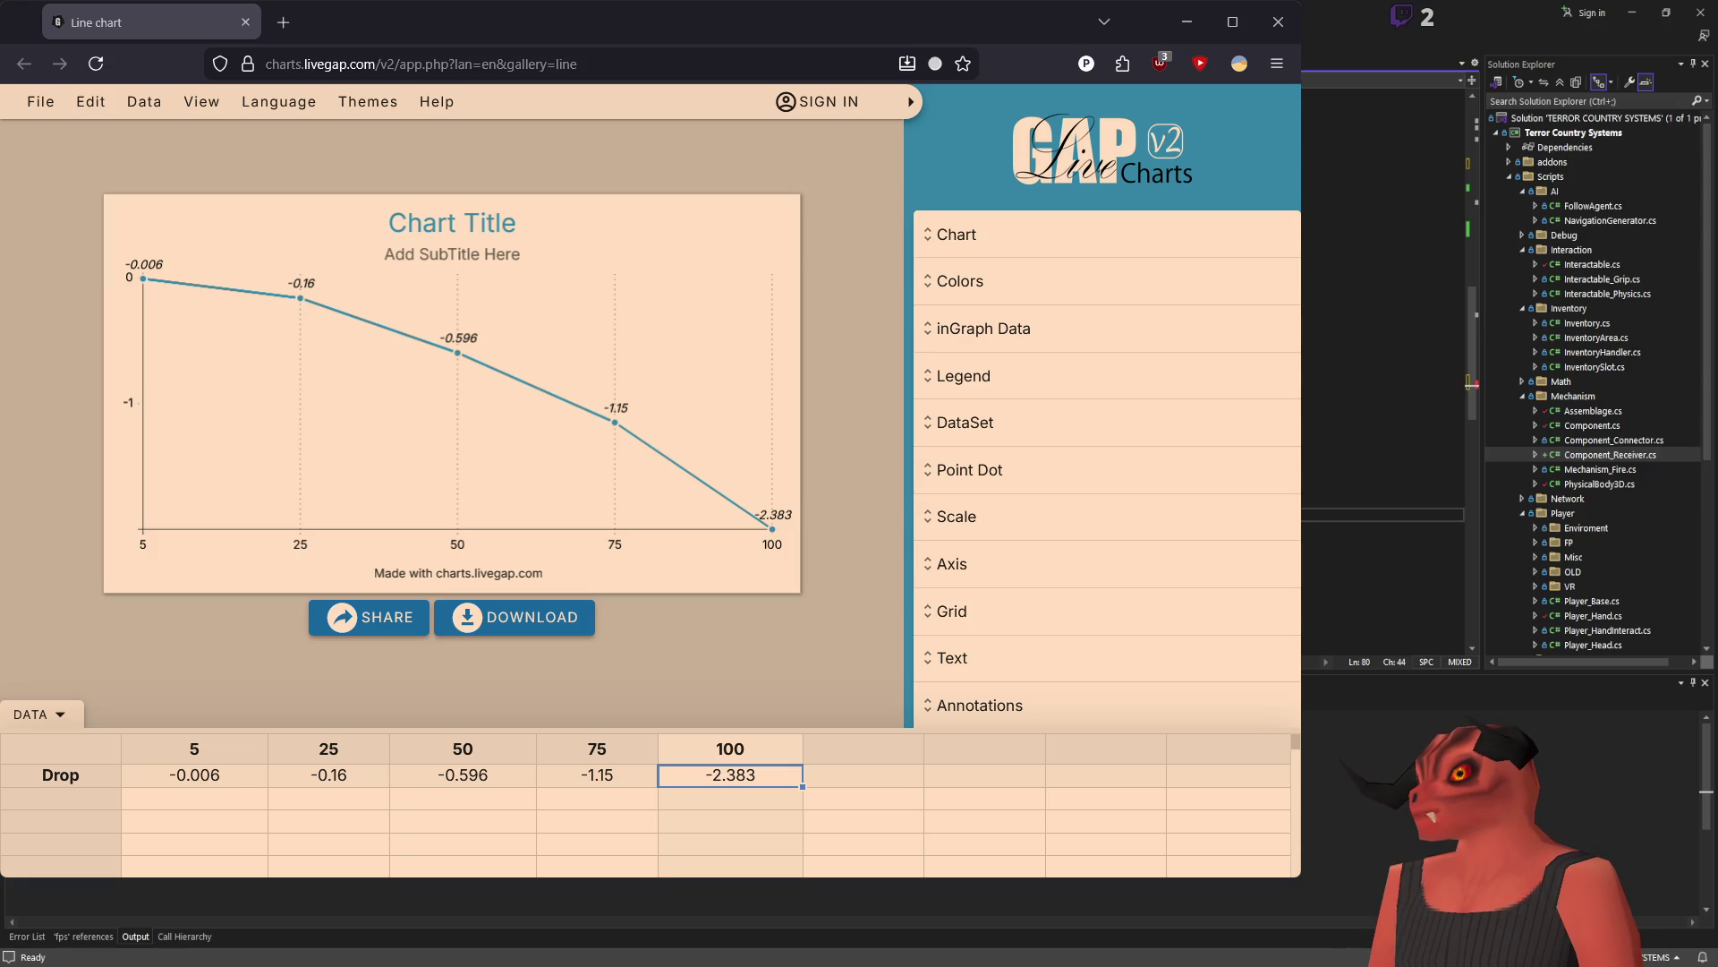
scroll(1641, 431, "down", 2)
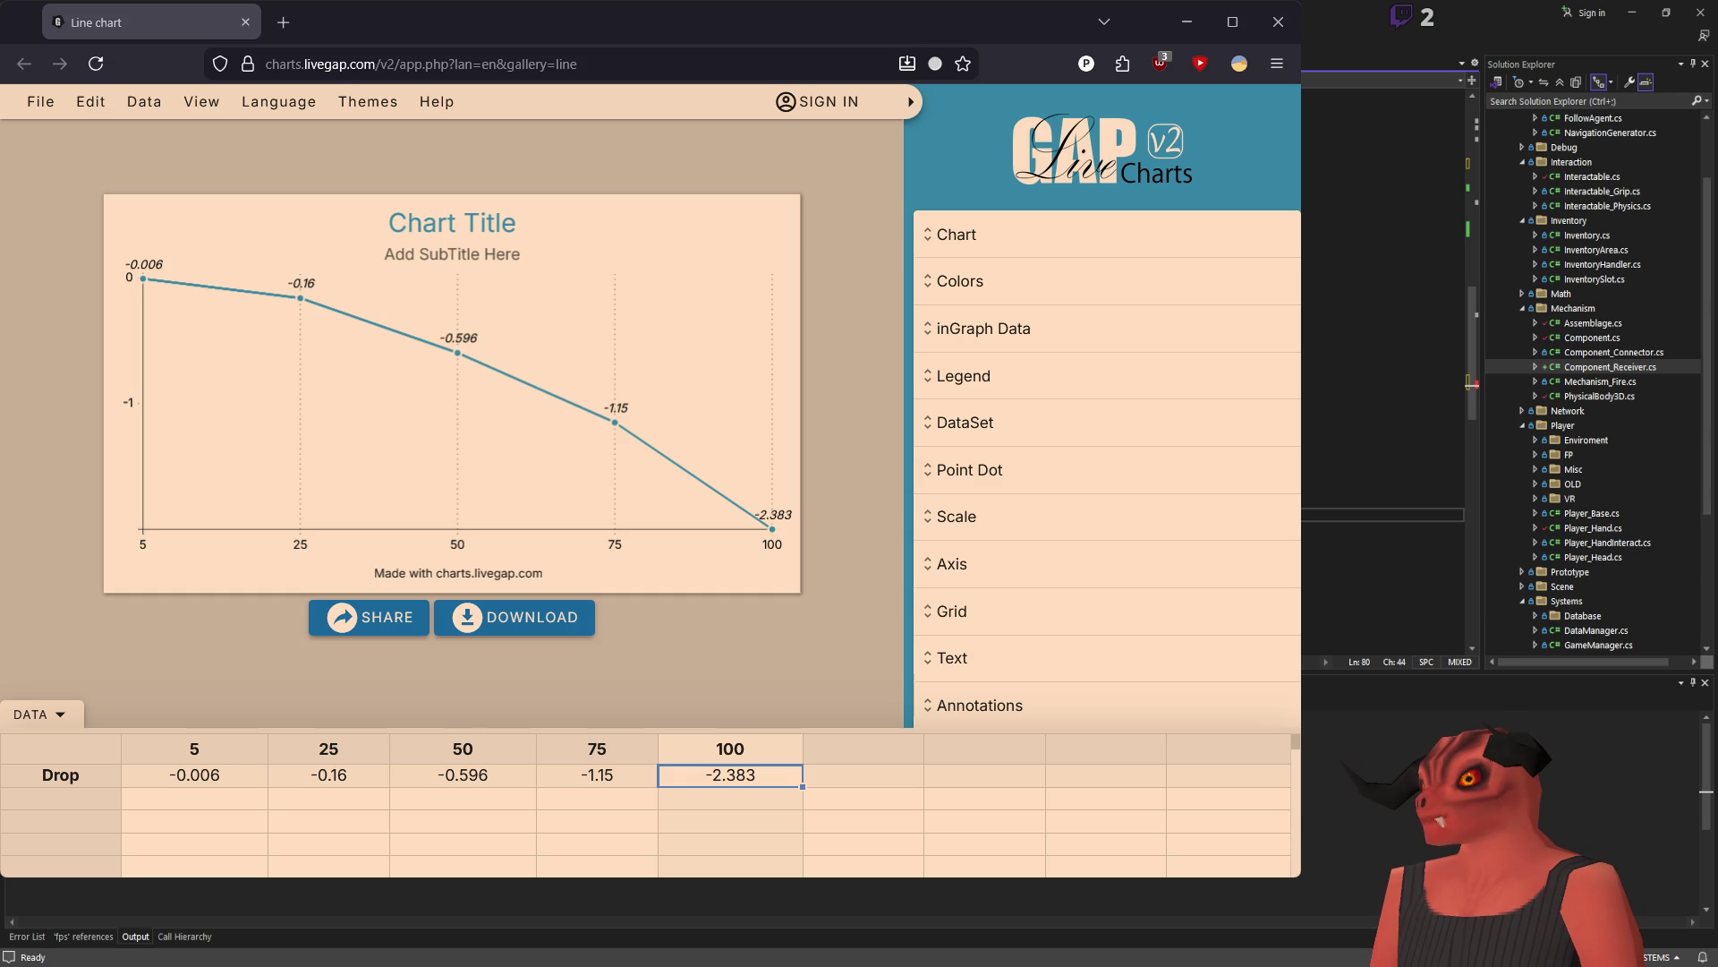
Step: Switch over to the Godot editor
key("alt+Tab")
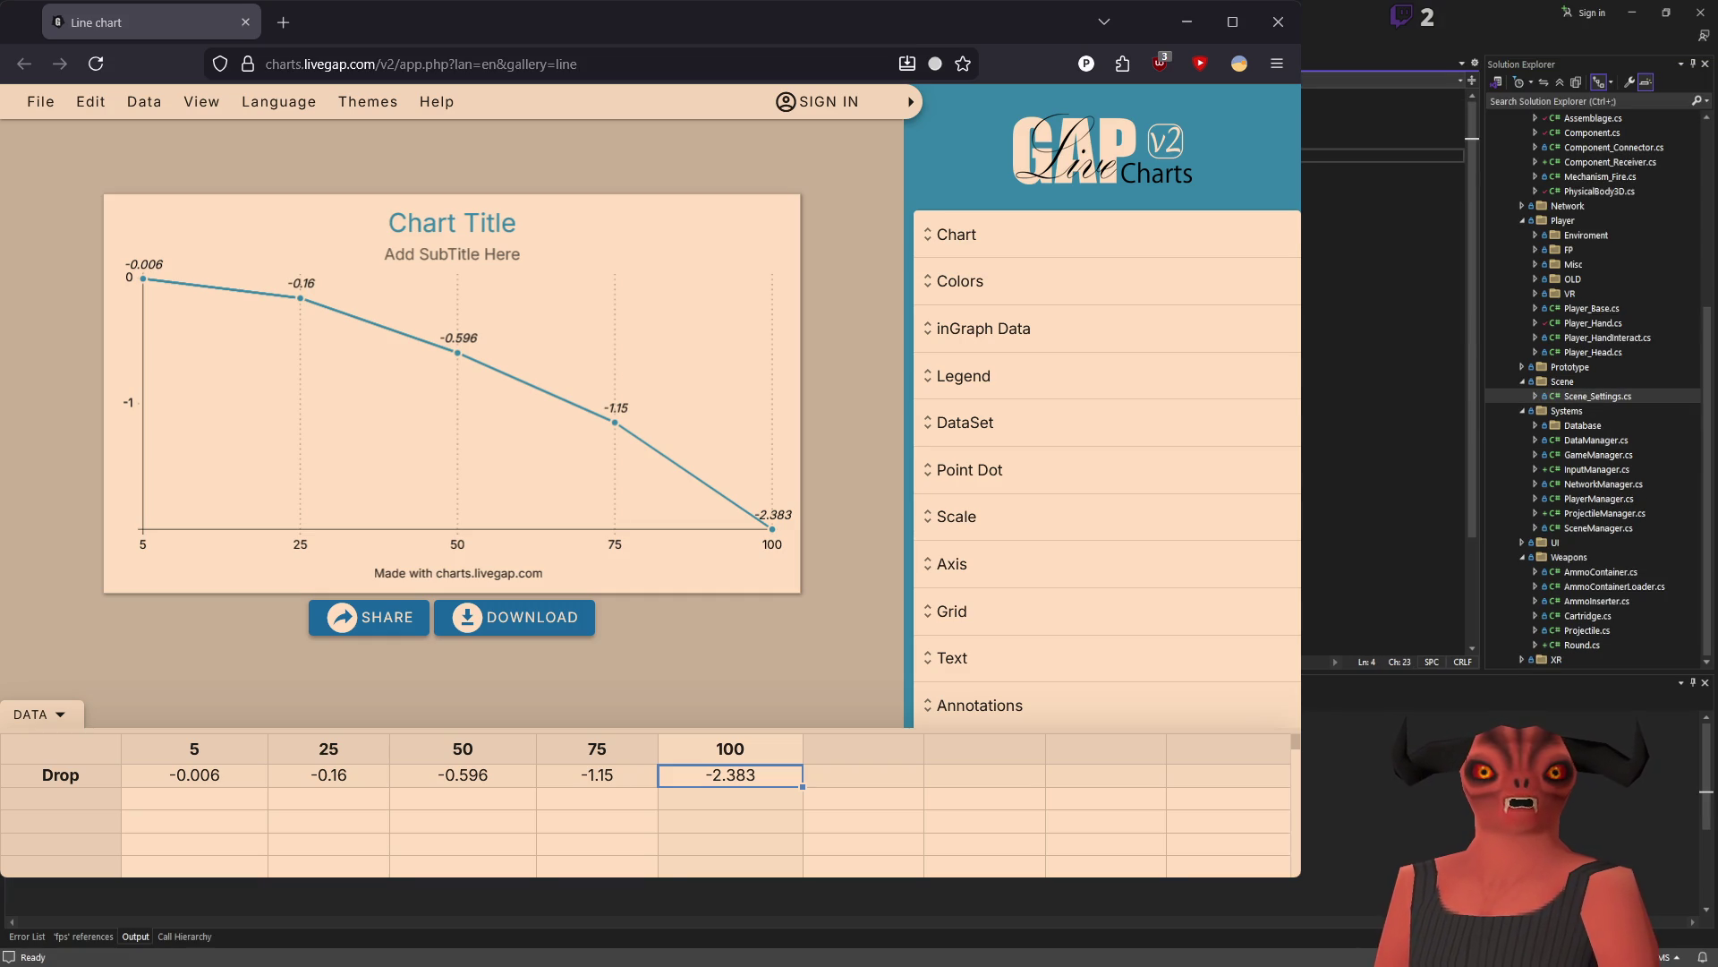
Step: Find all references to Scene_Settings, view the PhysicalBody3D.cs usage, then return to the definition
key("shift+F12")
key("F8")
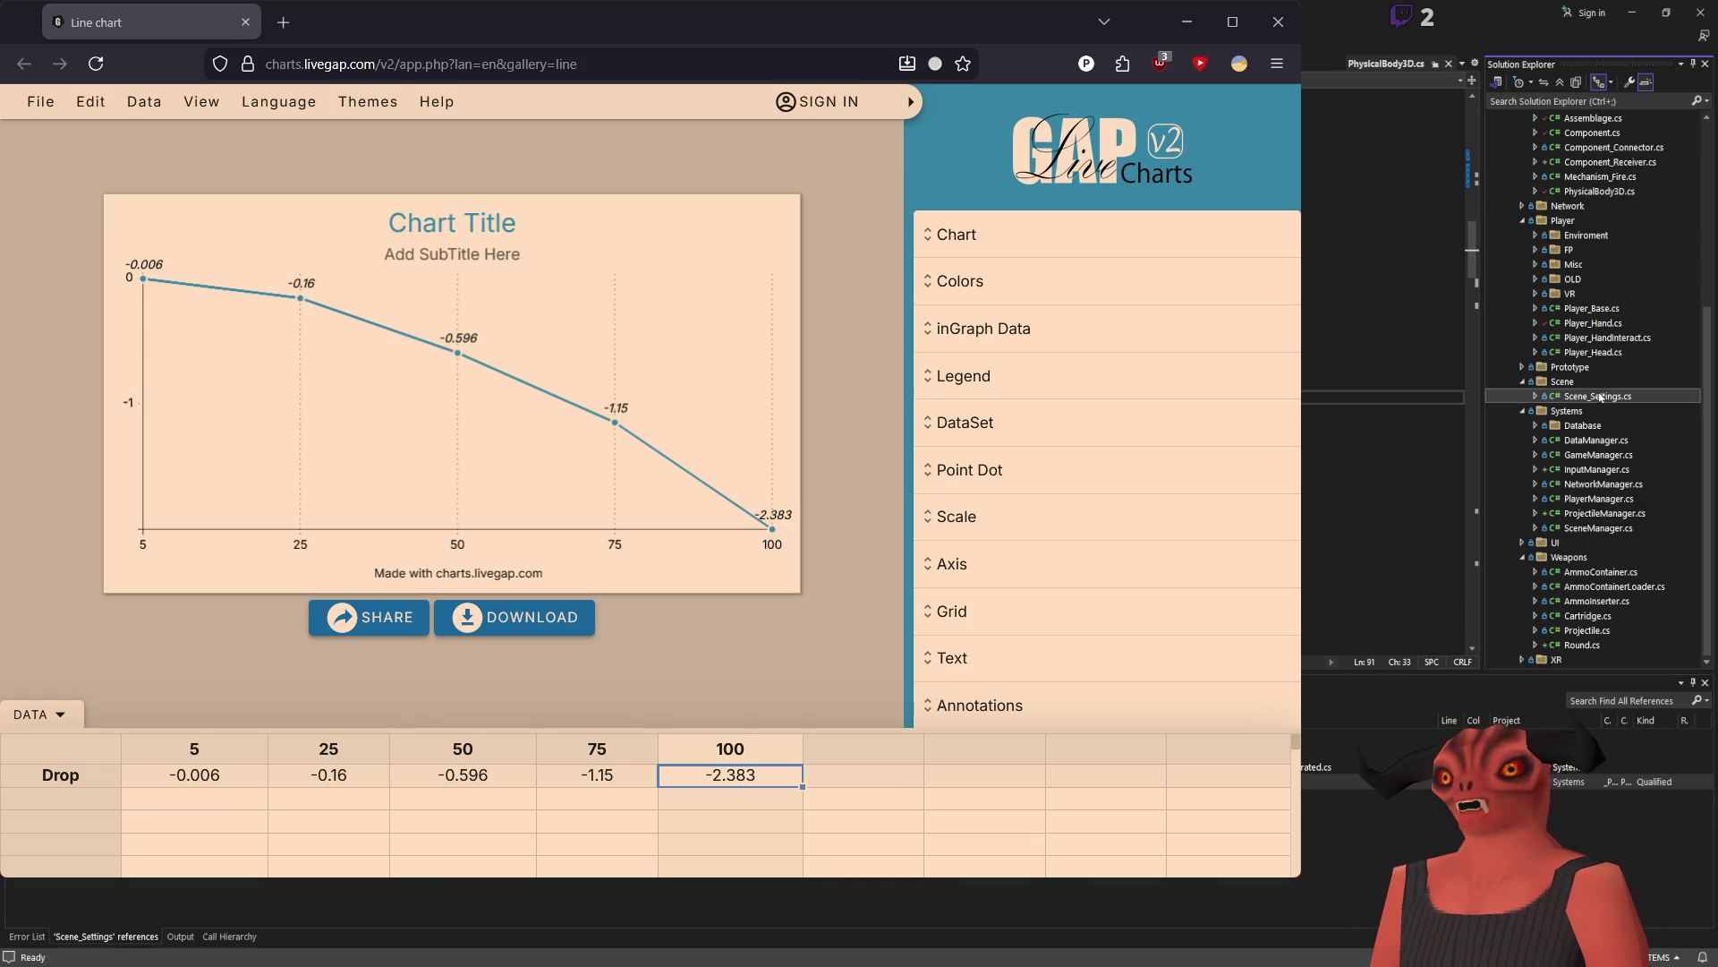
key("ctrl+minus")
Step: Move along line 8 of the script, then check the Godot editor and come back
key("Down")
key("Down")
key("Down")
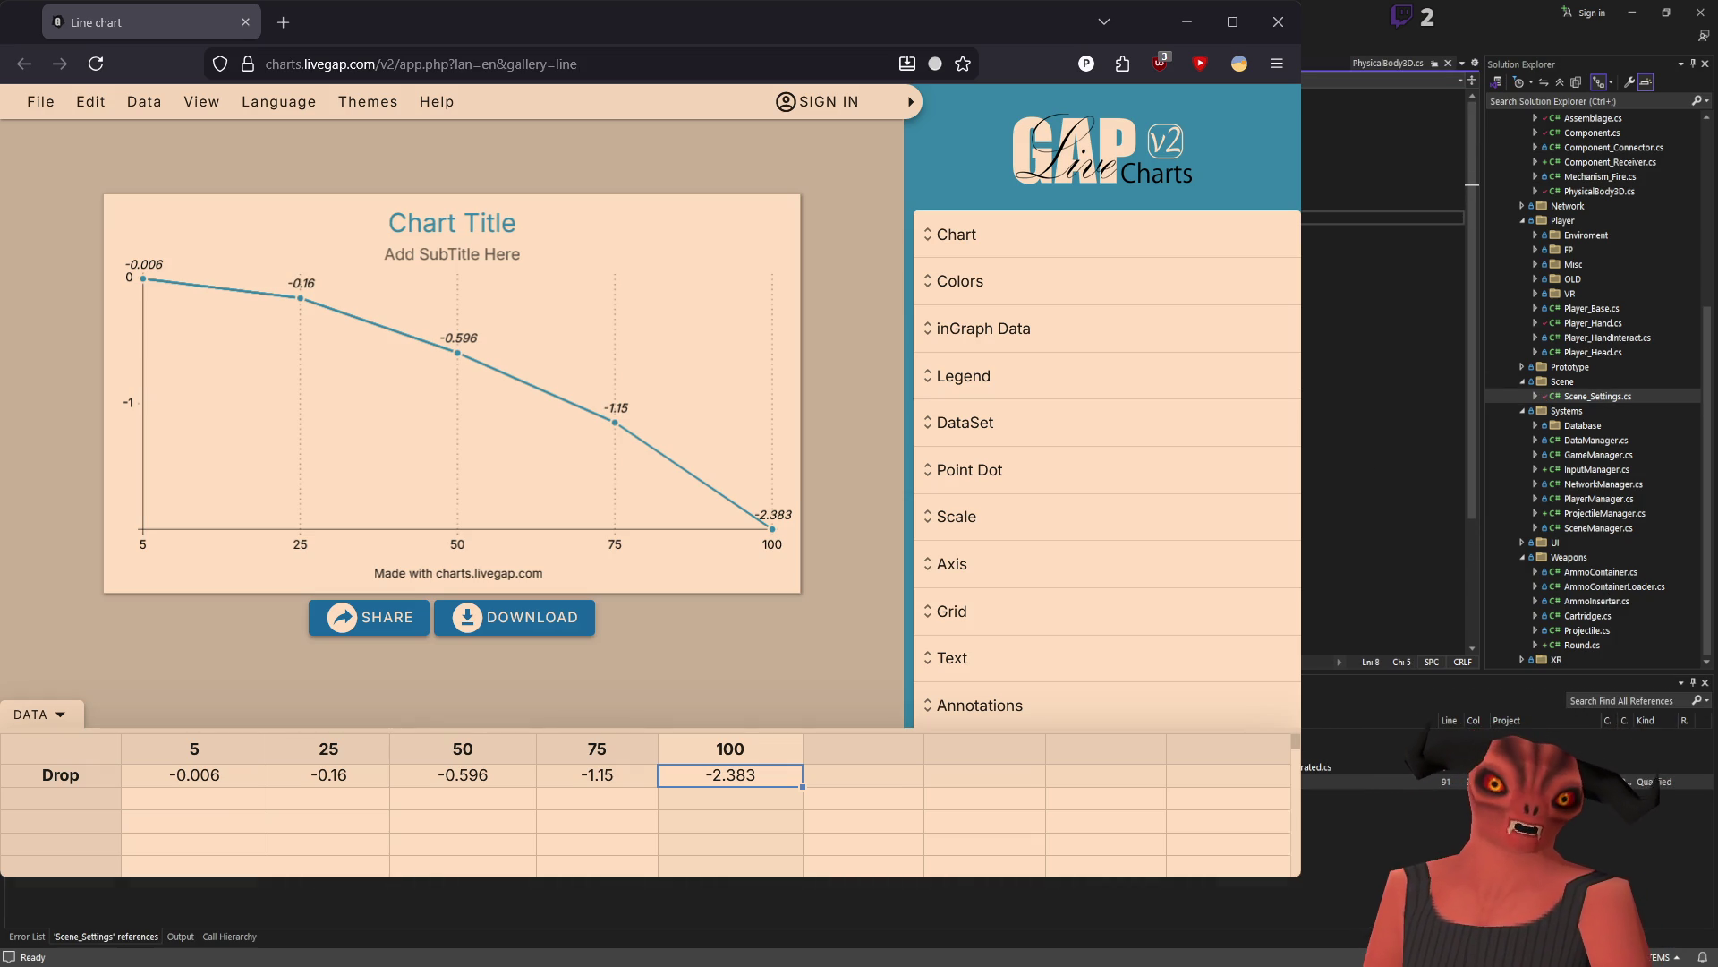
key("ctrl+Right")
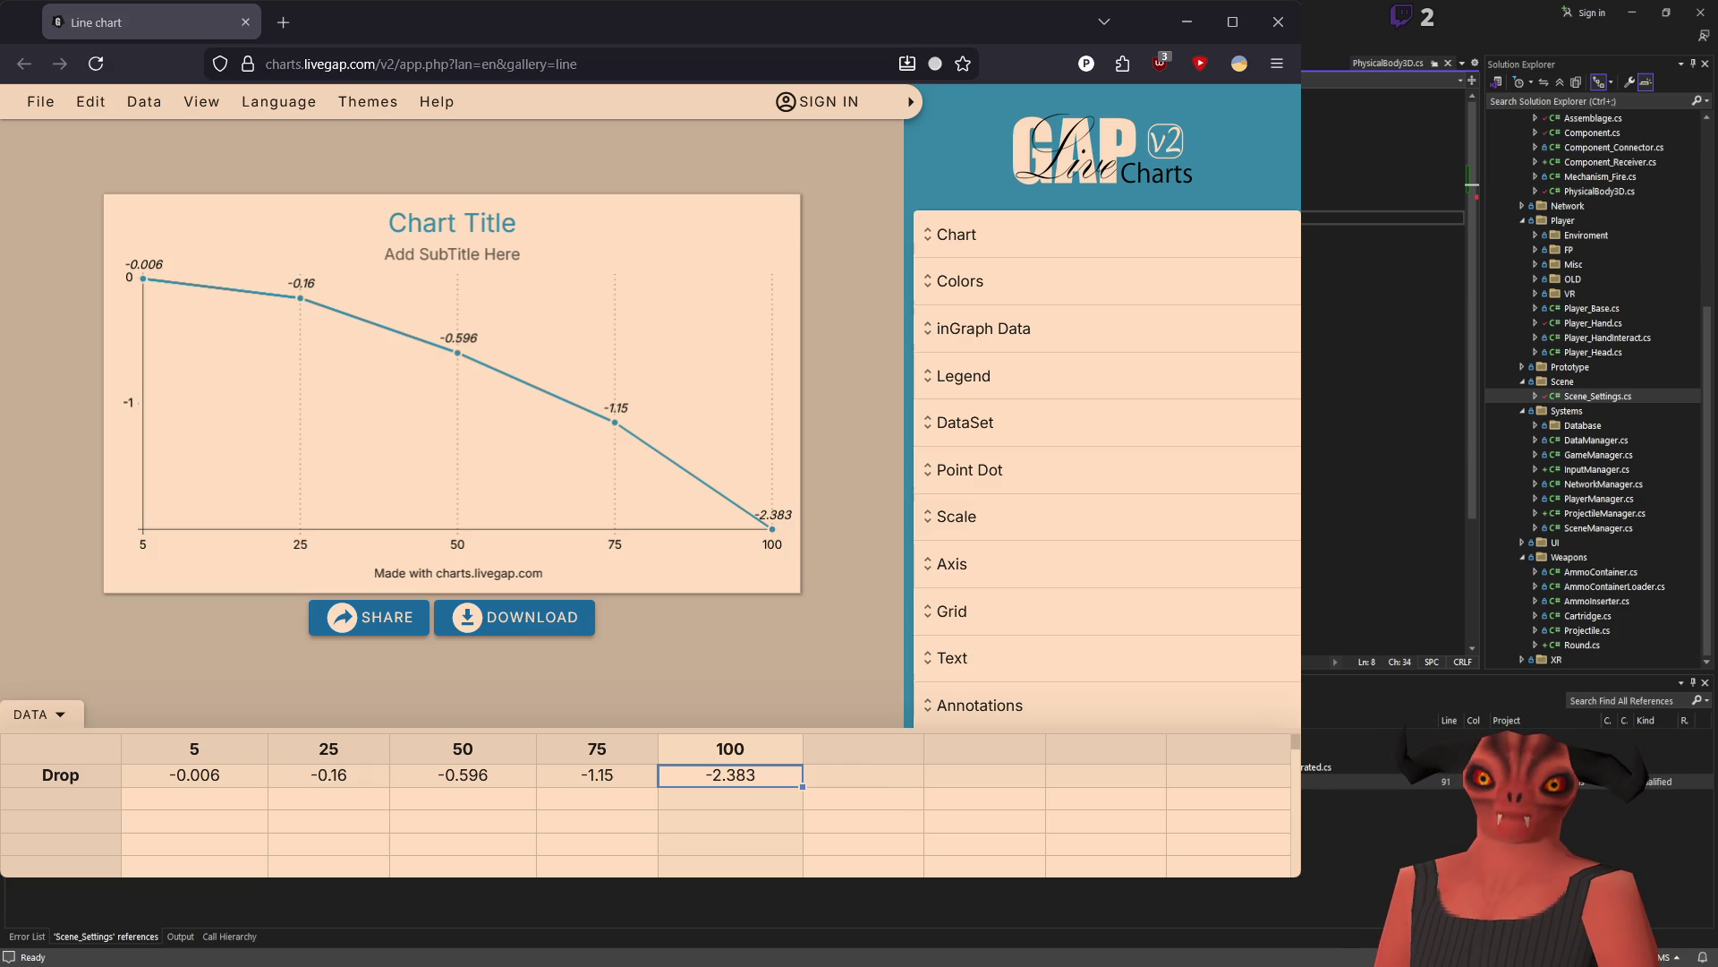
key("ctrl+Right")
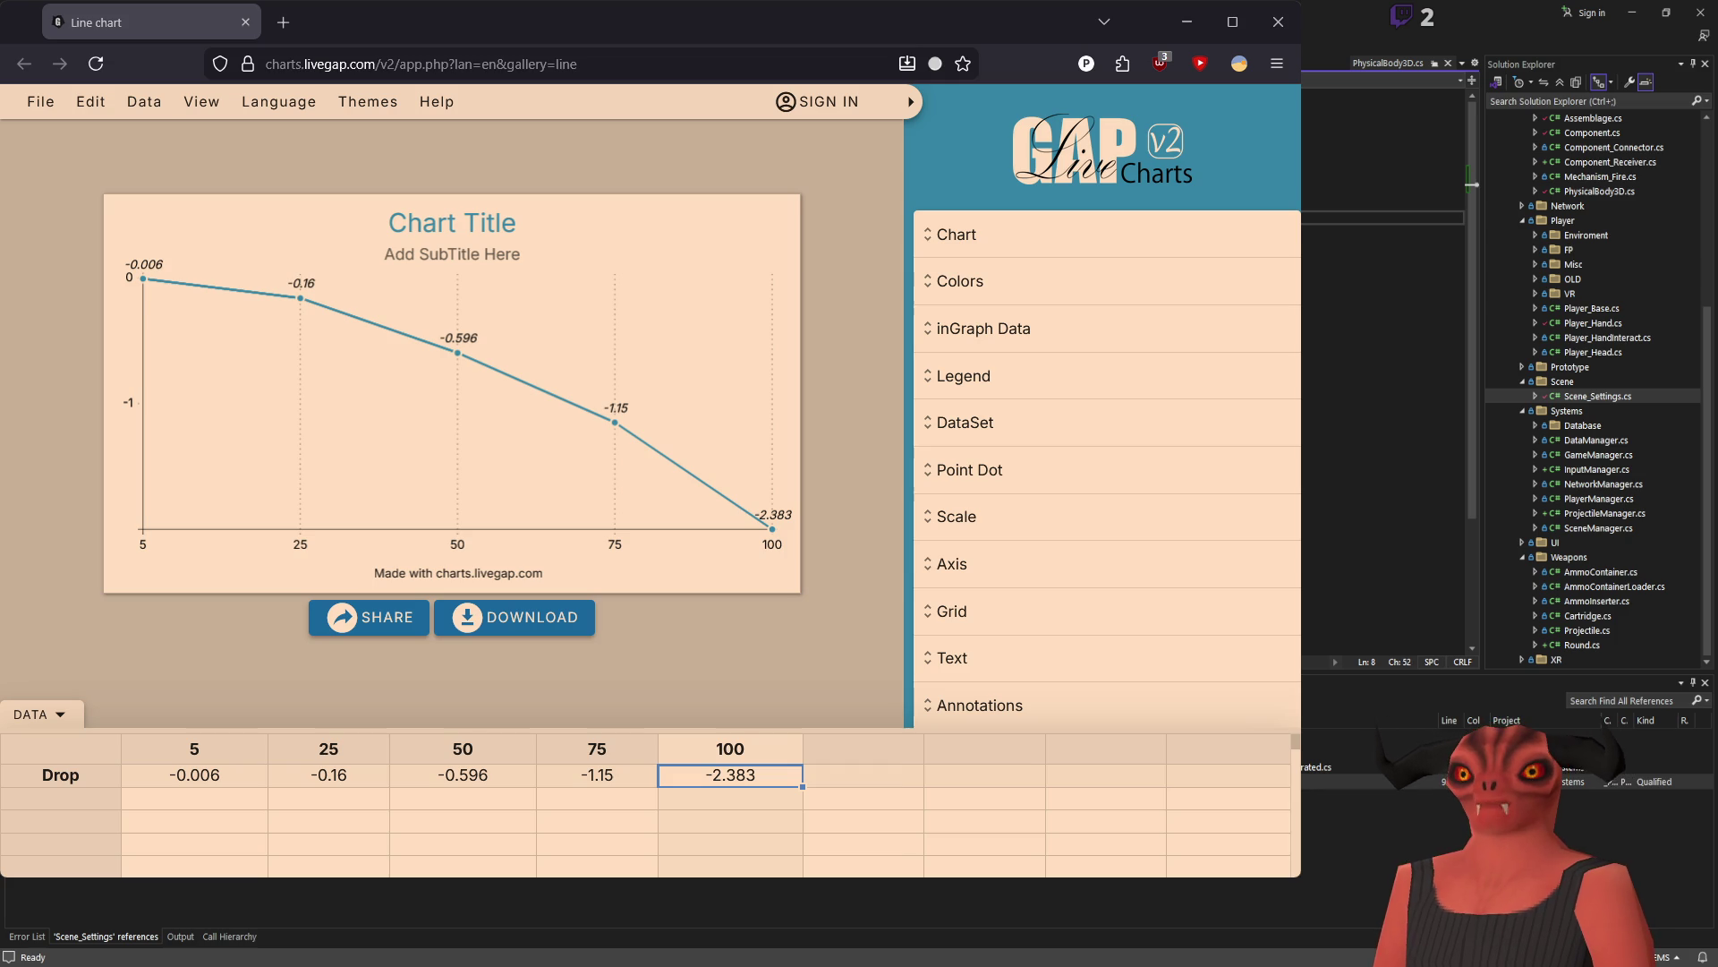
key("alt+Tab")
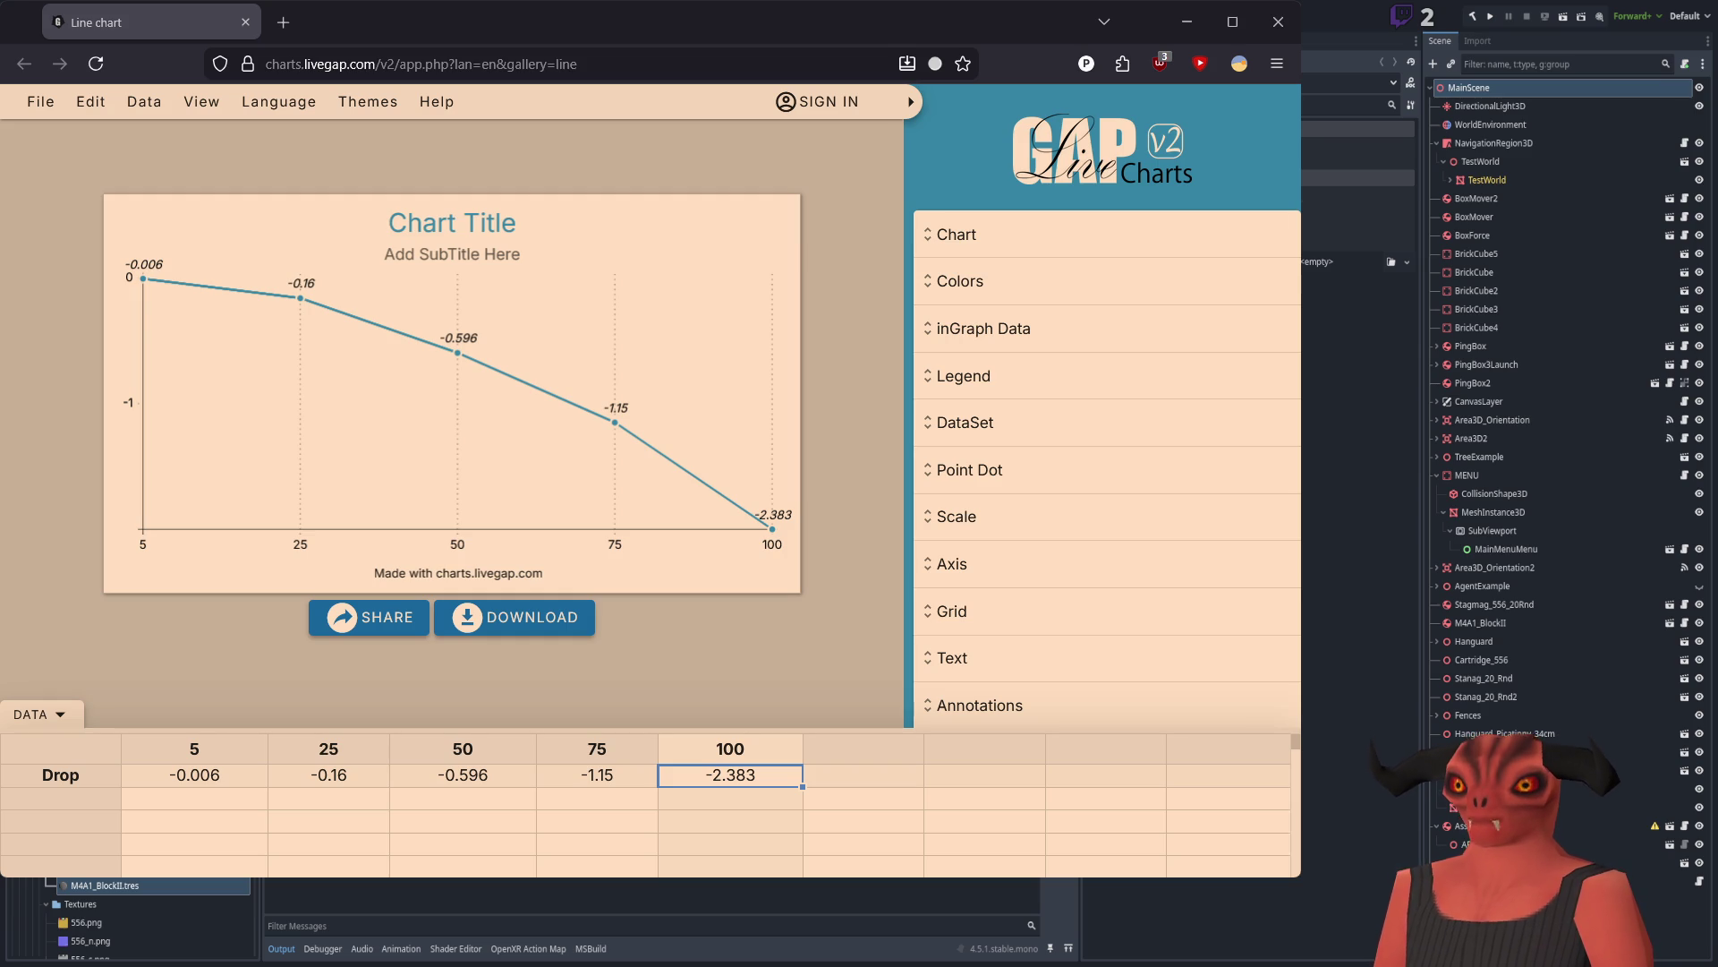
key("alt+Tab")
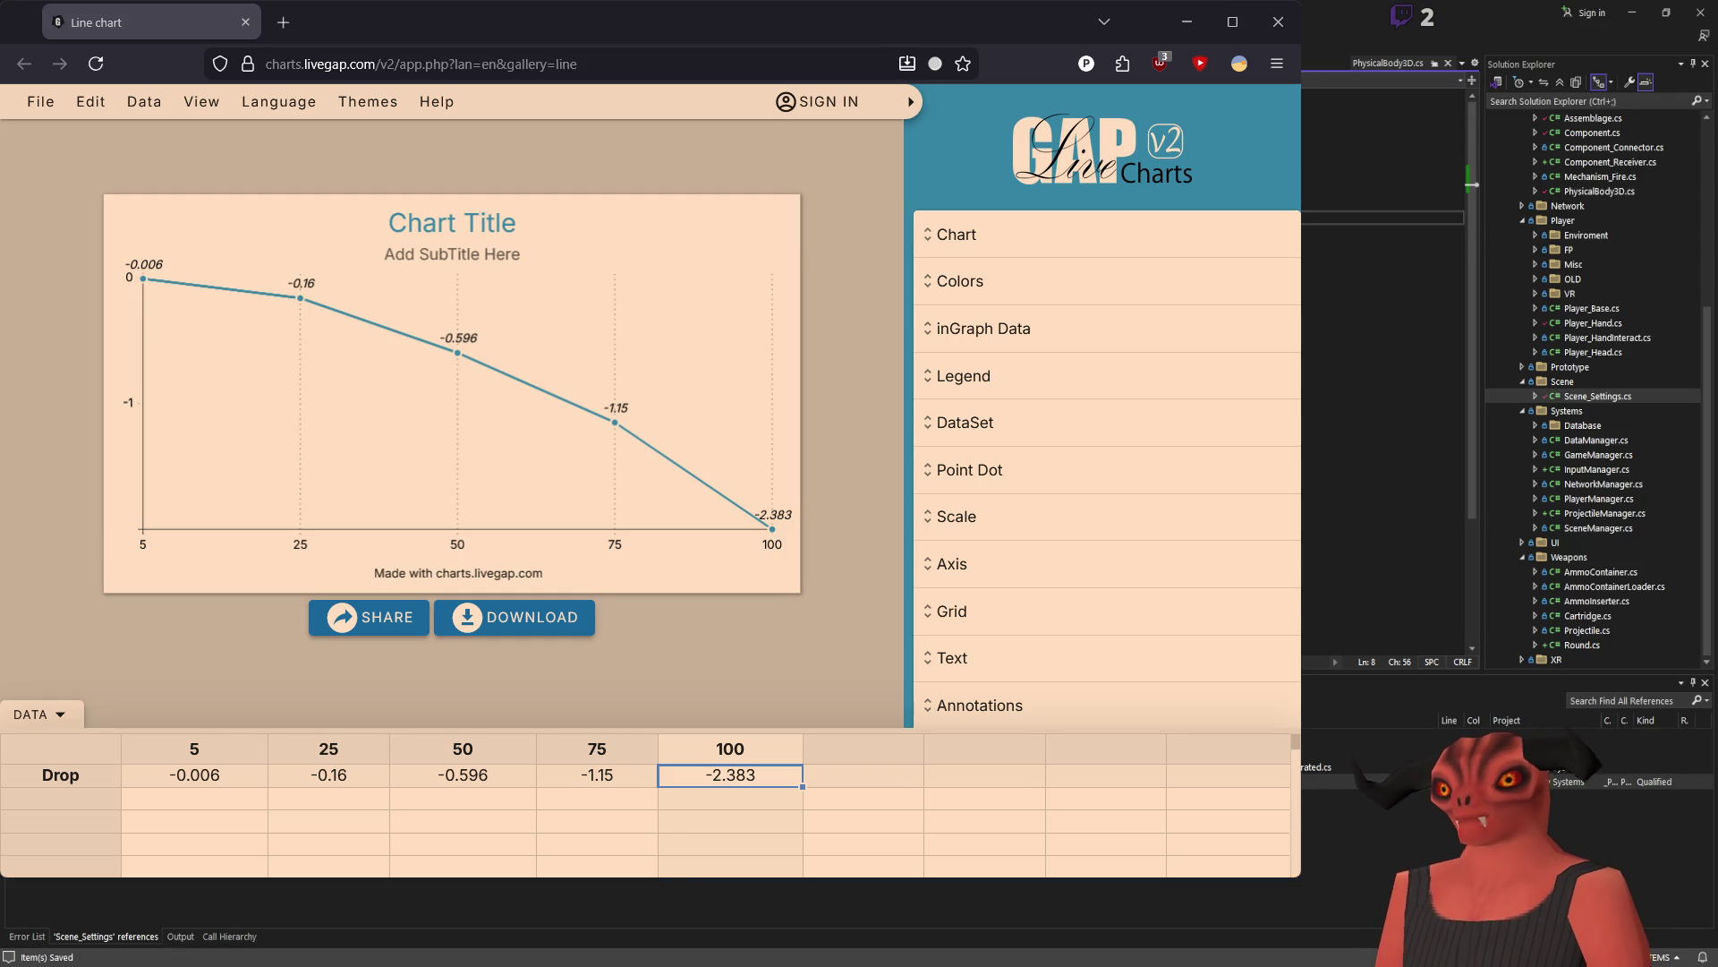
Step: Position the caret on line 7 of the script, then switch to the Godot editor
key("Up")
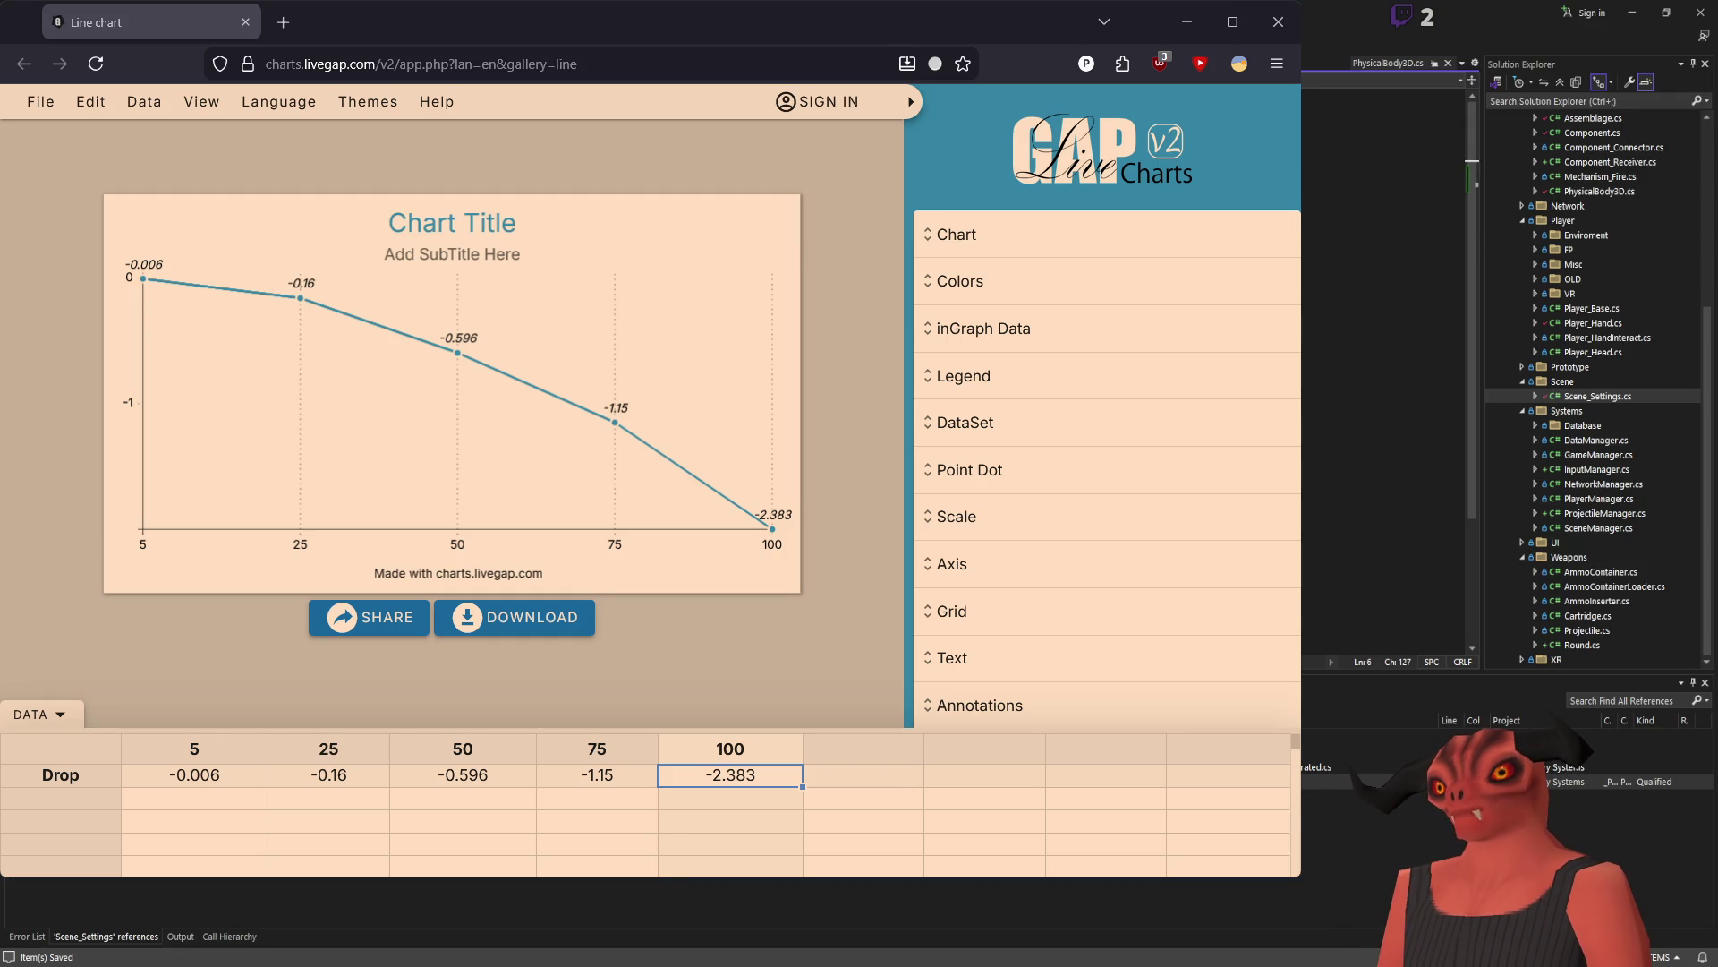
key("Down")
key("Down")
key("Up")
key("Up")
key("Down")
key("Up")
key("Left")
key("Left")
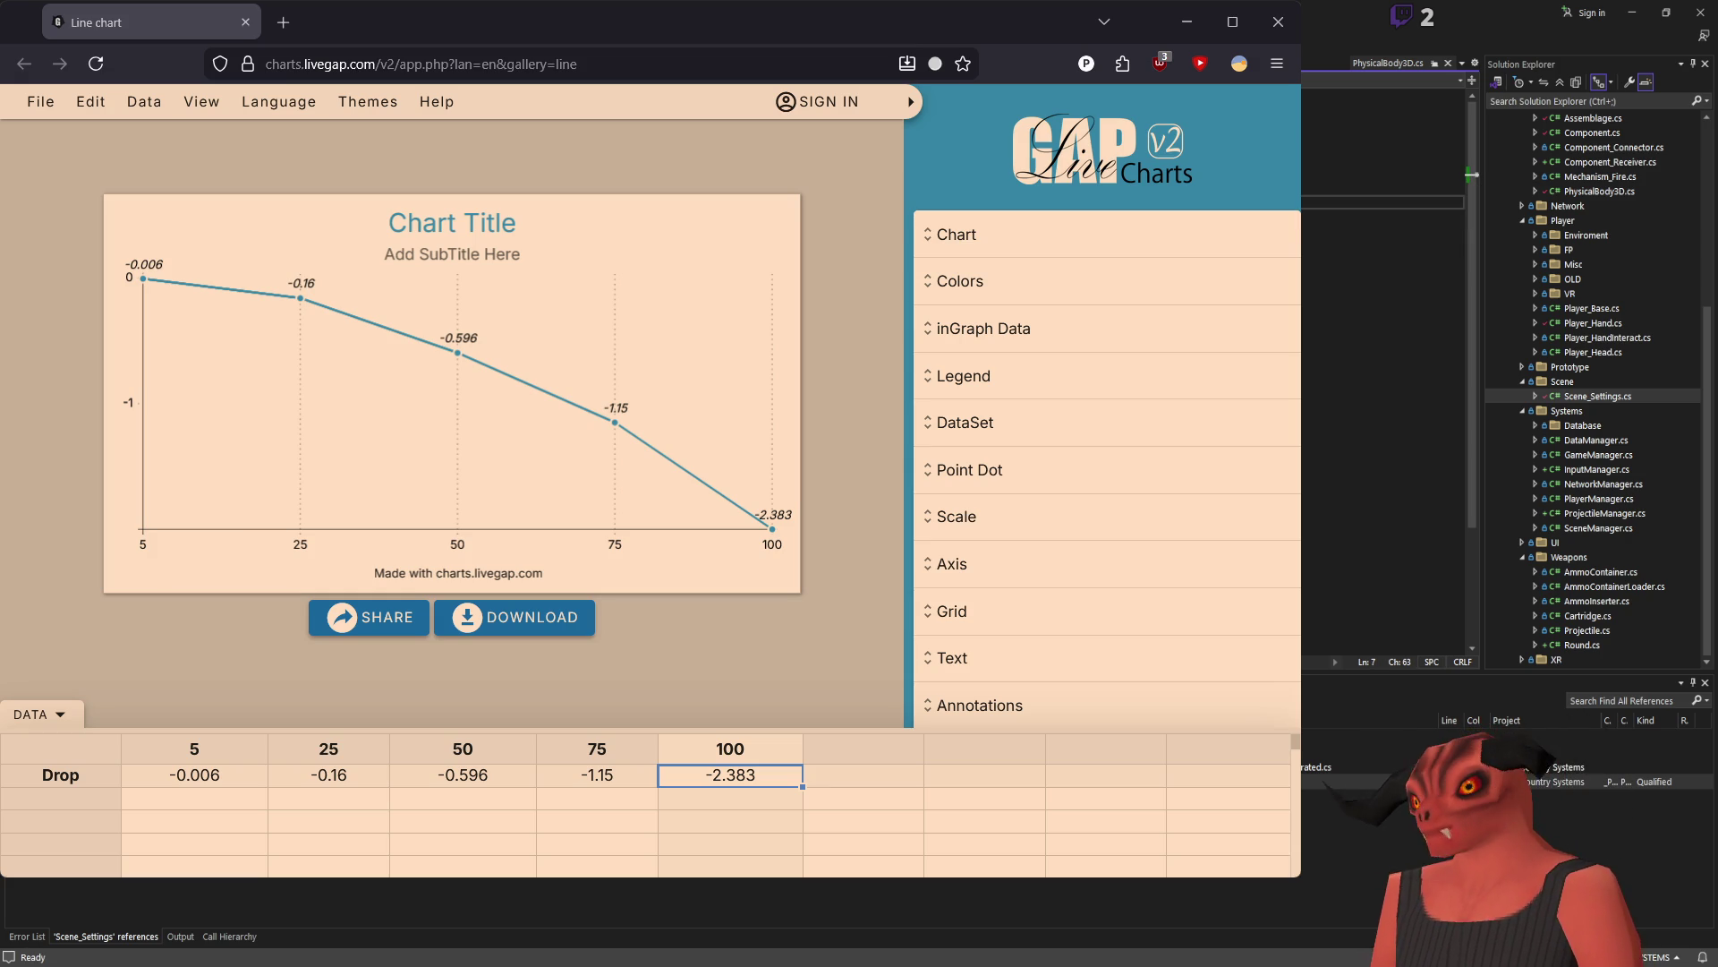
key("alt+Tab")
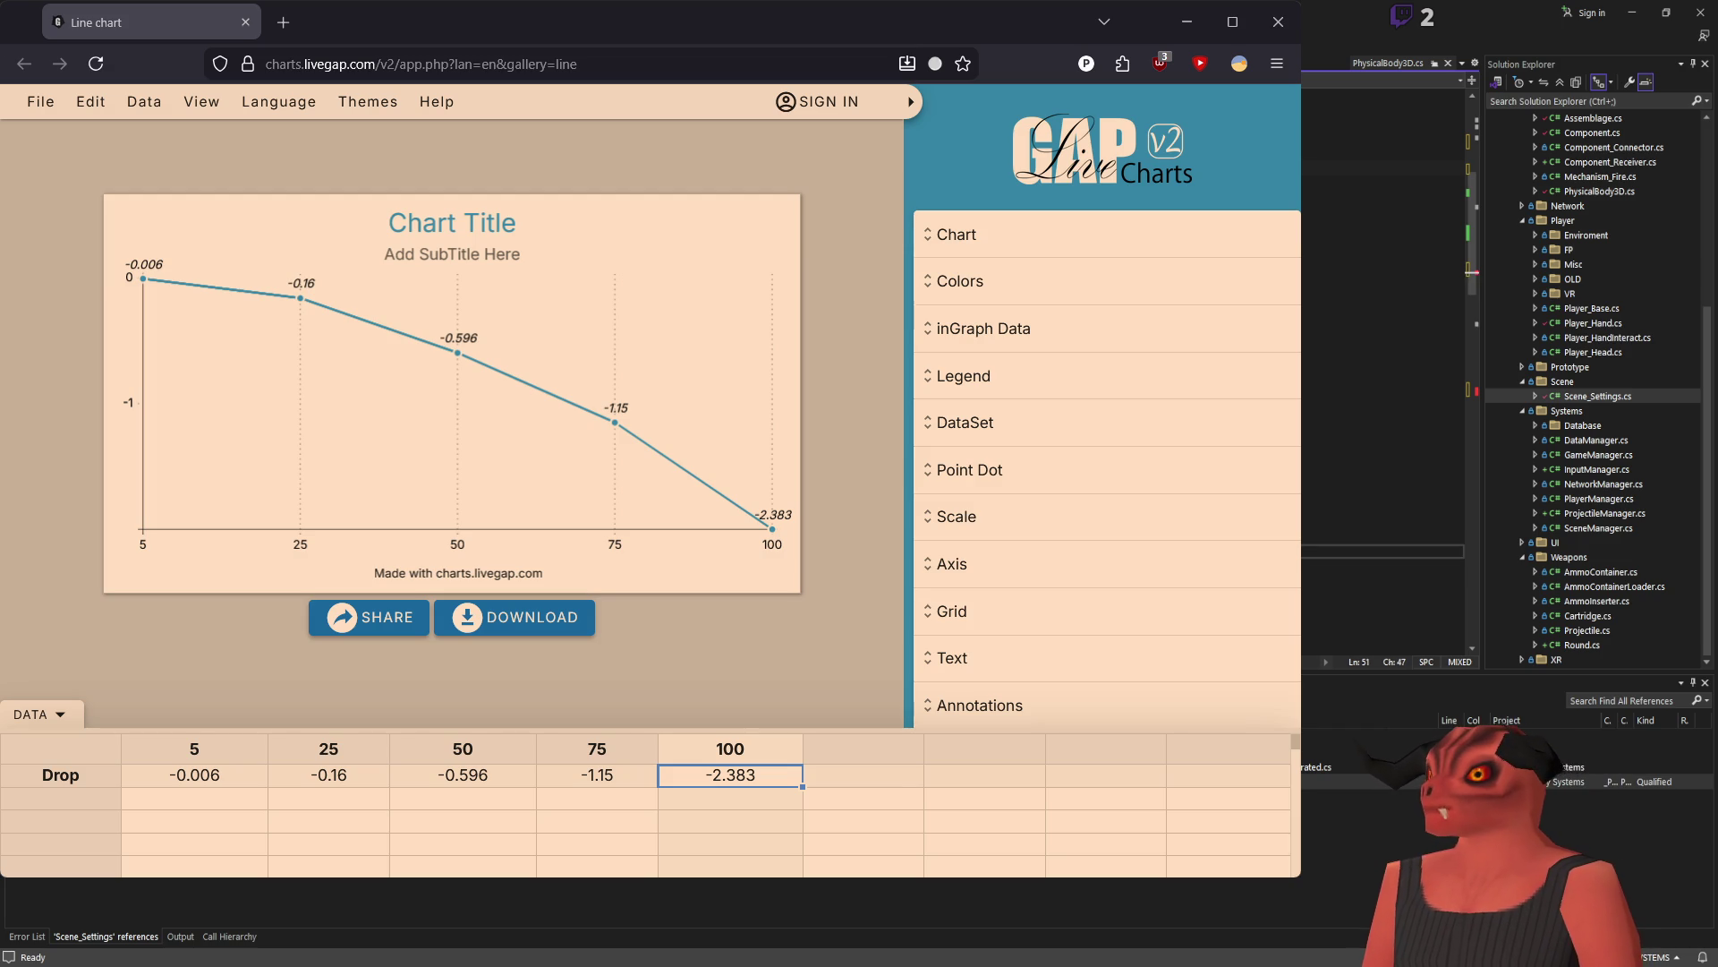
key("alt+Tab")
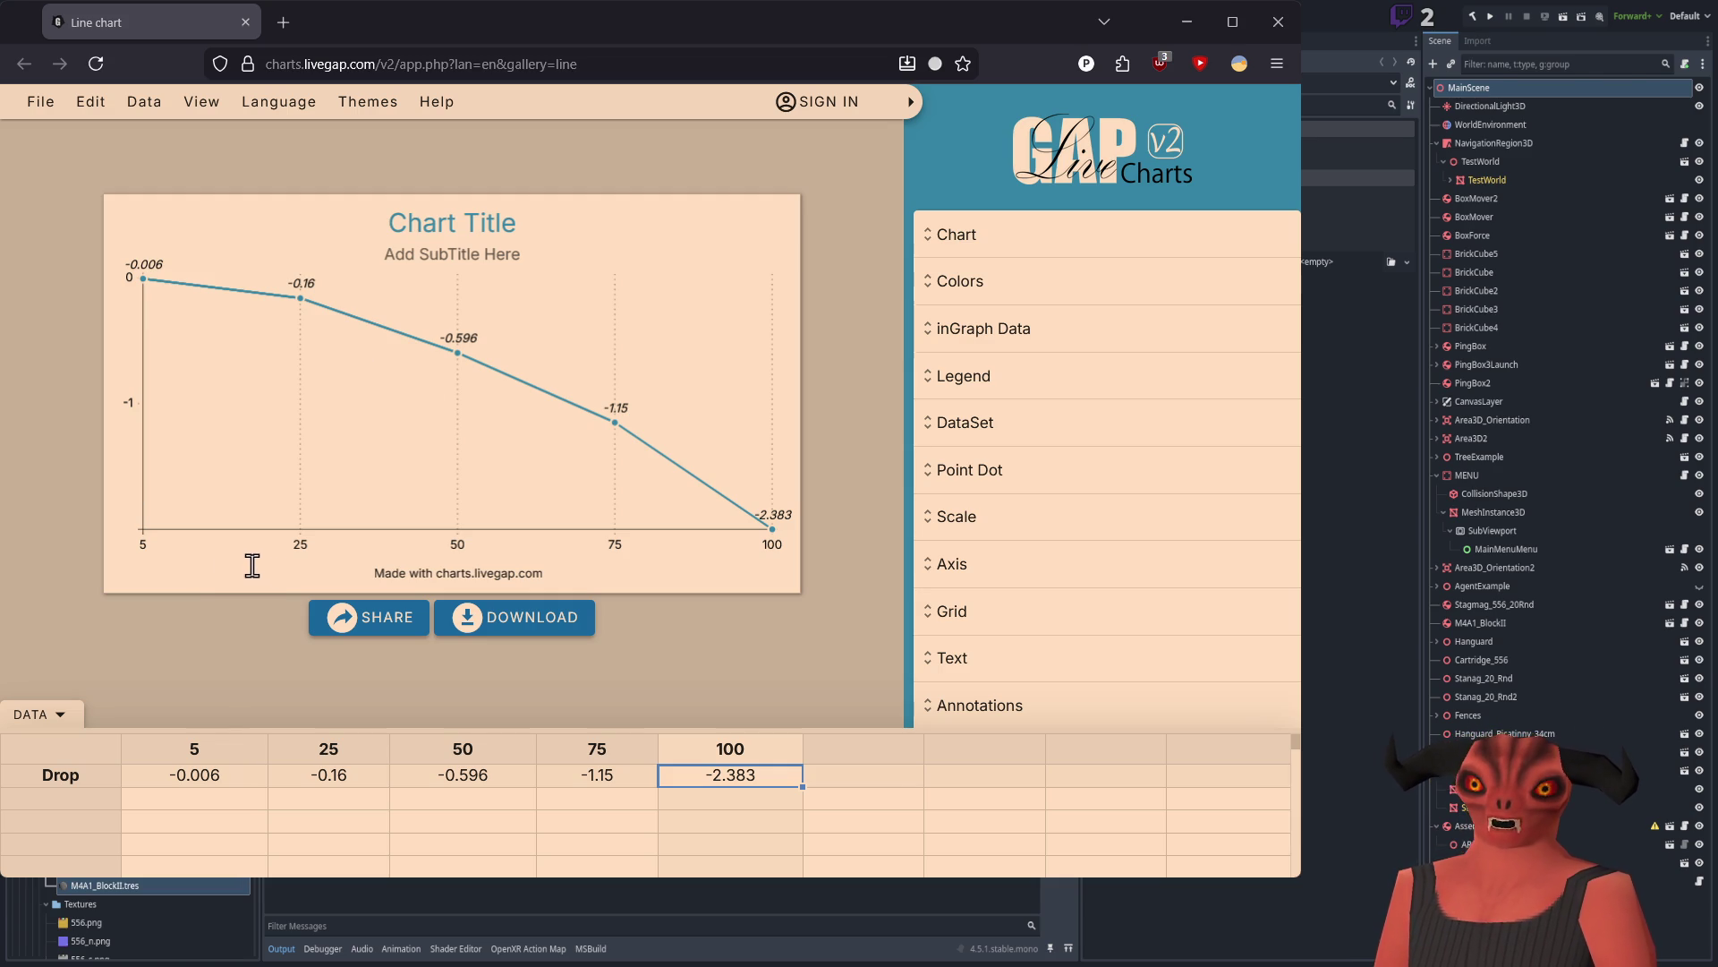
Step: Back in the script, move to the end of the current line, then check Godot
key("alt+Tab")
key("Right")
key("Right")
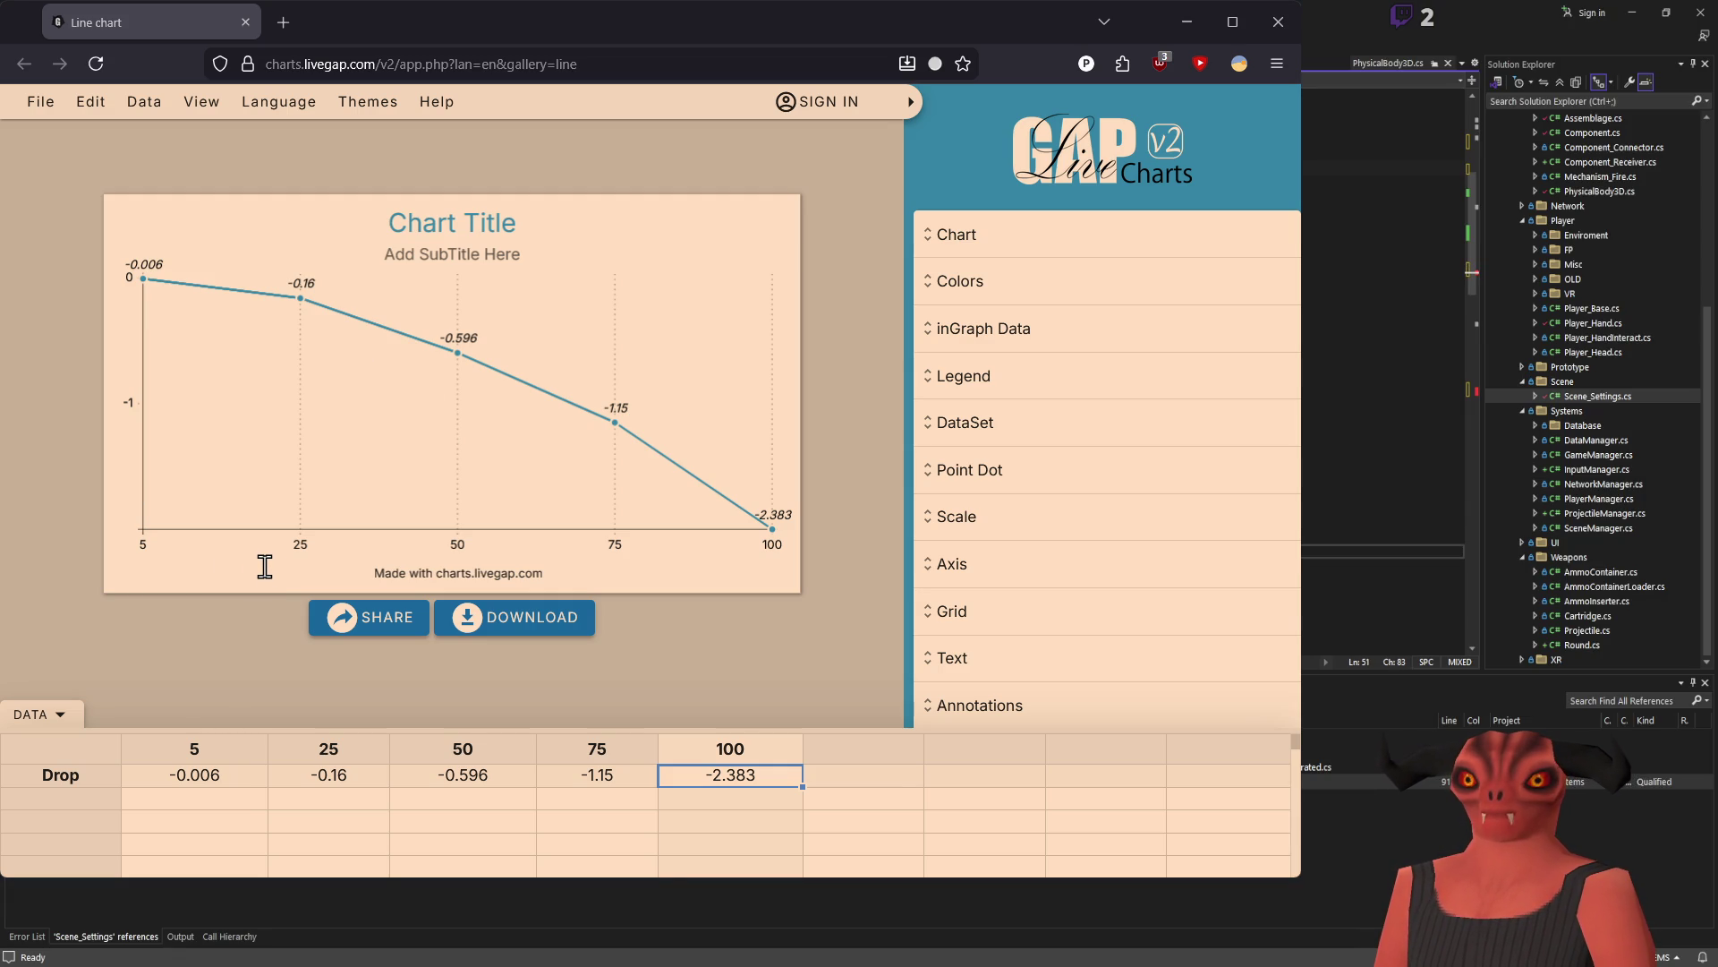
key("Right")
key("Right")
key("Right")
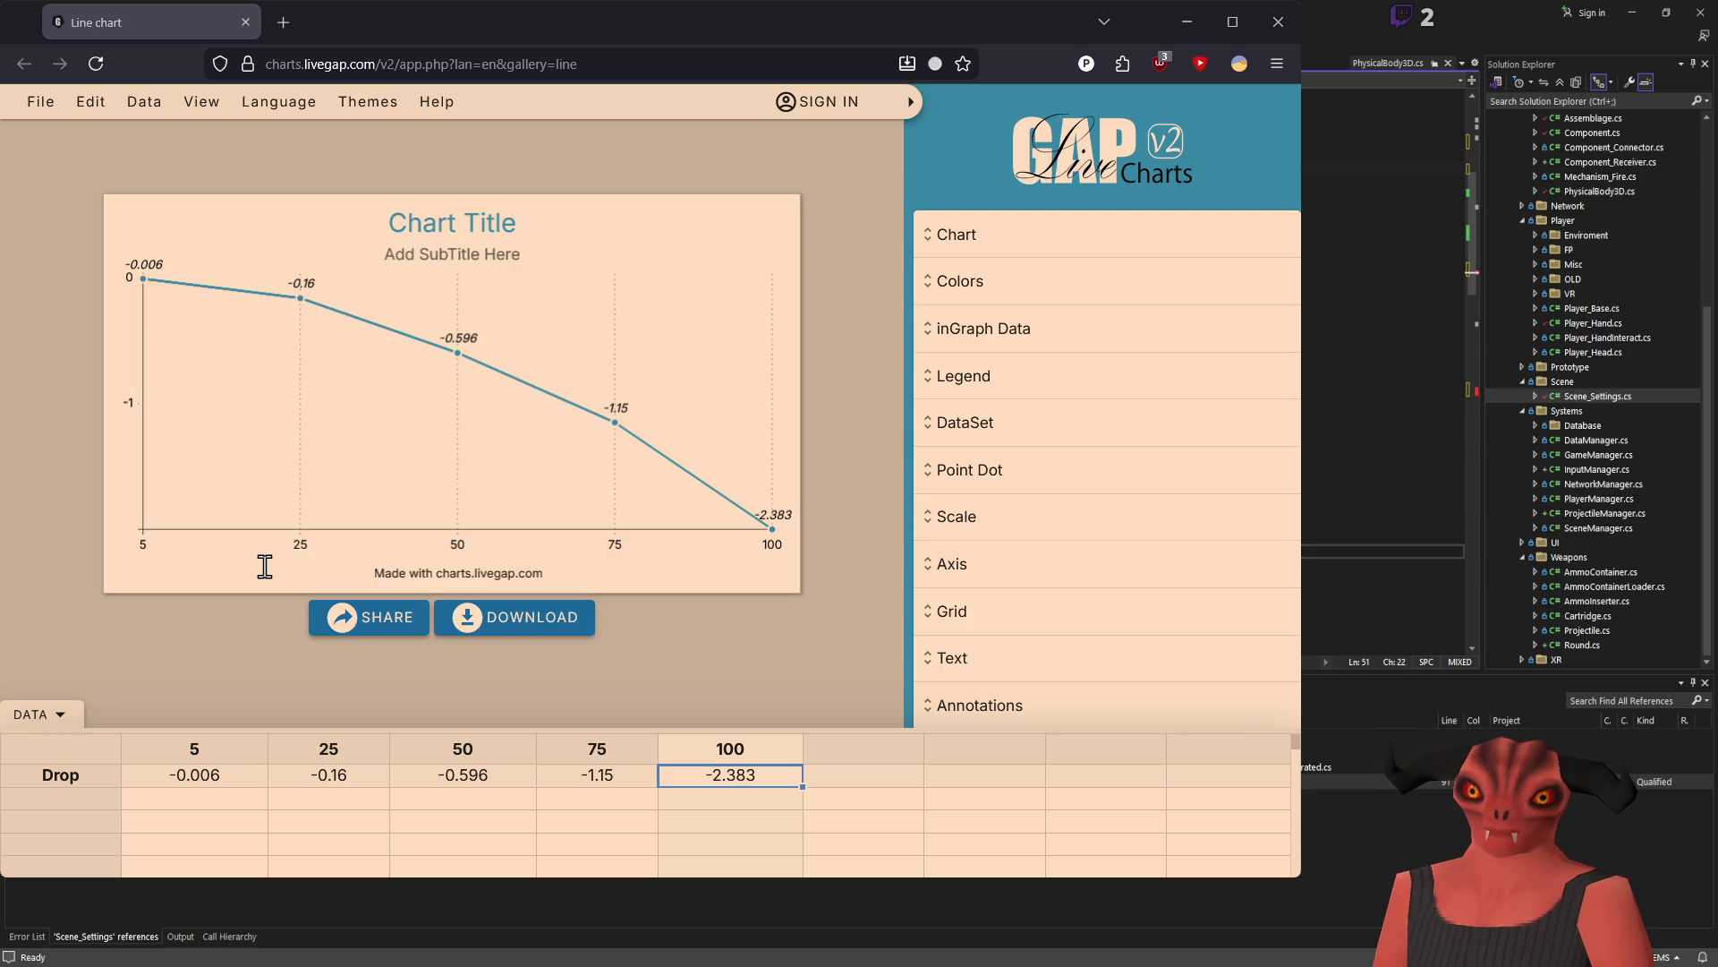
key("End")
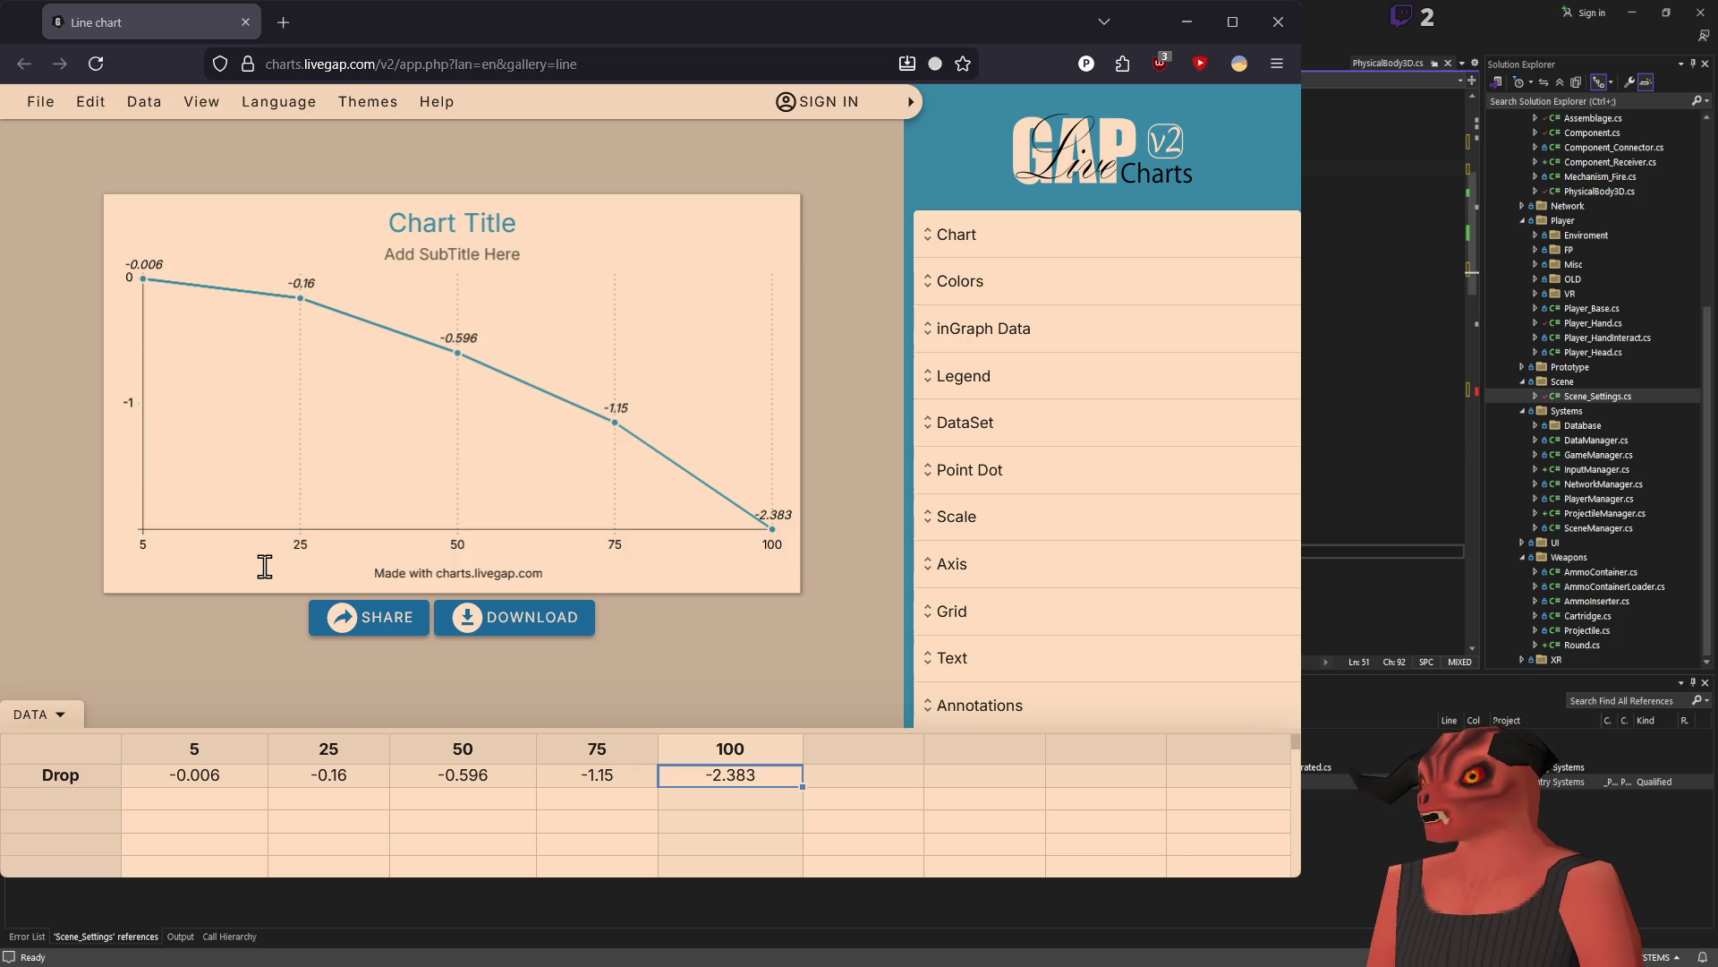
key("alt+Tab")
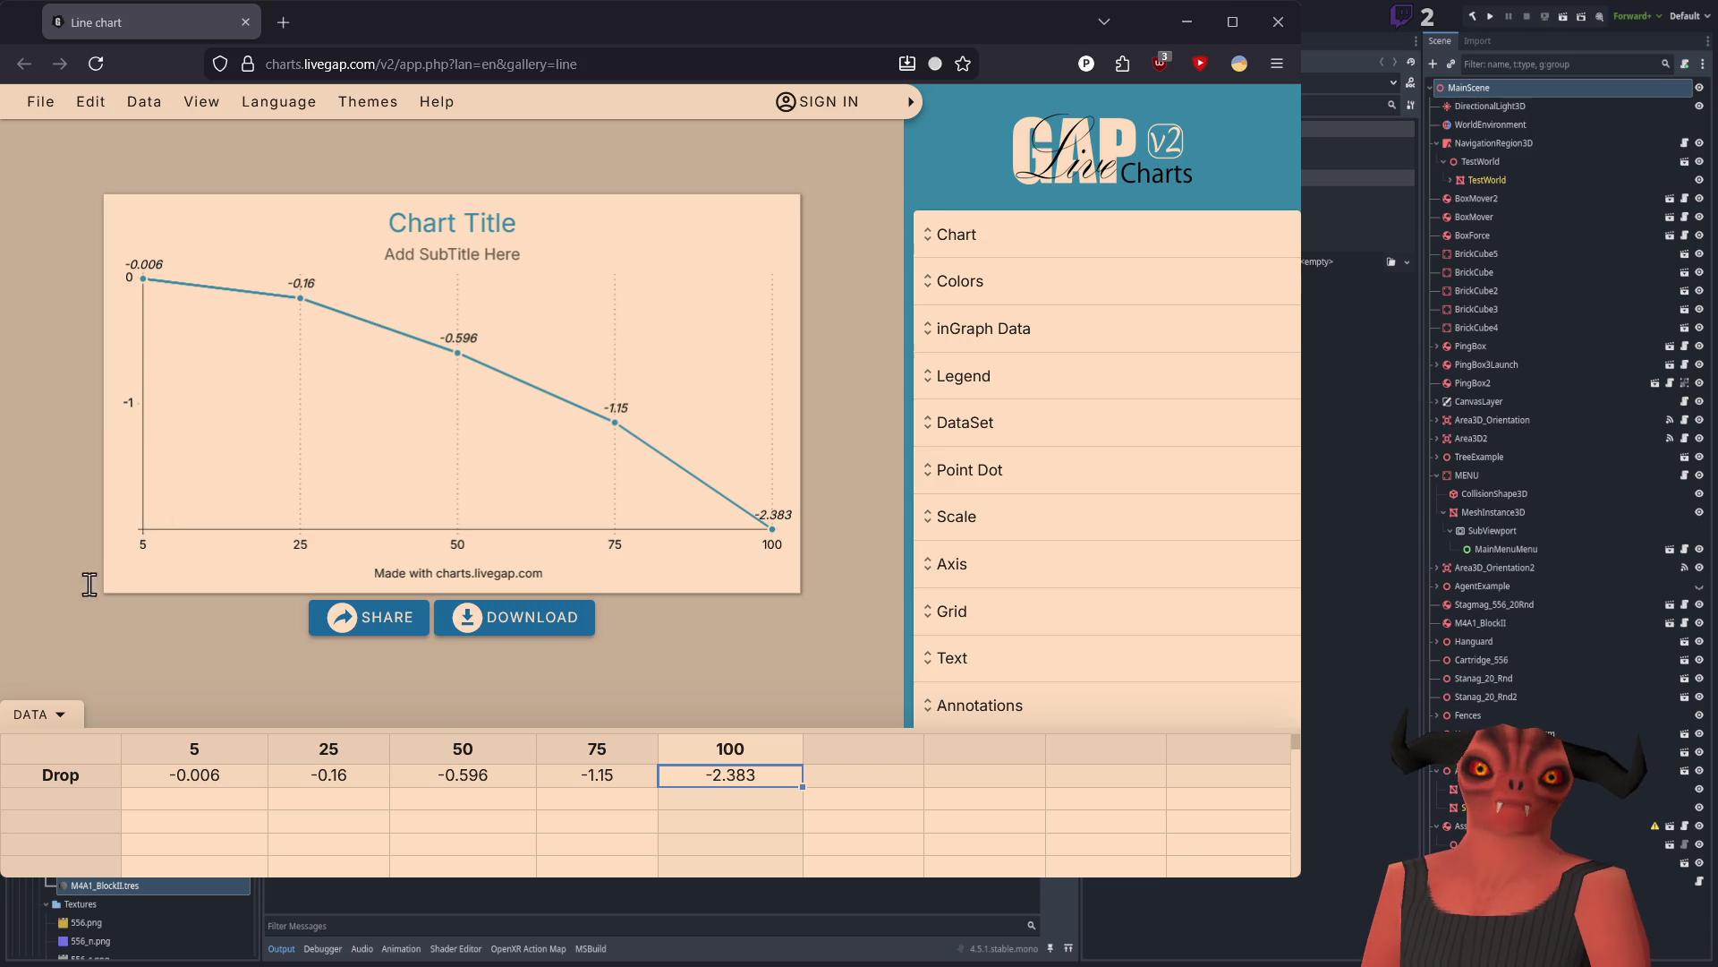
Step: Save the script changes, place the caret on line 86, and switch to Godot
key("alt+Tab")
key("Right")
key("Right")
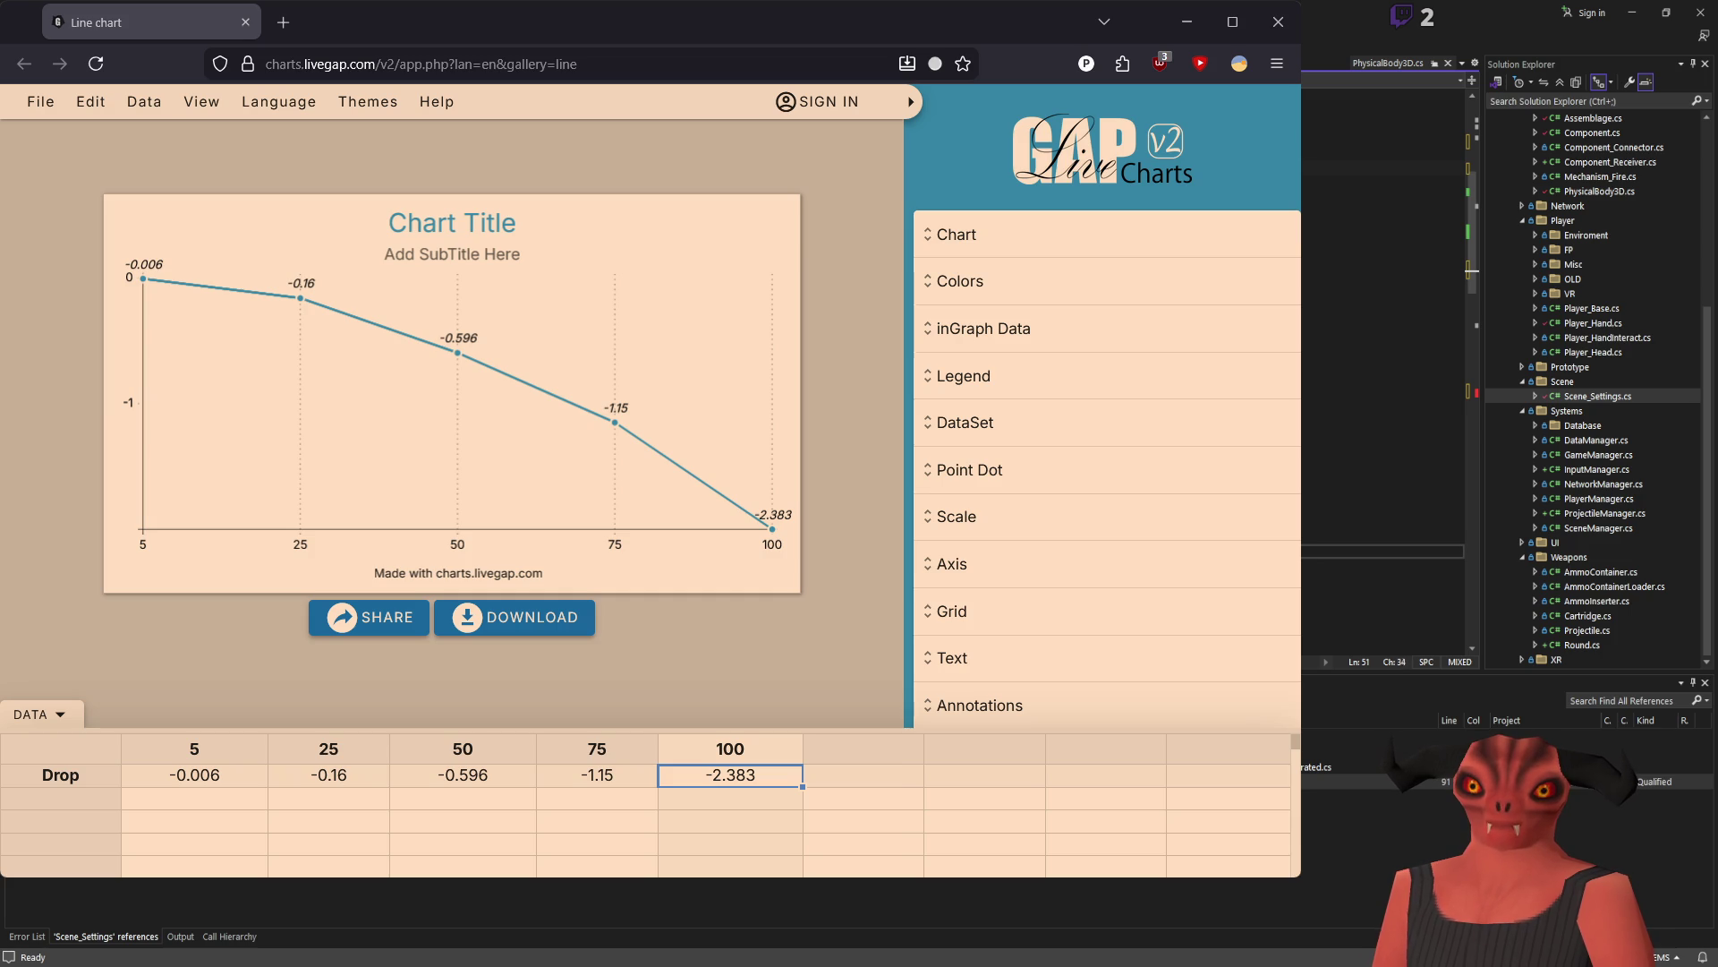
key("ctrl+s")
key("Up")
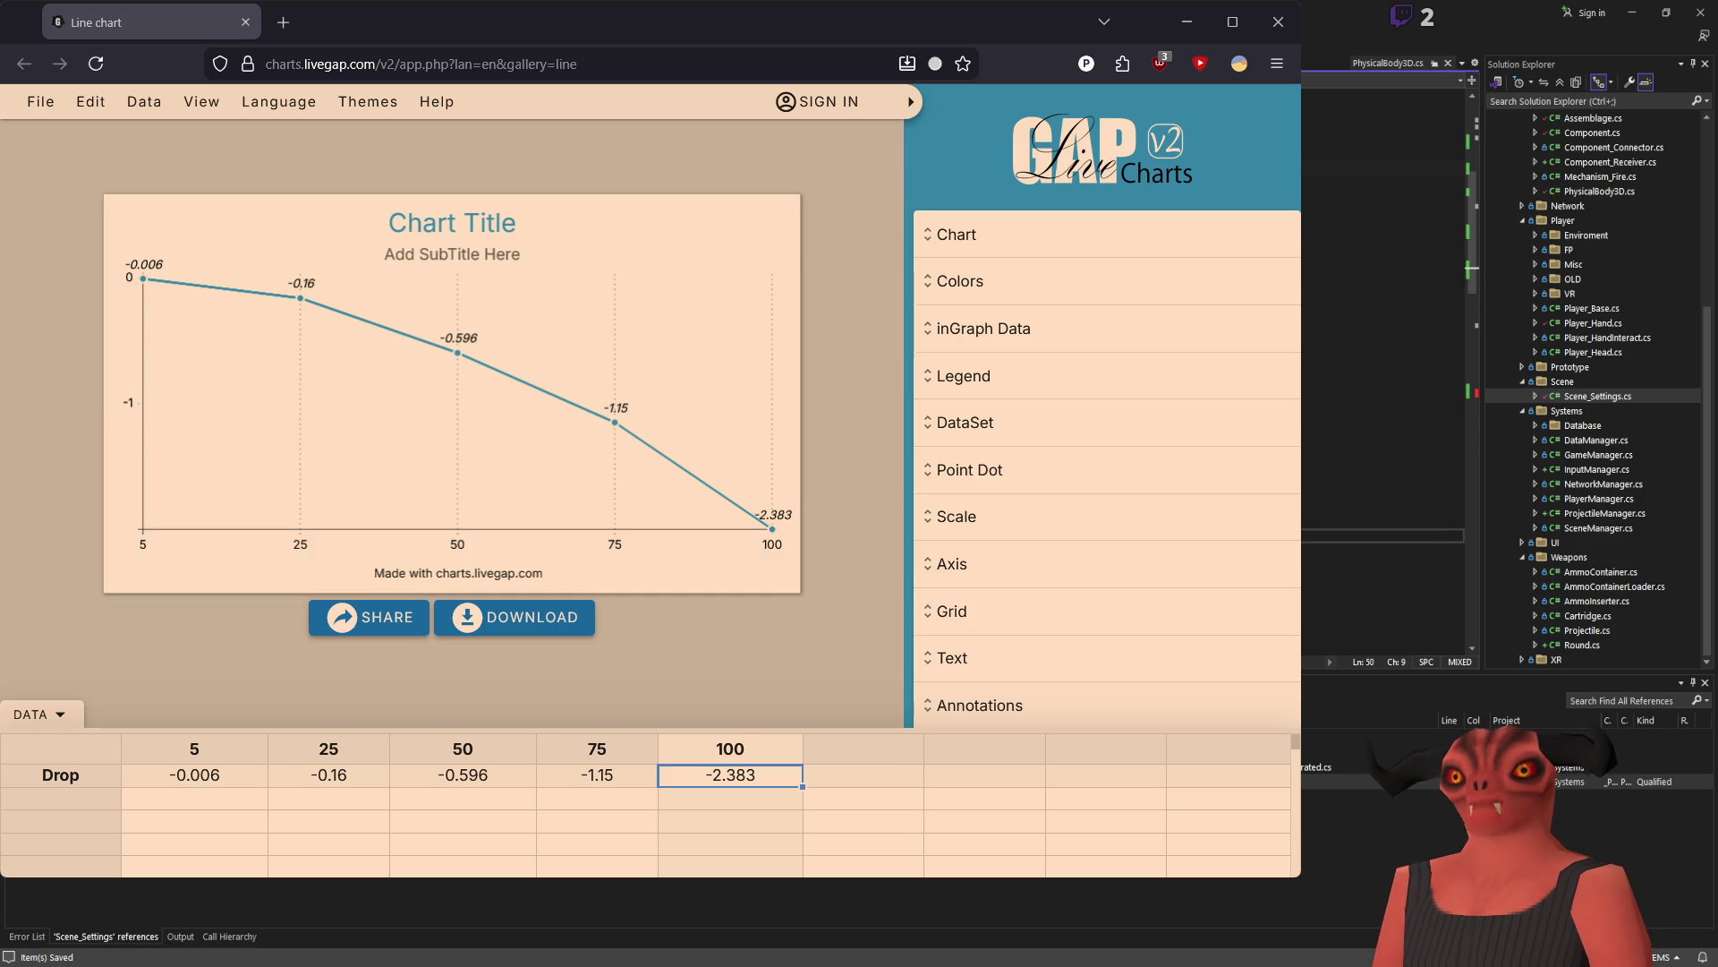
key("Down")
key("Down")
key("End")
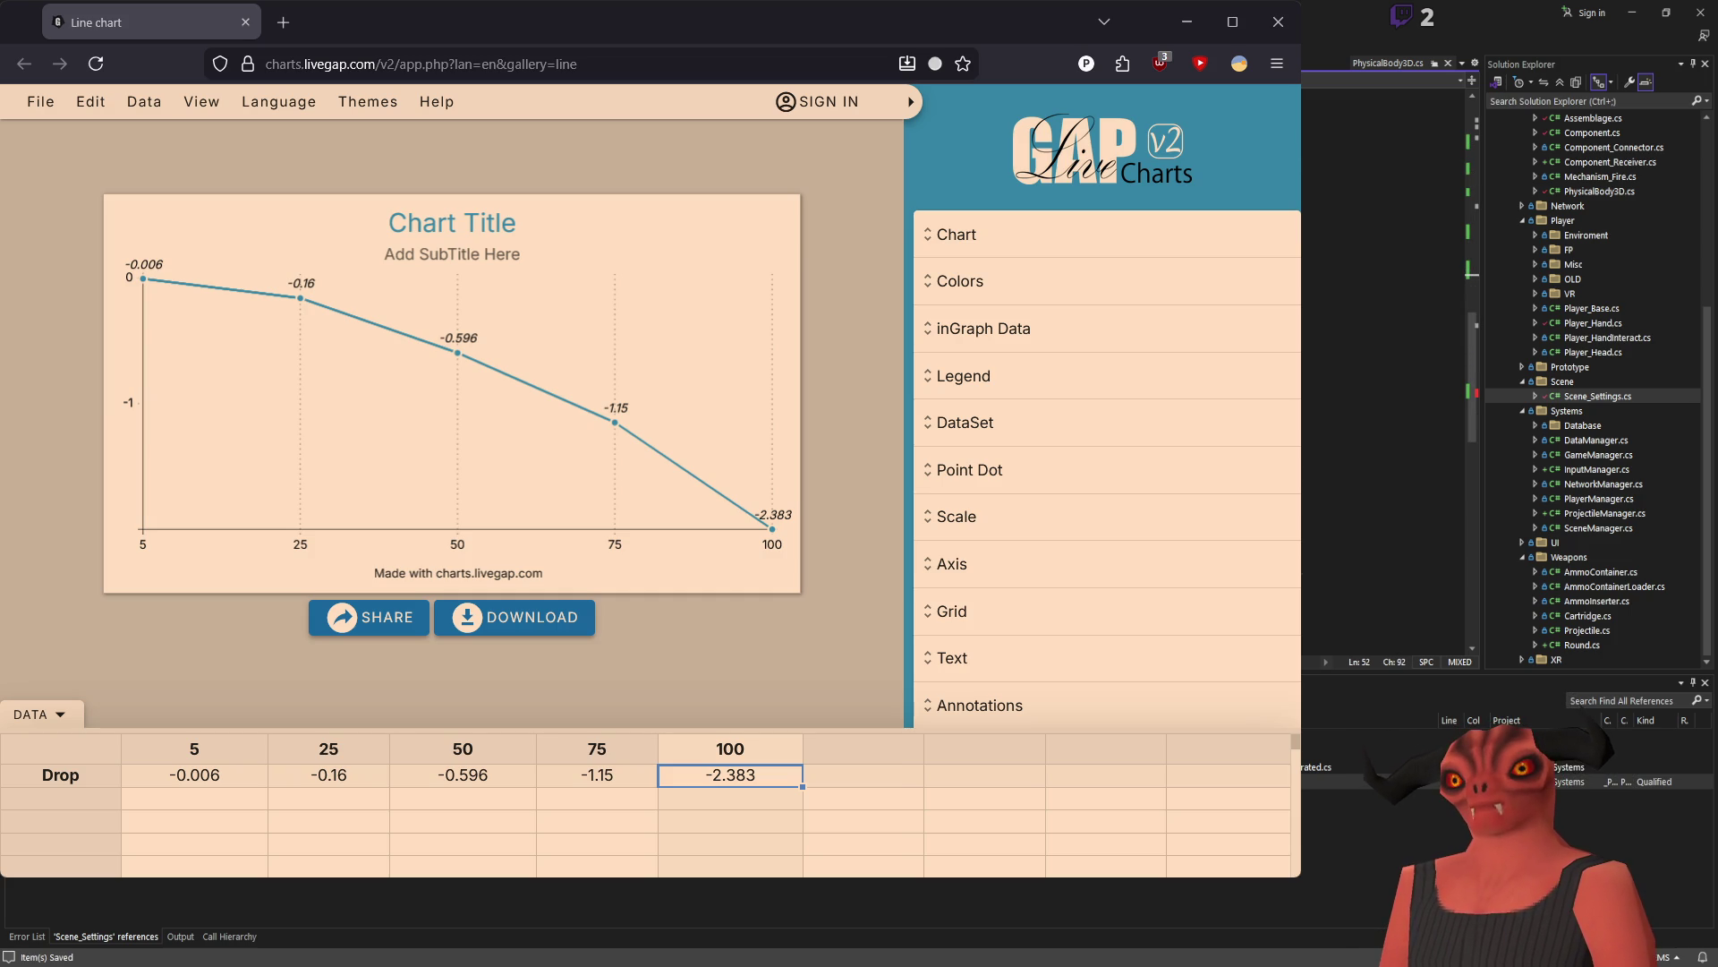
left_click(1382, 467)
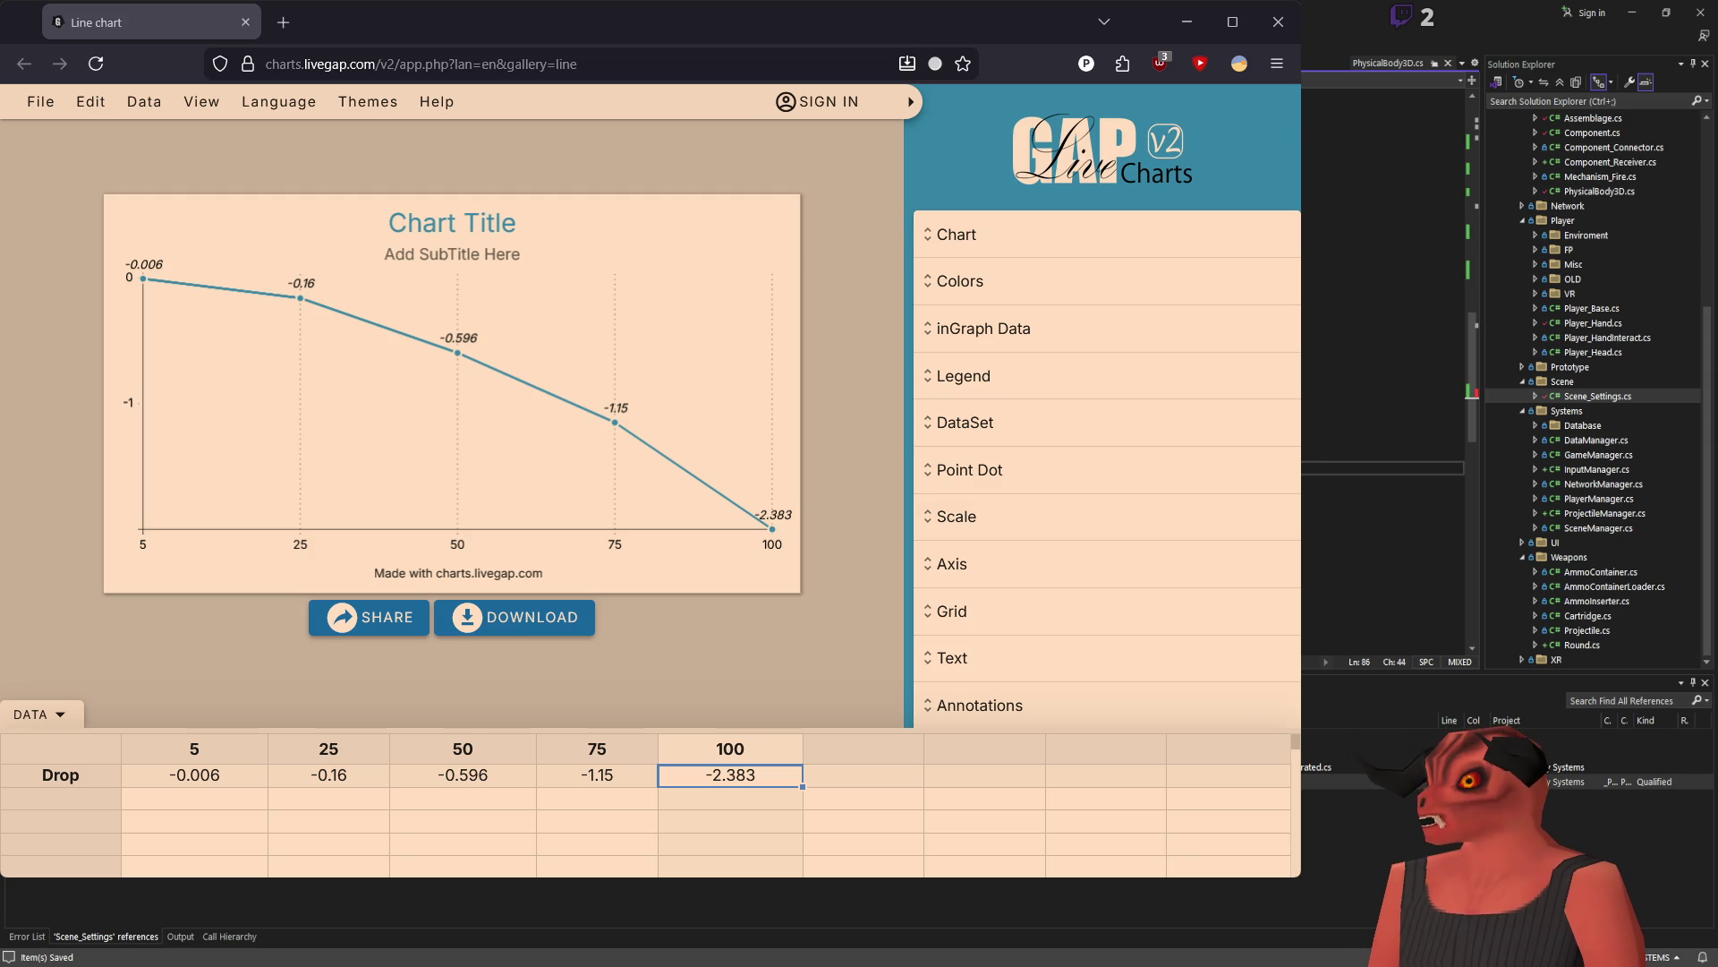
key("alt+Tab")
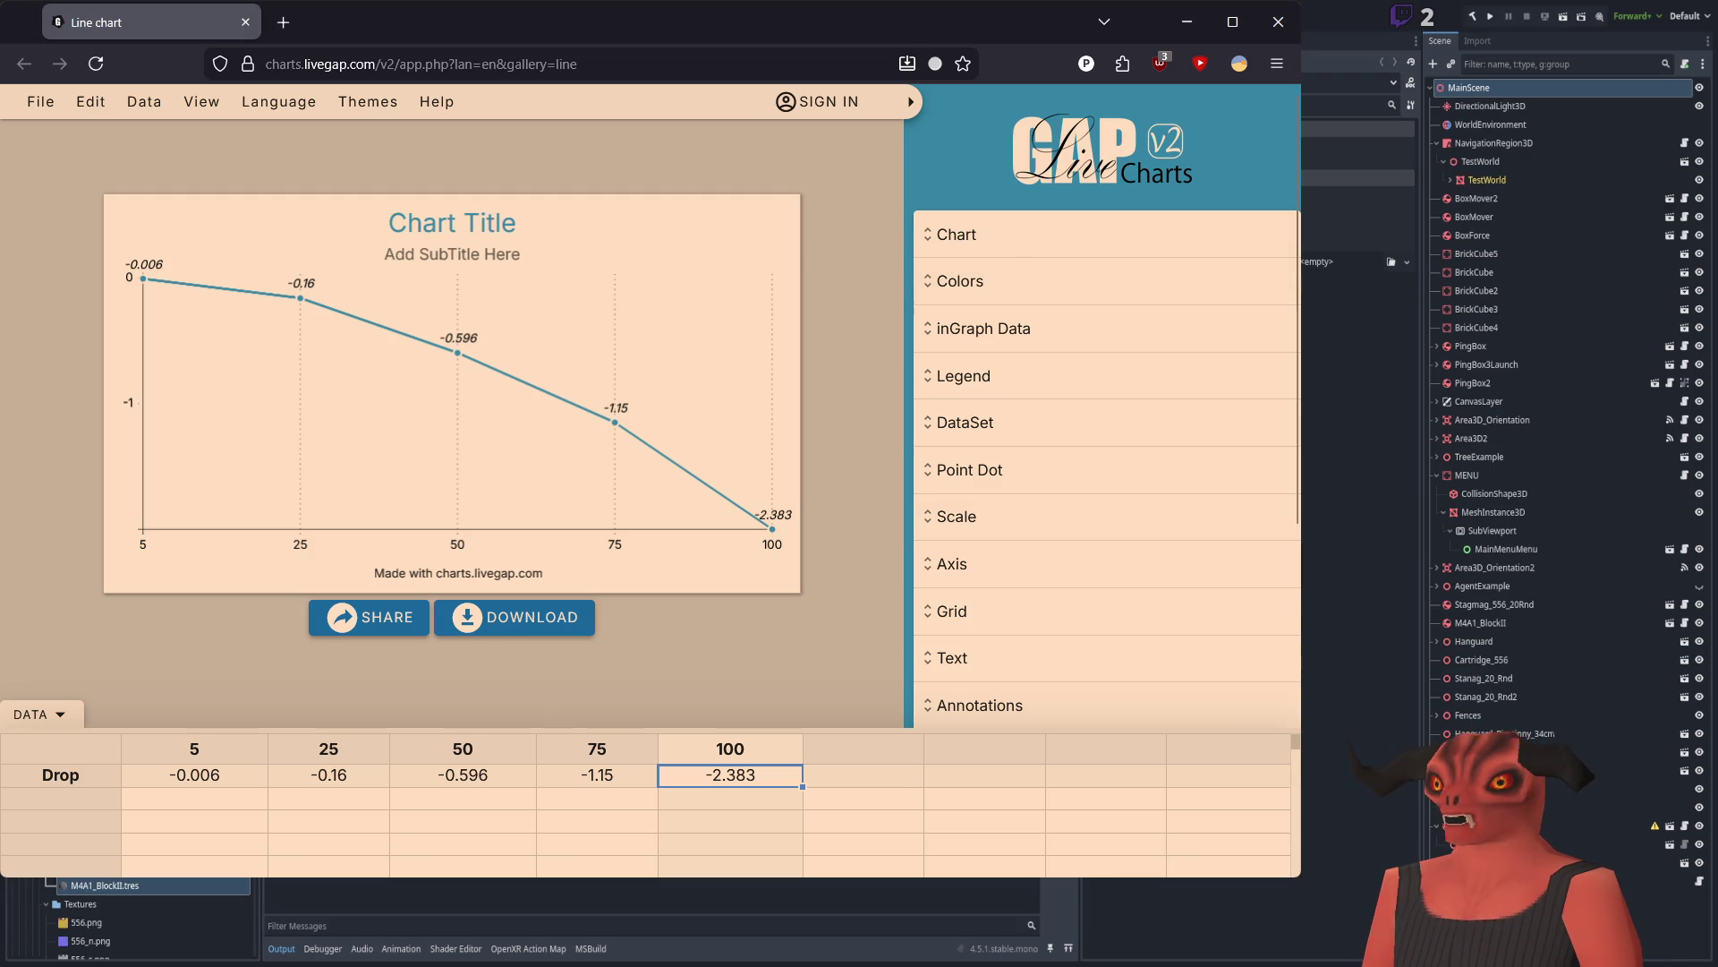
Step: Undo the misspelled gravity call and paste the per-projectile prefix before GravityVelocity on line 84
key("alt+Tab")
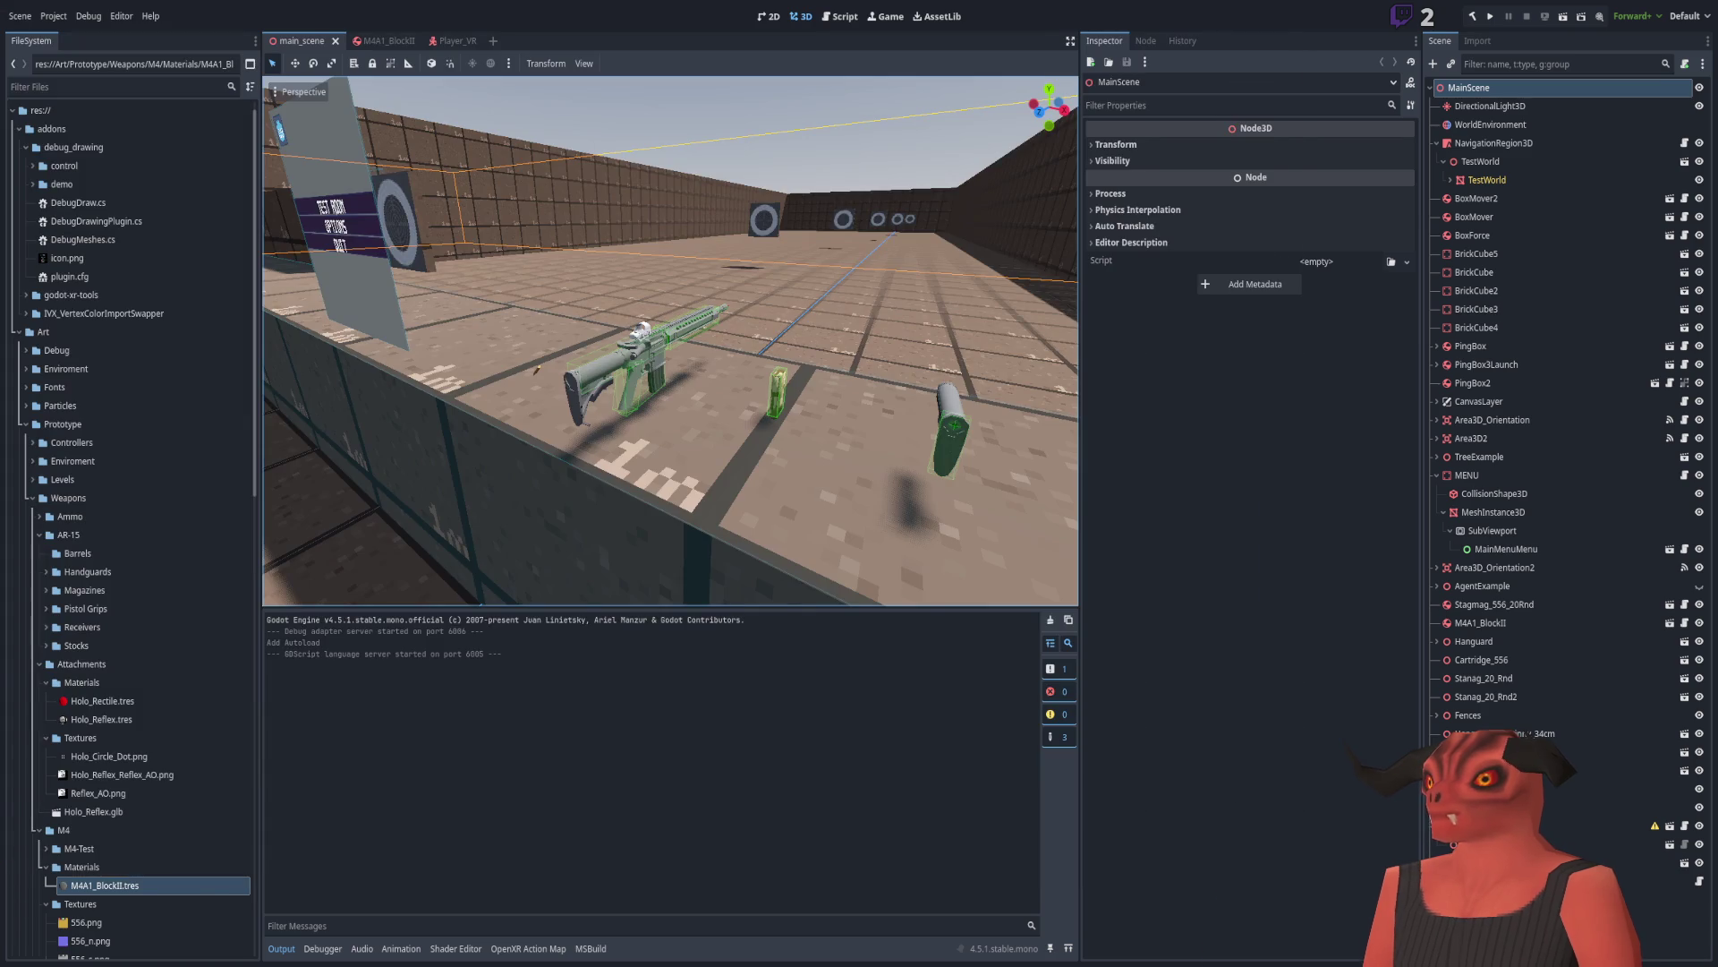
key("alt+Tab")
left_click(777, 288)
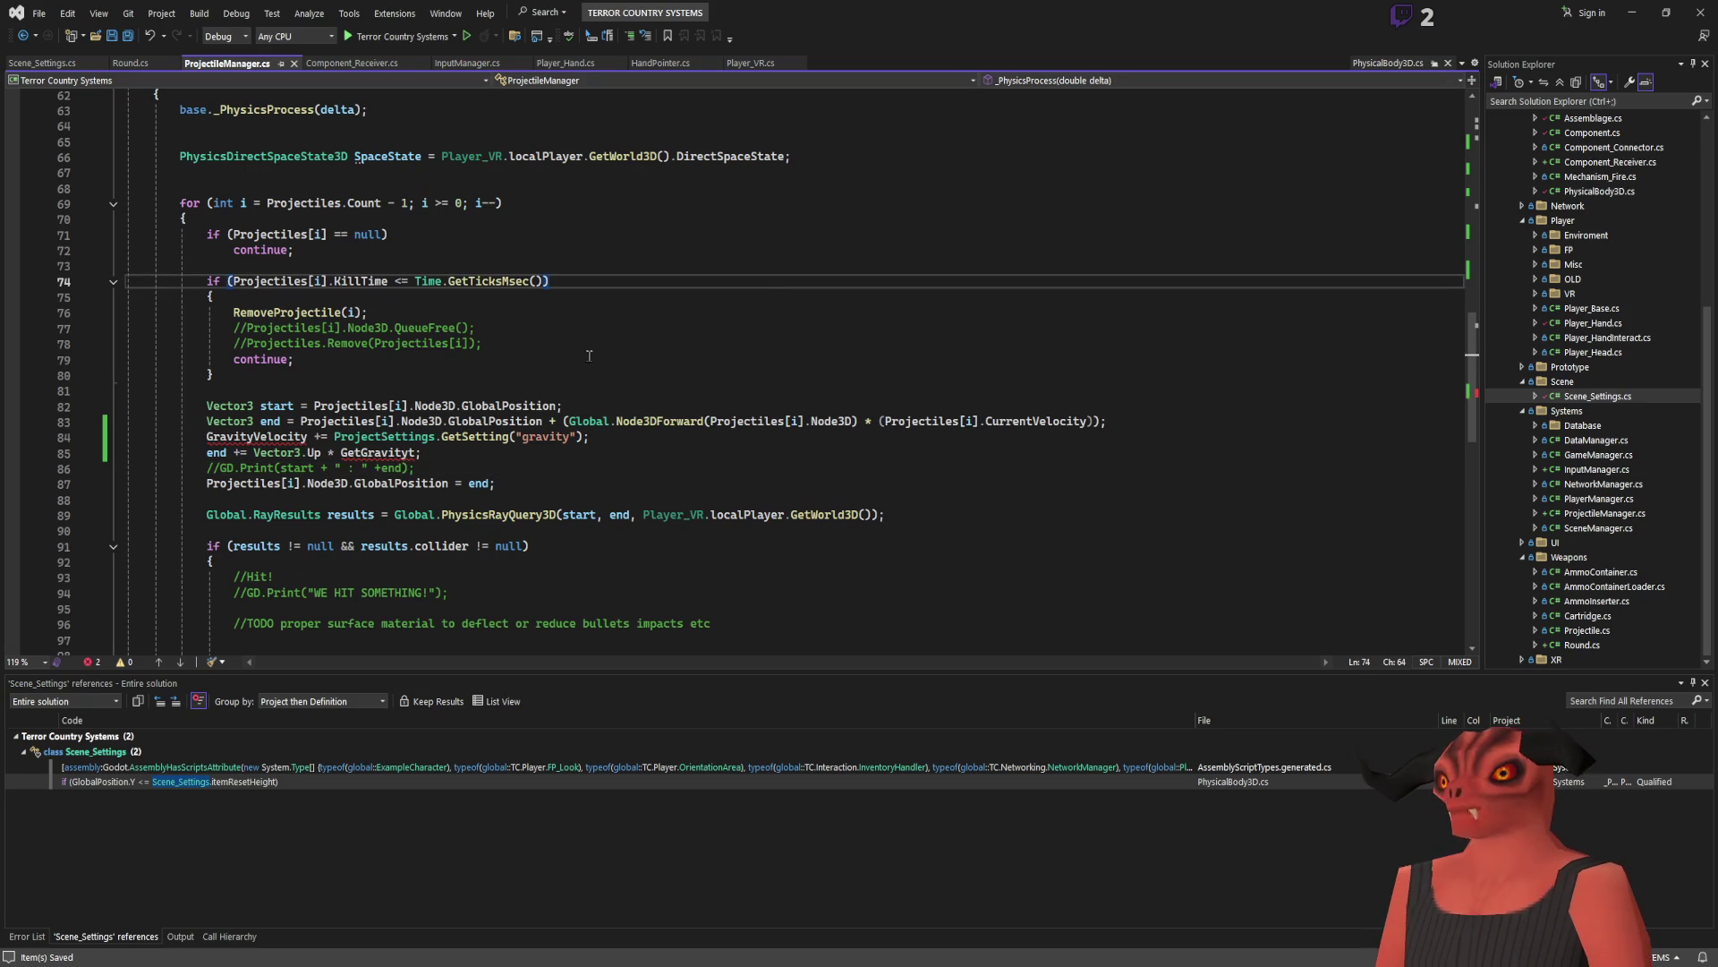
key("ctrl+z")
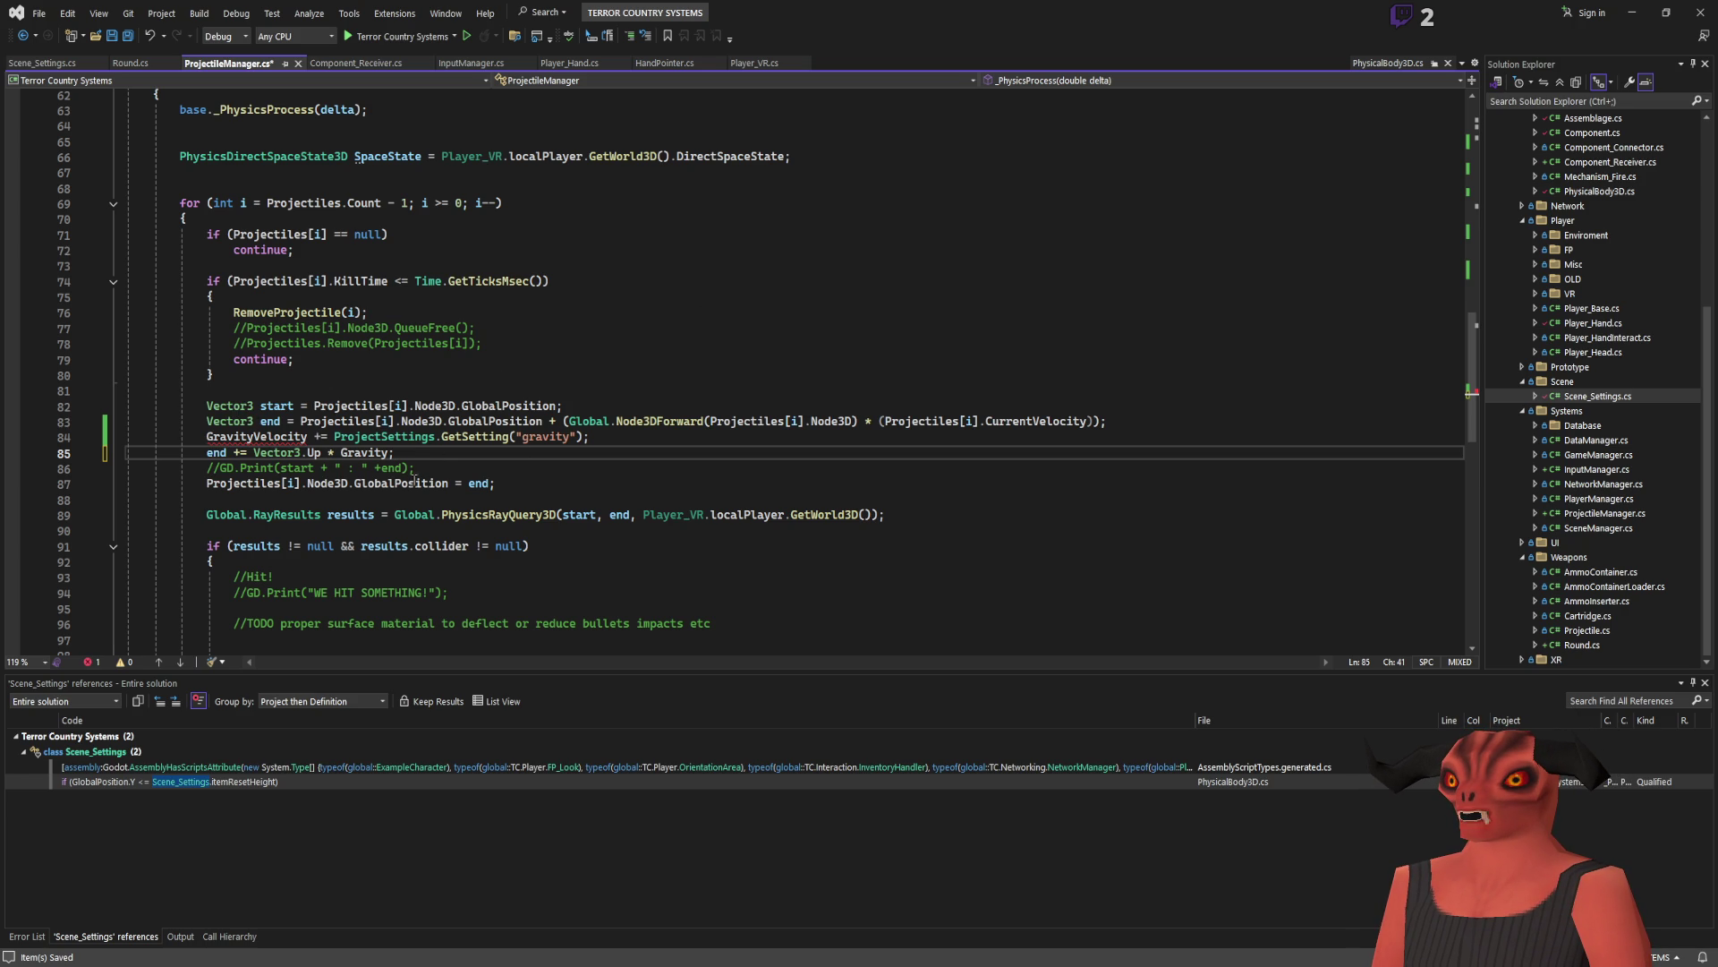
double_click(242, 437)
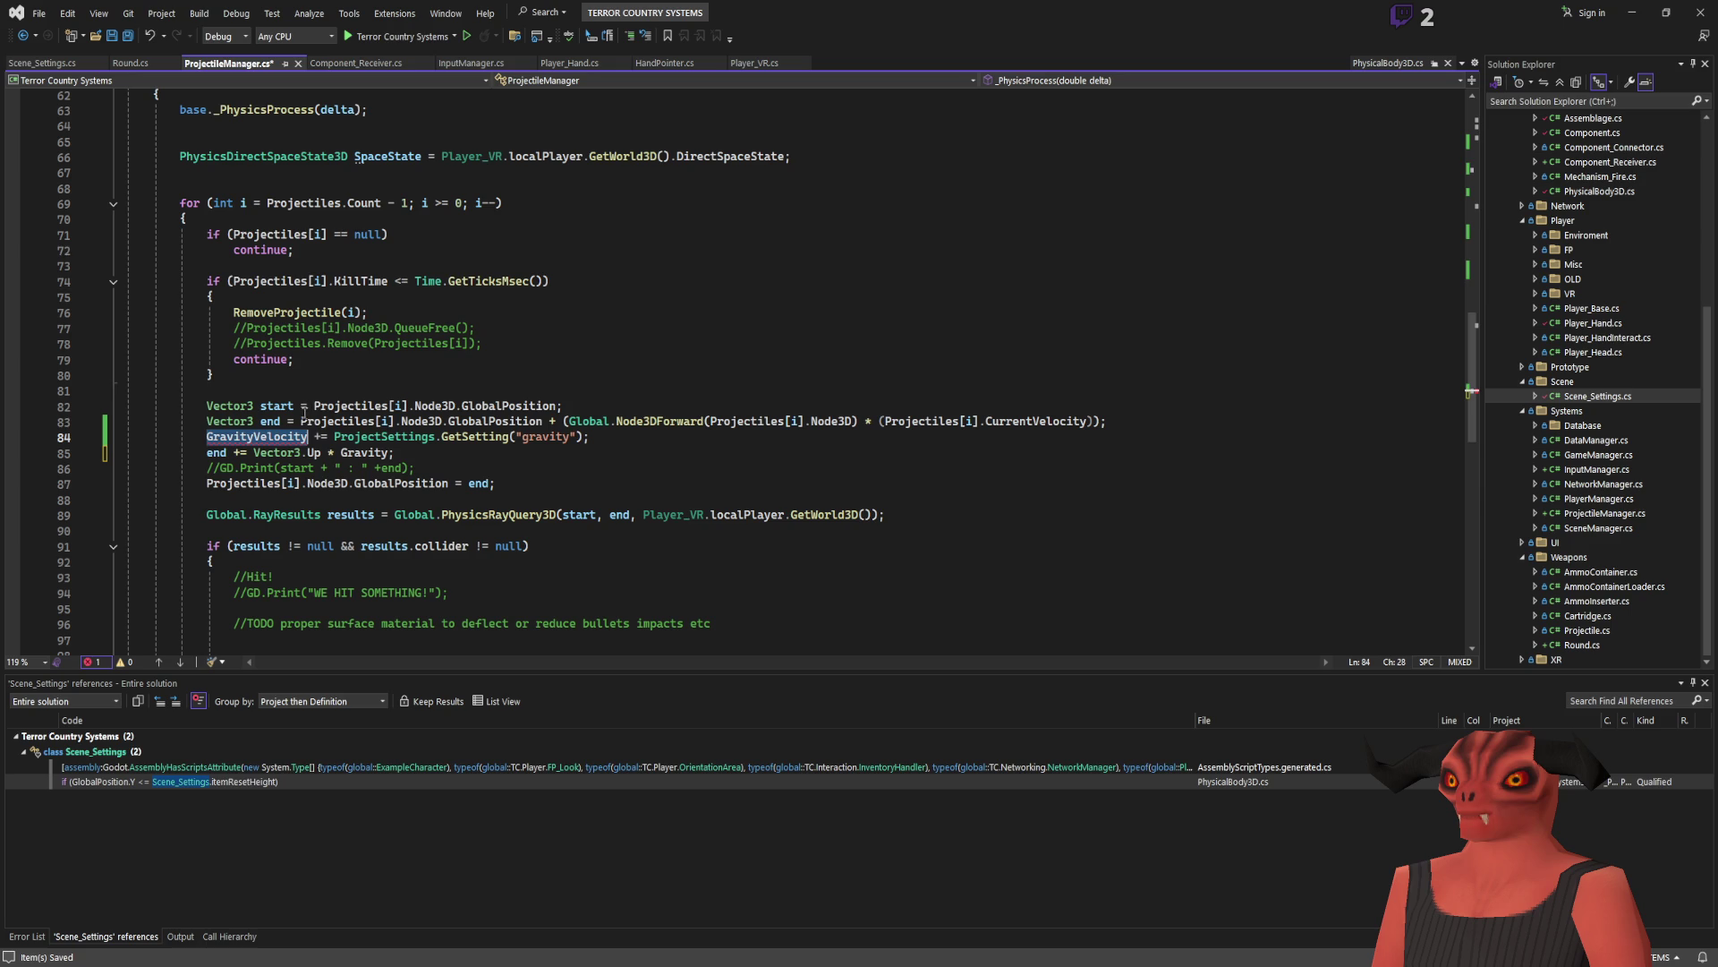
left_click(304, 419)
left_click(208, 437)
type("Projectiles[i].")
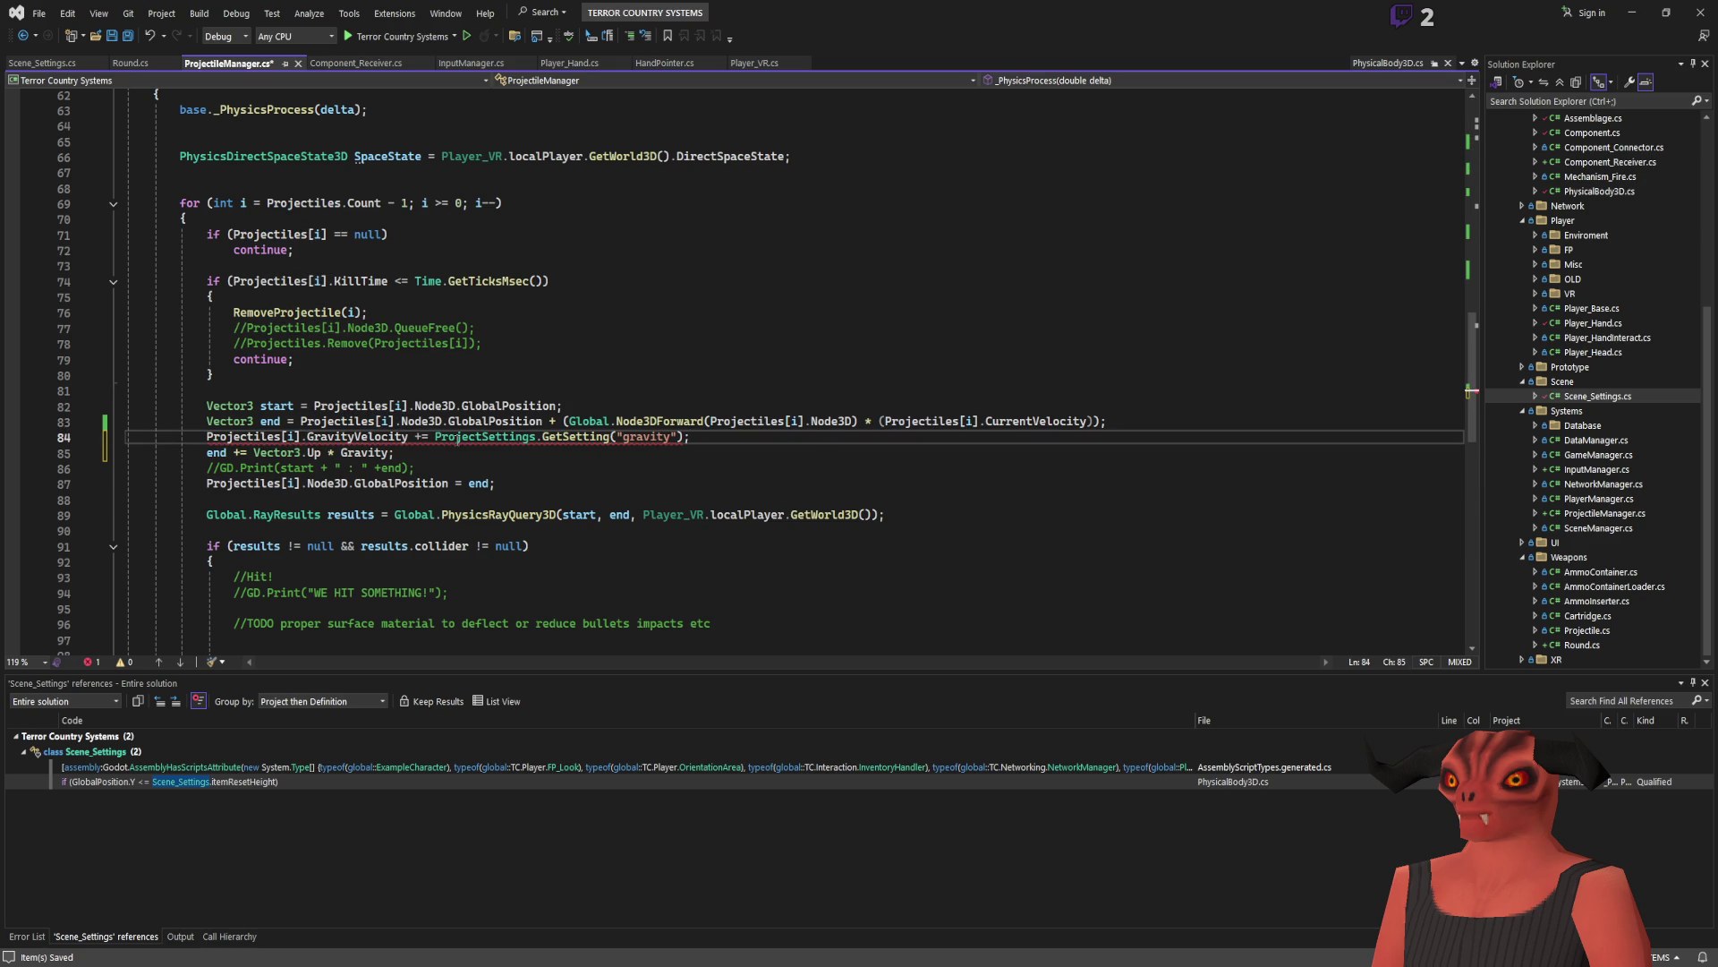
Step: Replace the project gravity setting lookup with Gravity.Y * GameManager.deltaTimef and view deltaTimef's definition
left_click_drag(685, 437, 432, 439)
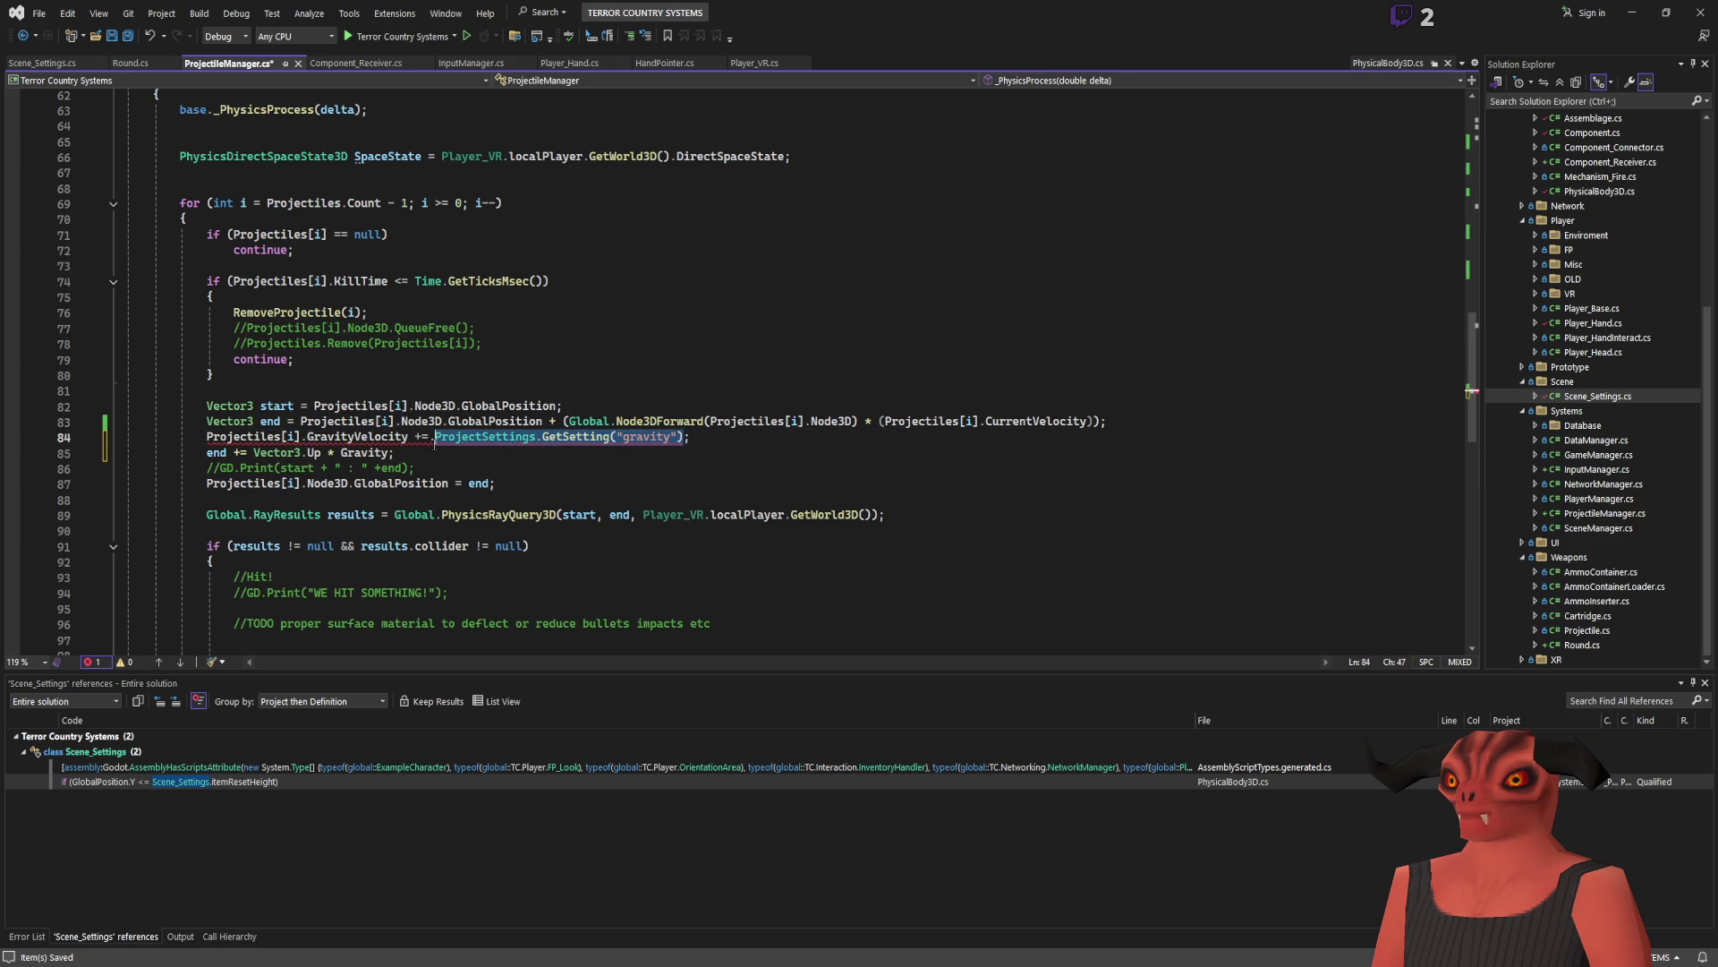
type("gravity")
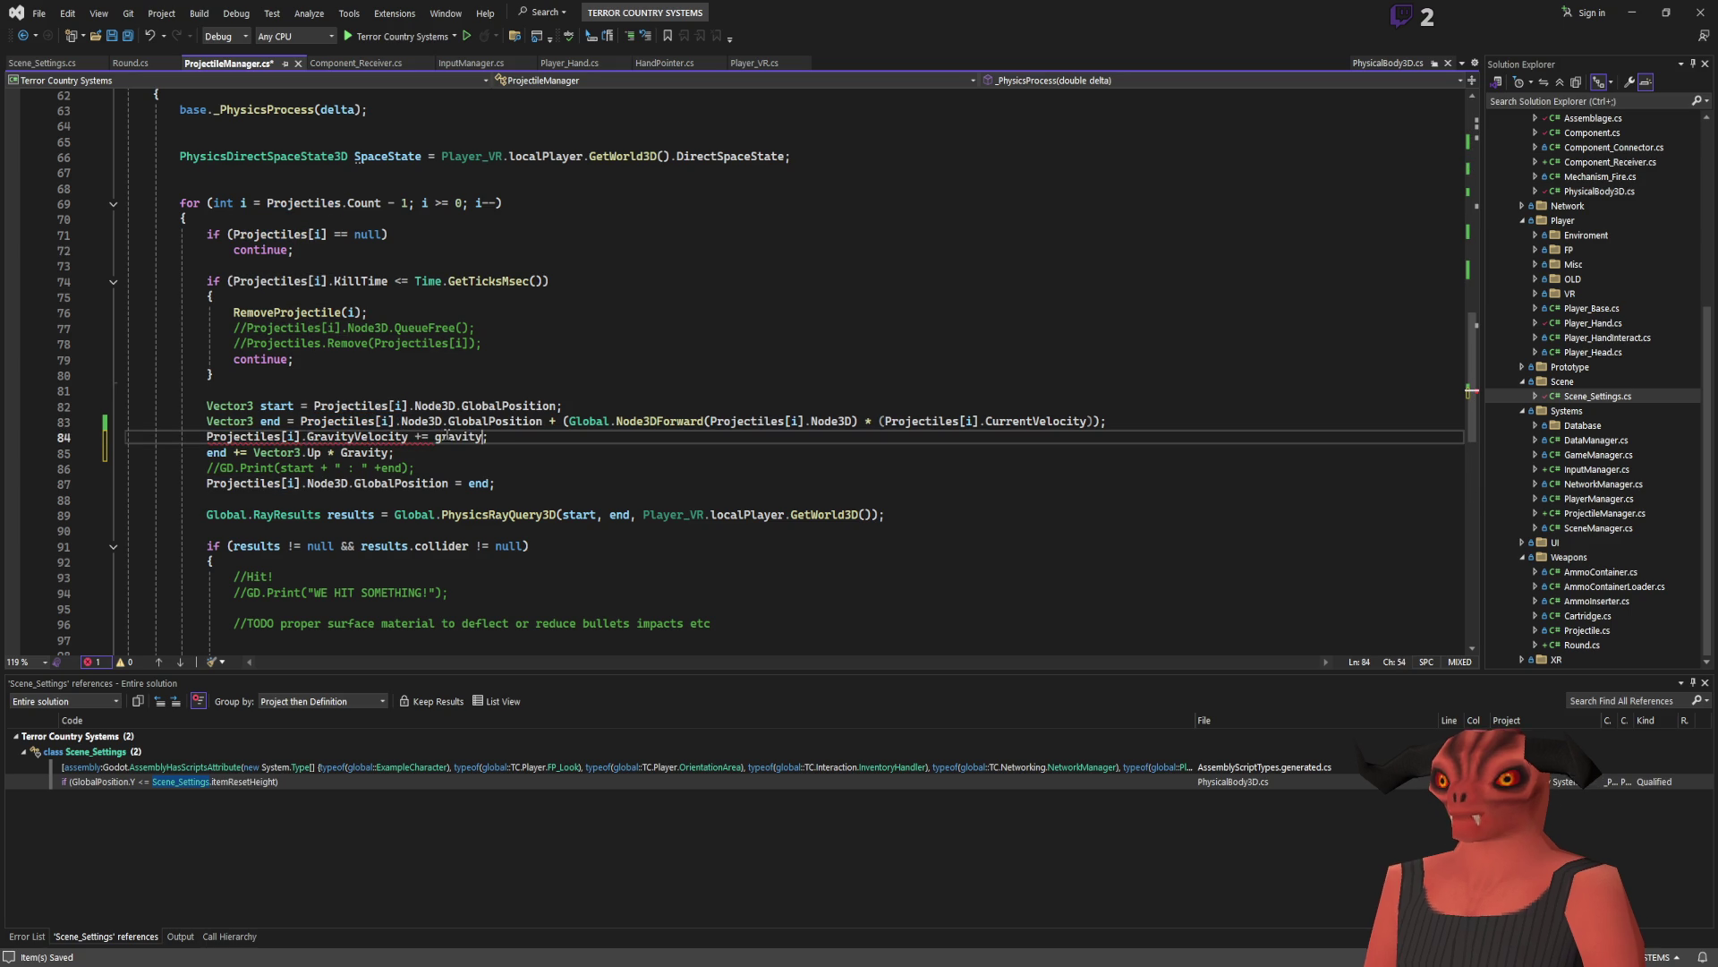
type(".Y * delta")
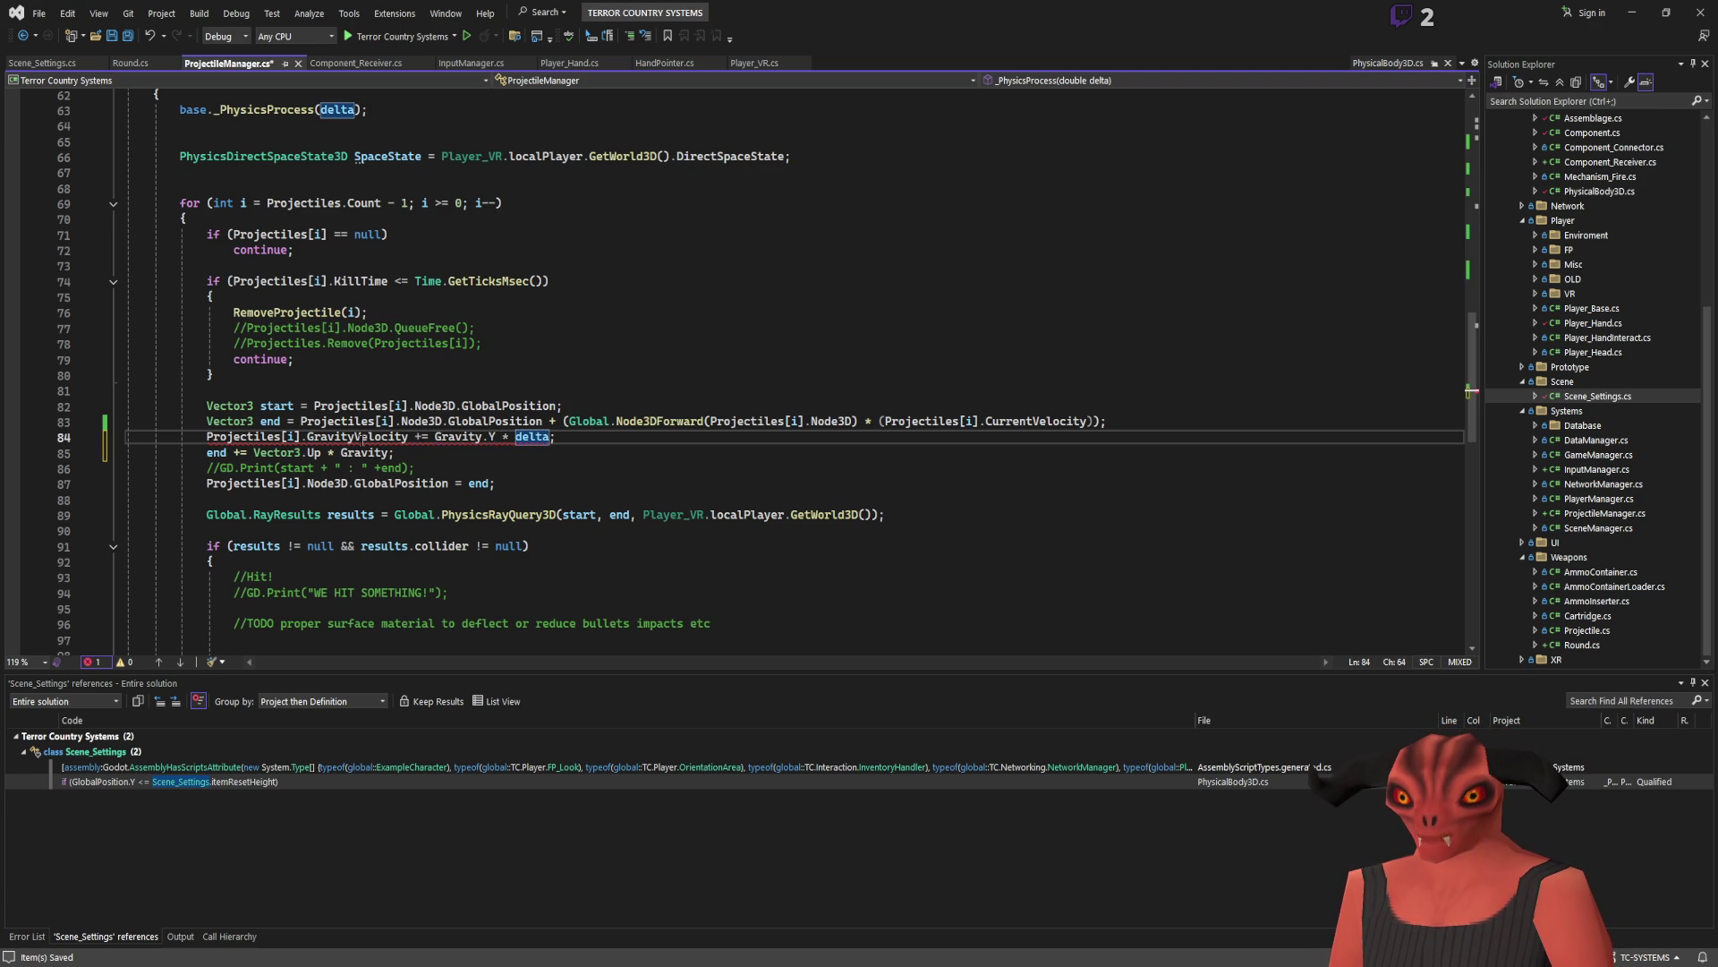
left_click(453, 439)
left_click(518, 438)
type("(")
key("BackSpace")
key("ctrl+Delete")
type("GameManager.")
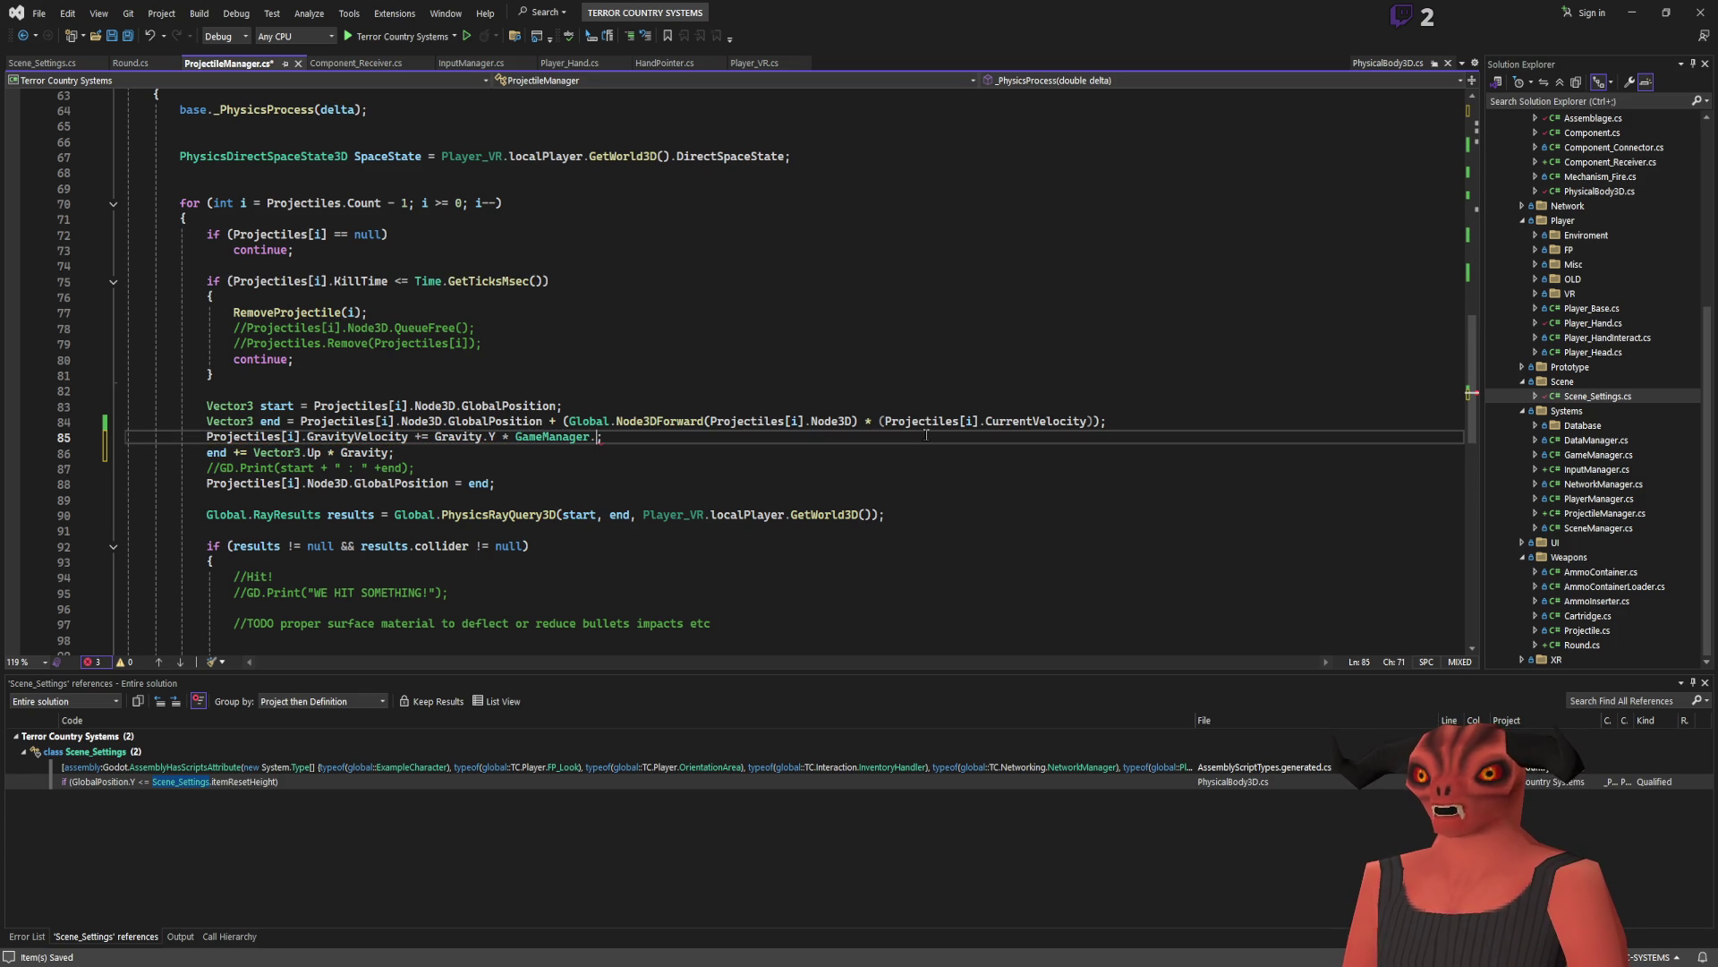
type("deltaTimef")
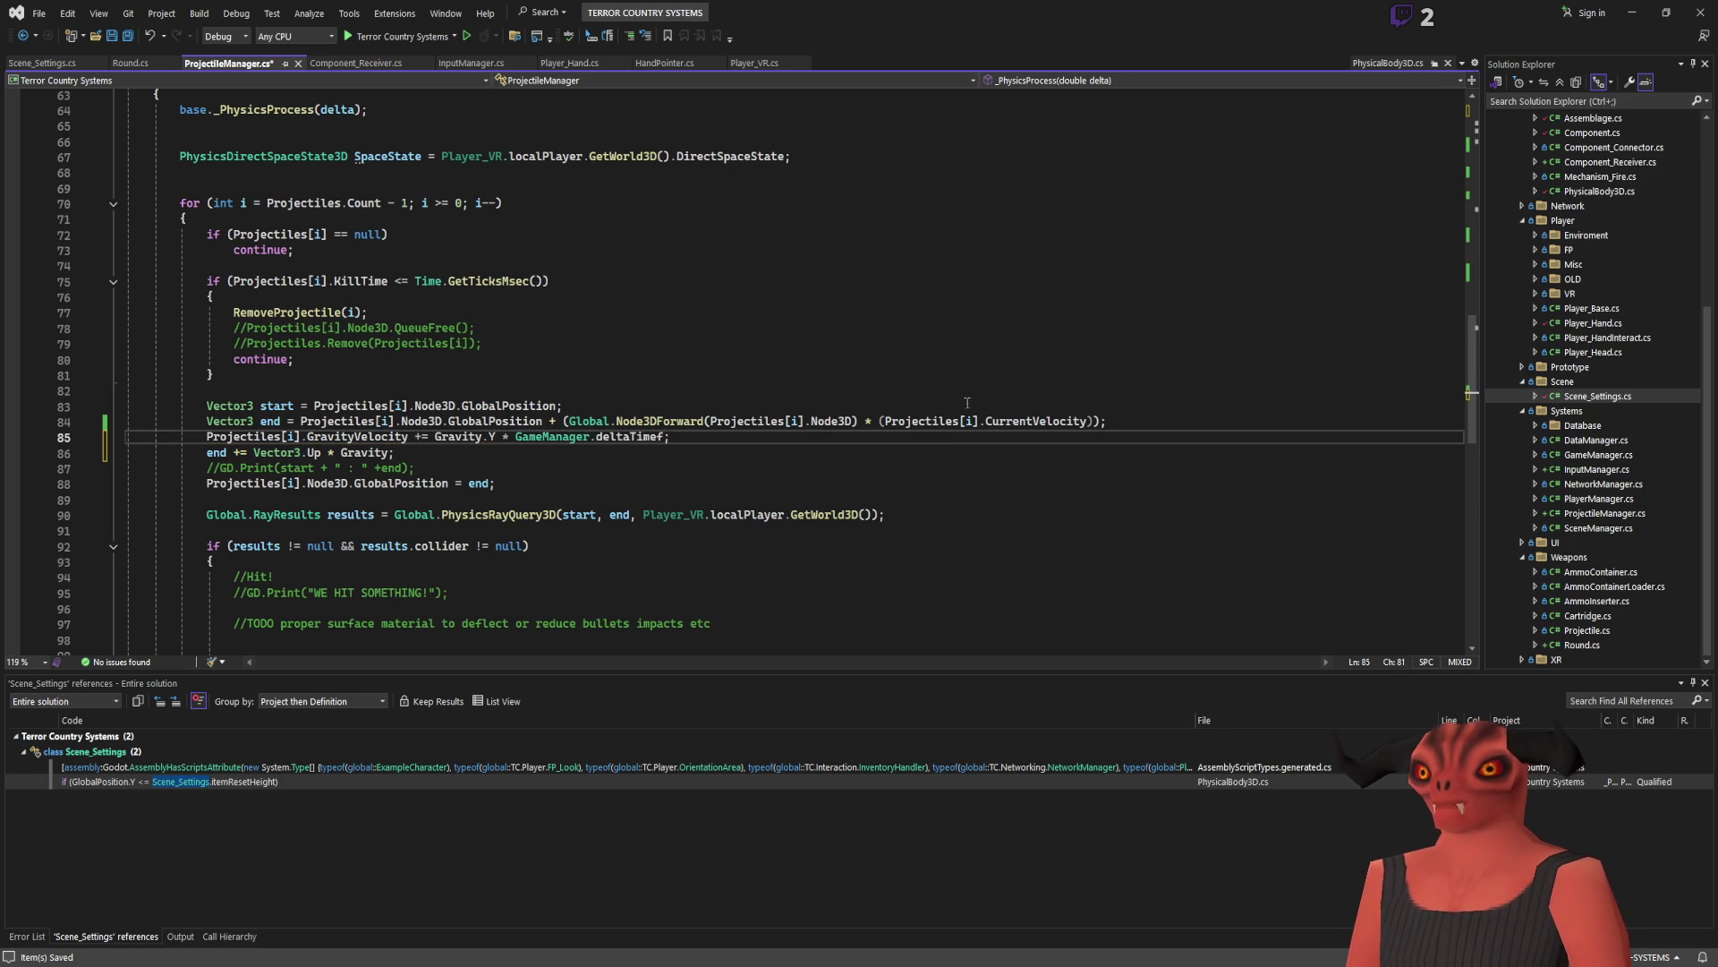
key("End")
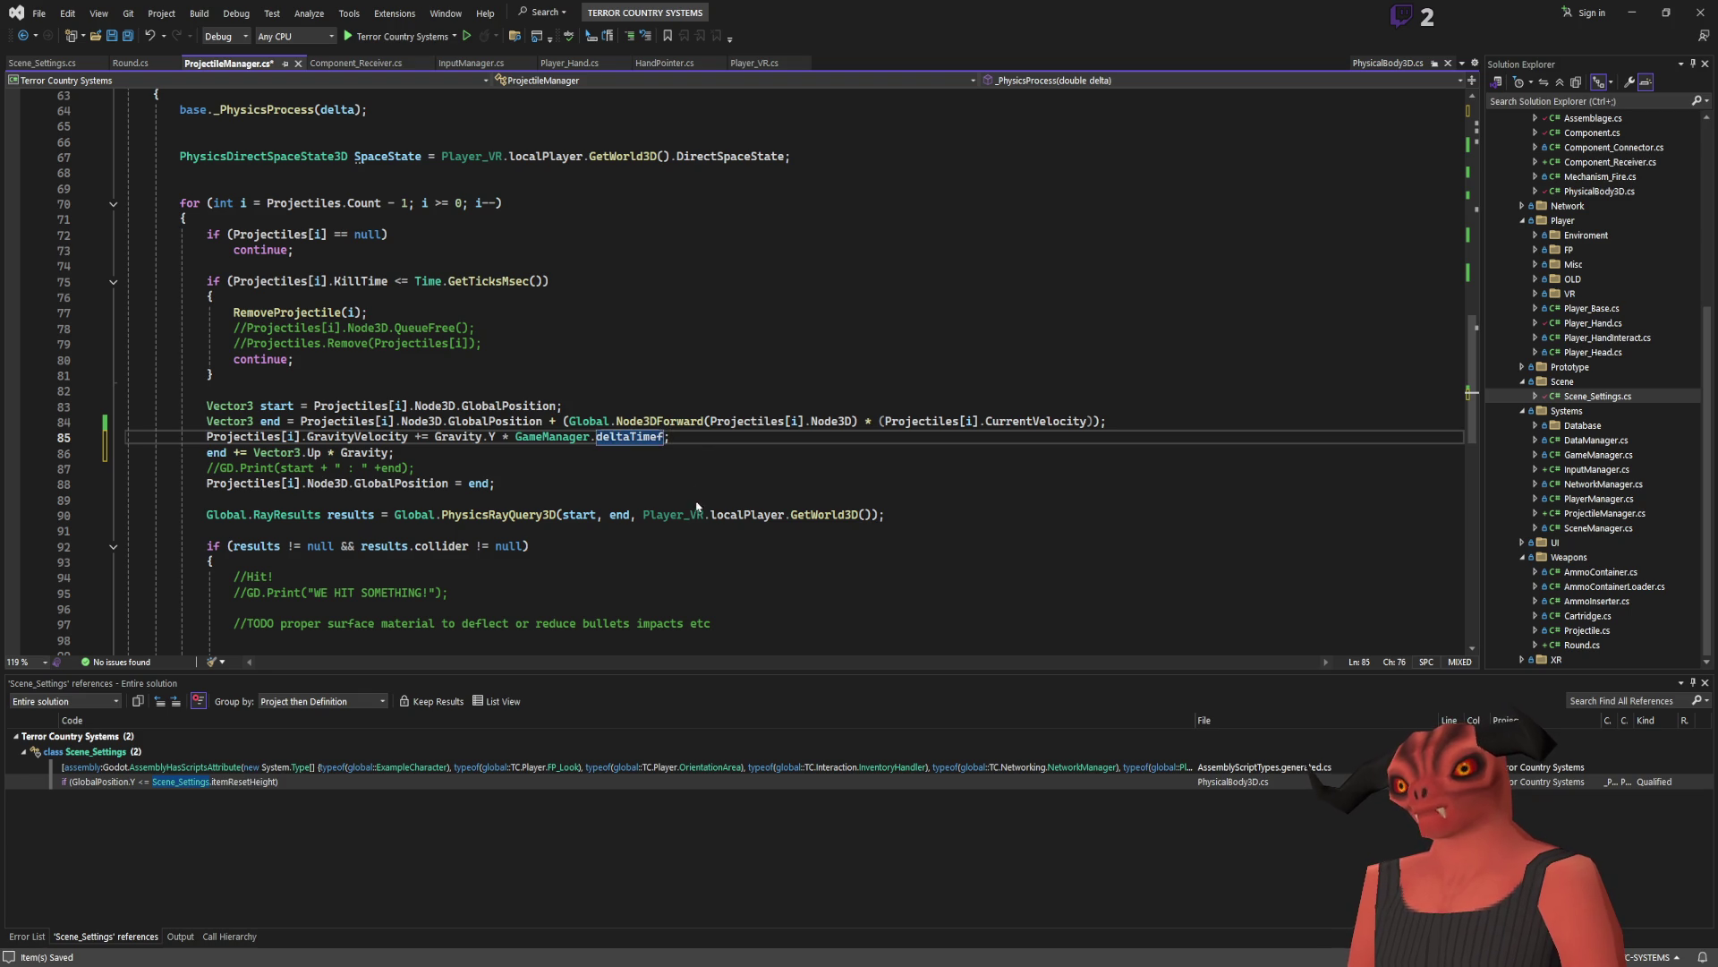
left_click(633, 434, "ctrl")
key("ctrl+shift+Right")
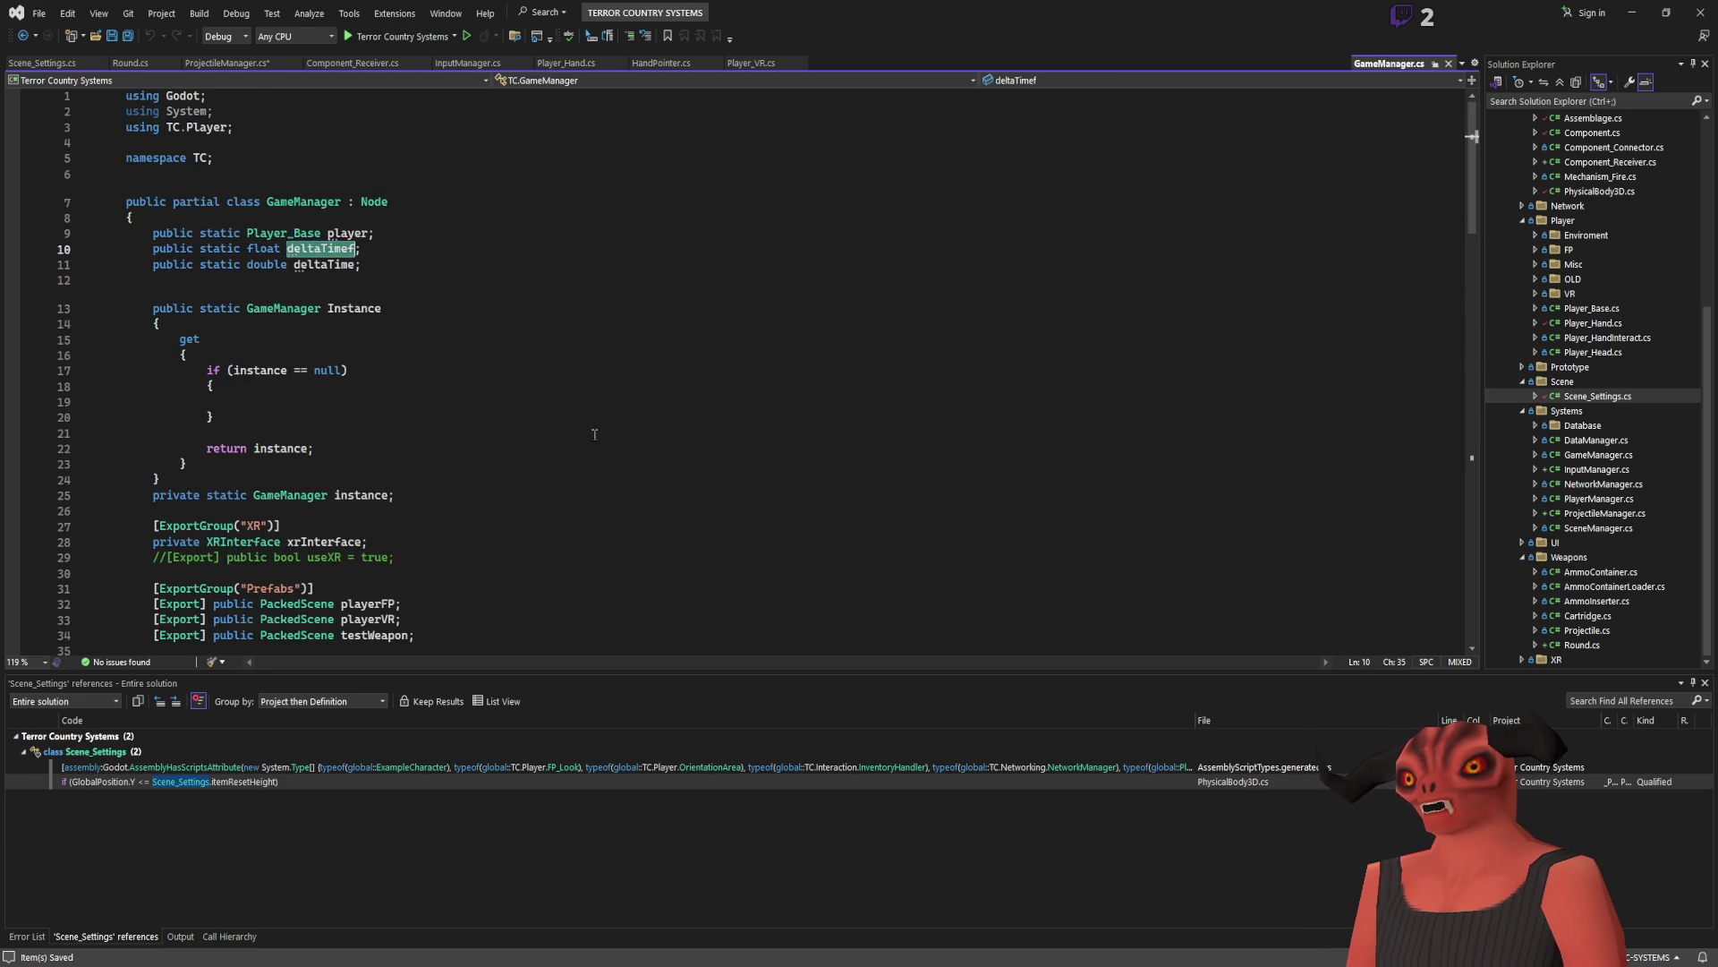
scroll(537, 421, "down", 20)
scroll(624, 430, "up", 4)
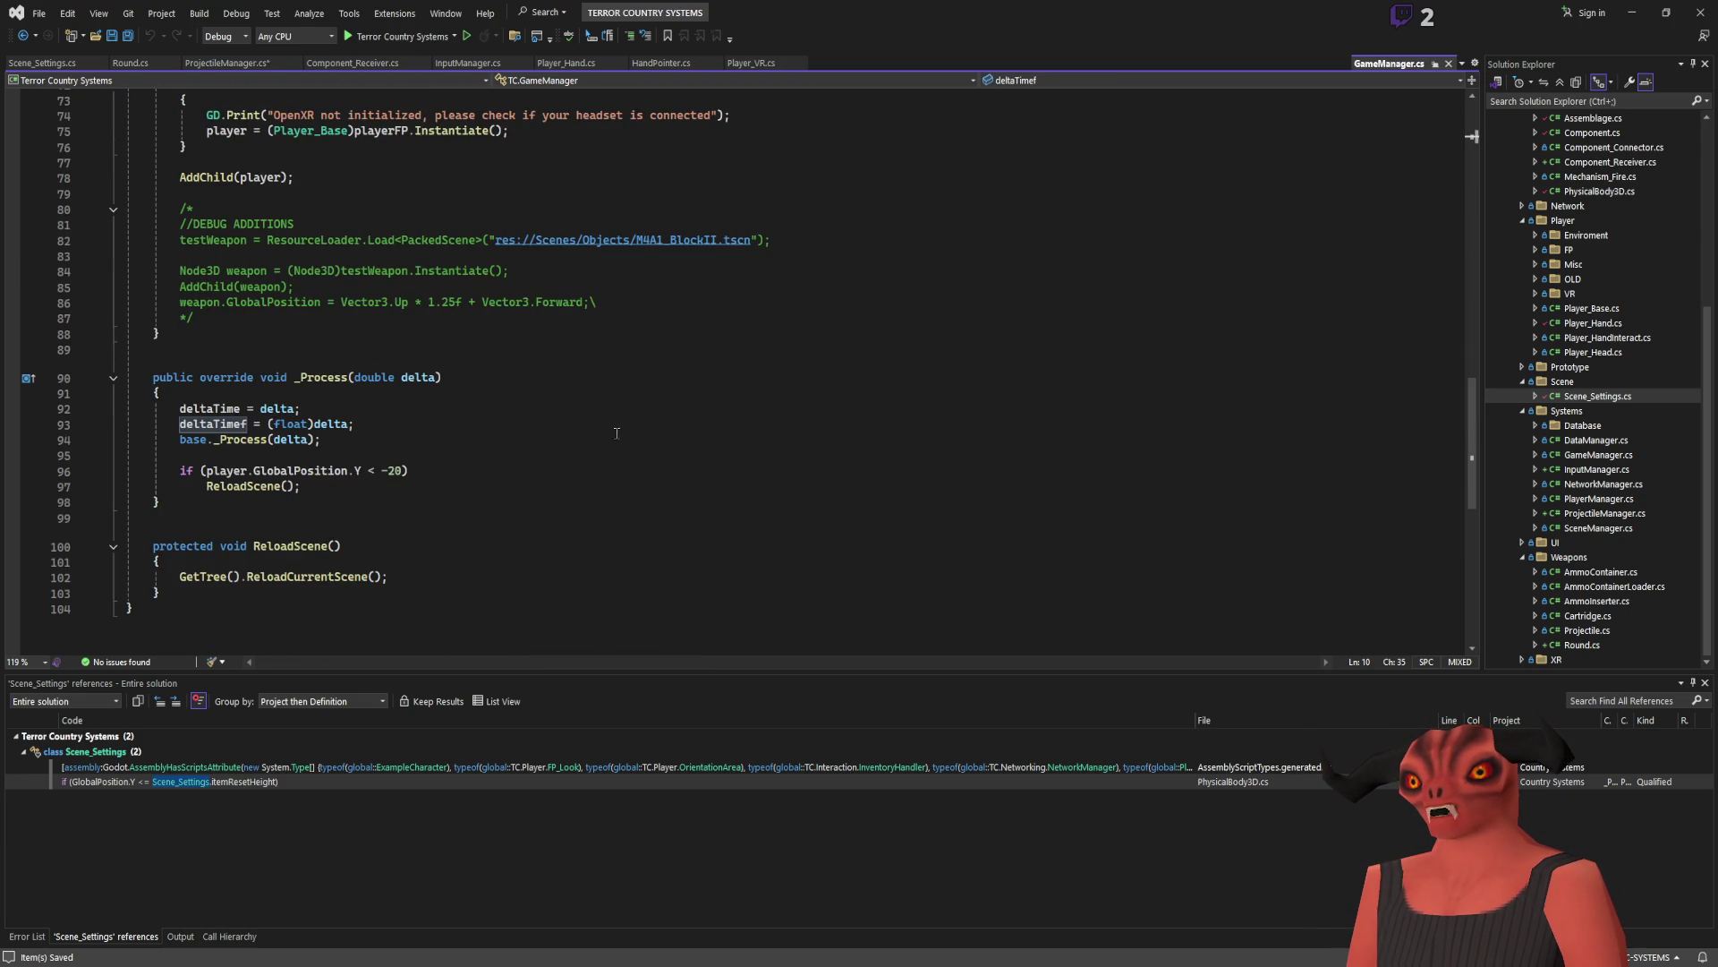
double_click(415, 379)
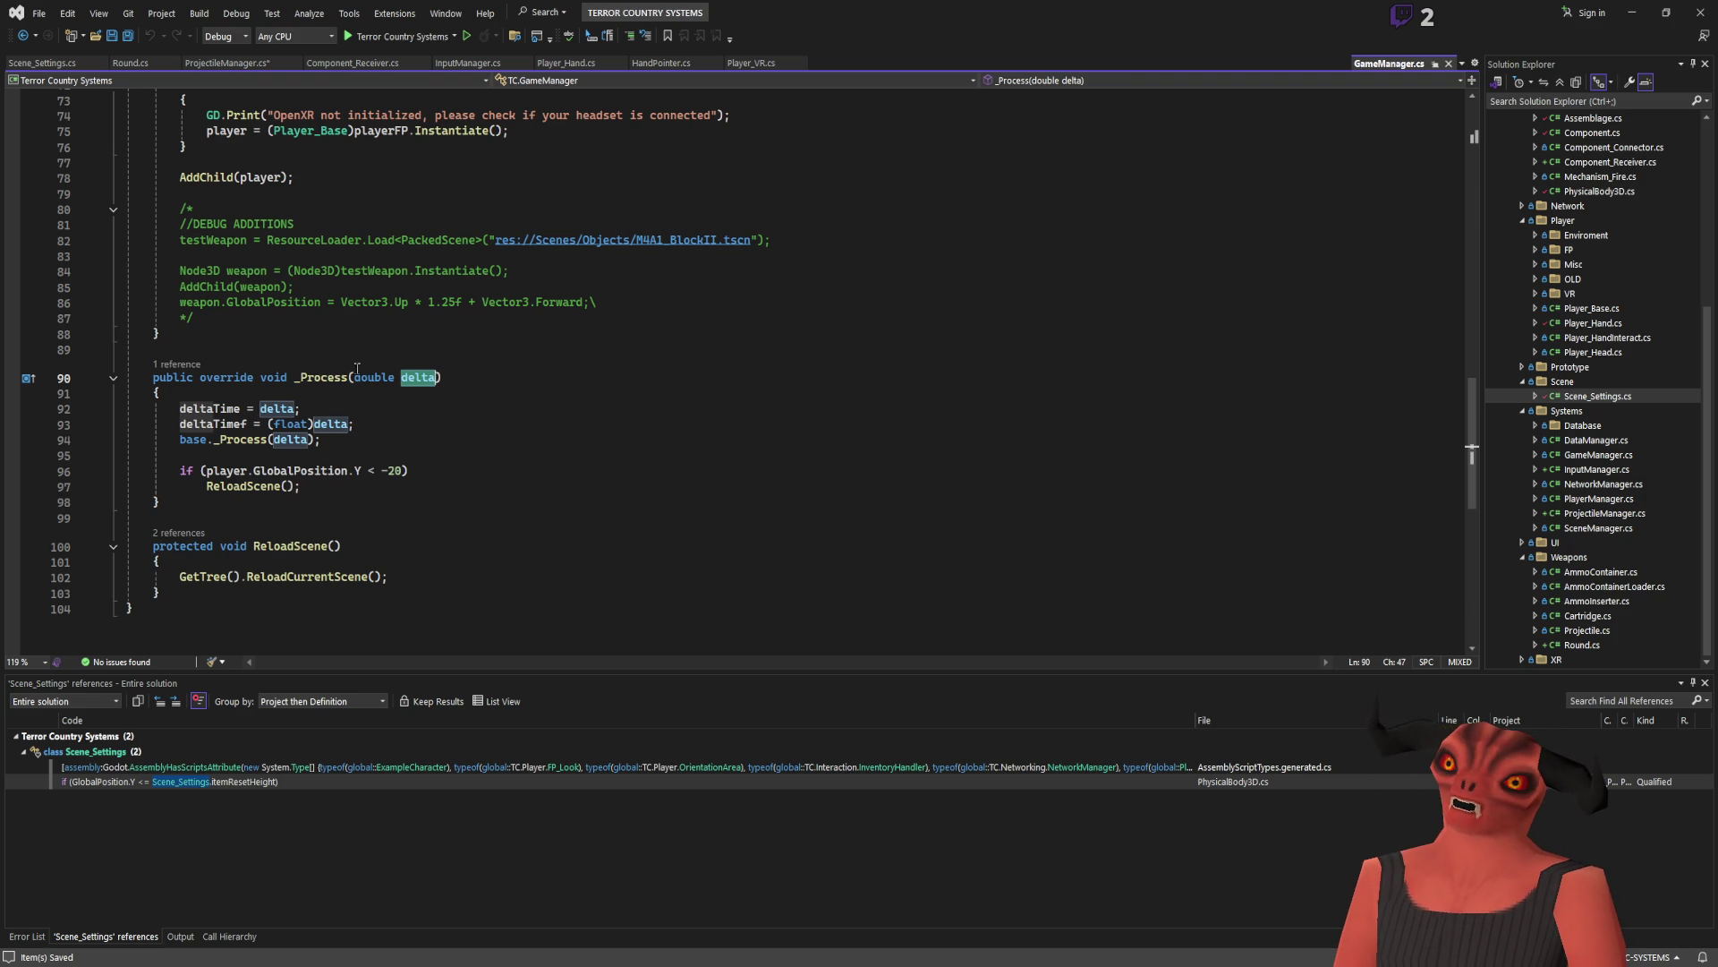
left_click(216, 423)
scroll(216, 421, "up", 10)
left_click(247, 64)
left_click_drag(805, 392, 805, 651)
left_click(823, 441)
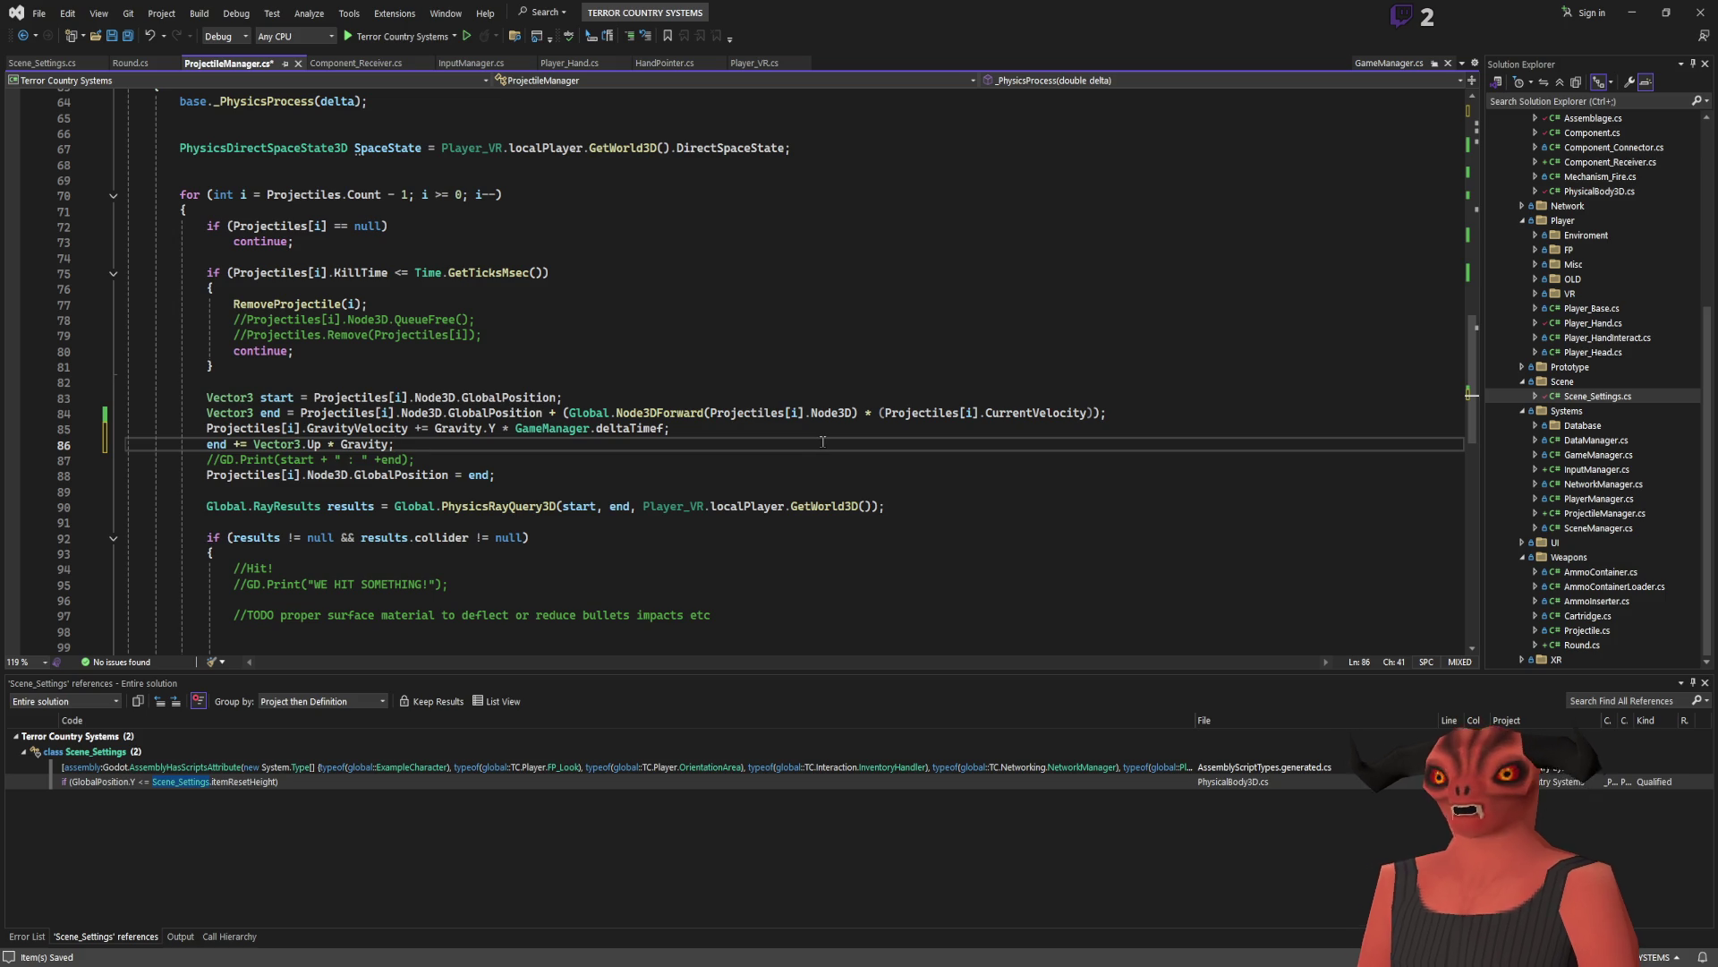
Step: Replace GameManager.deltaTimef with (float)delta in the gravity-velocity line 85
key("ctrl+s")
left_click(774, 431)
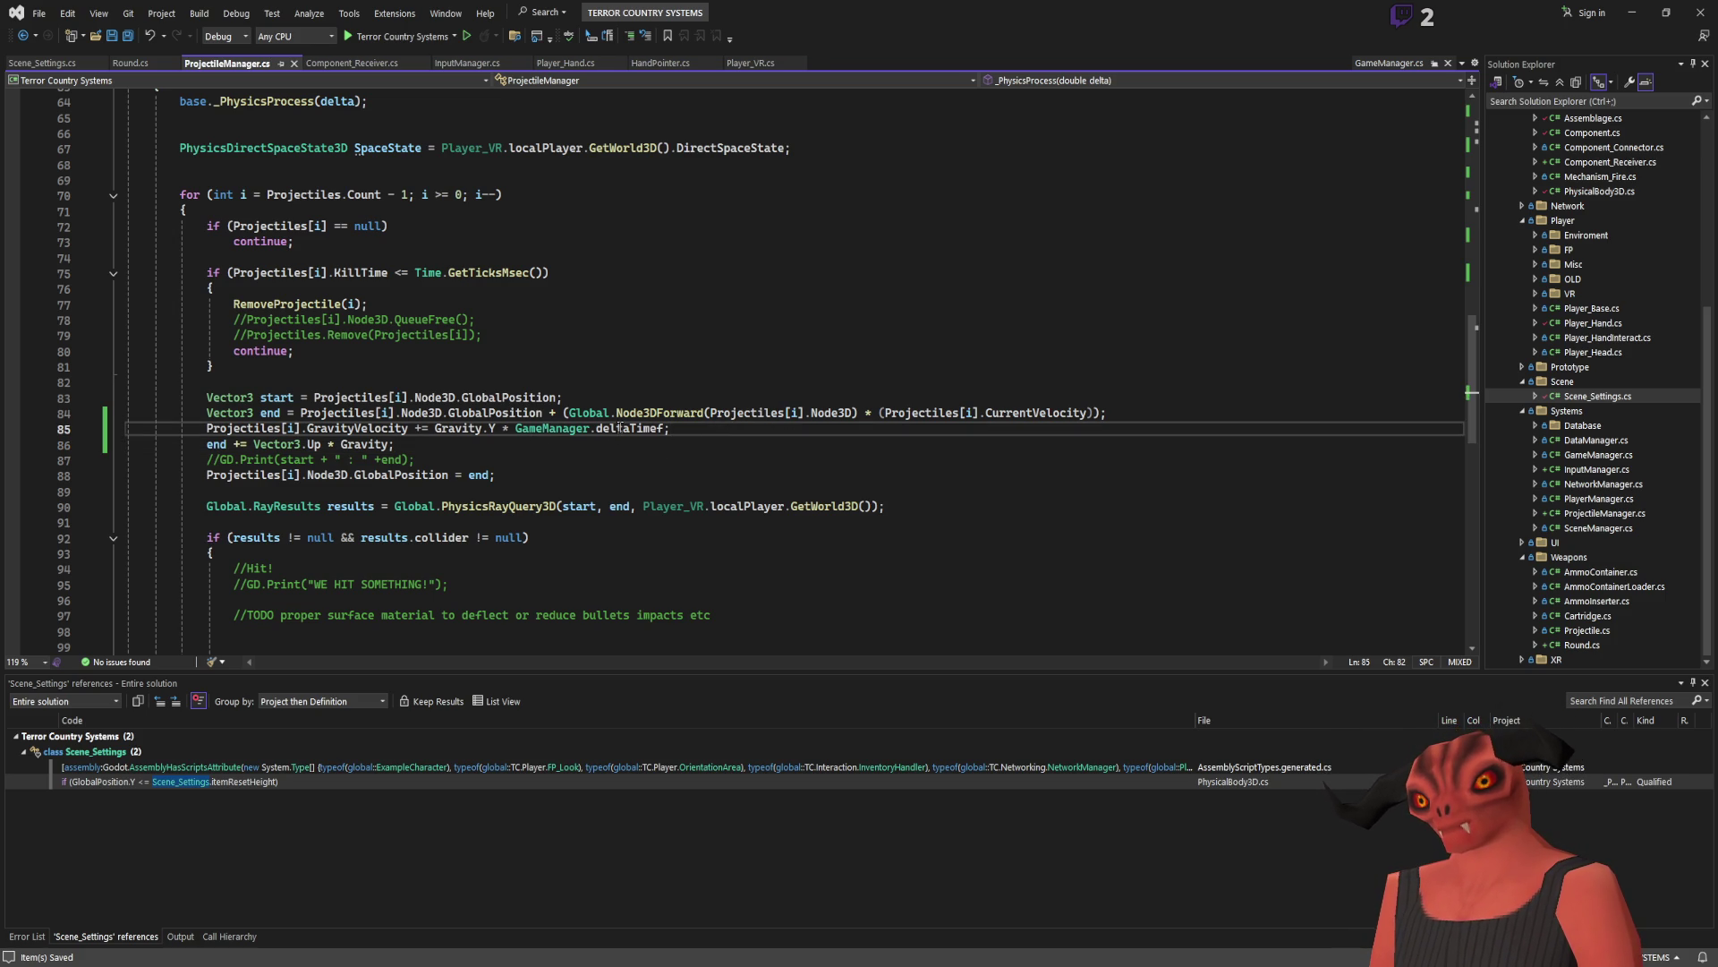
left_click(516, 428, "shift")
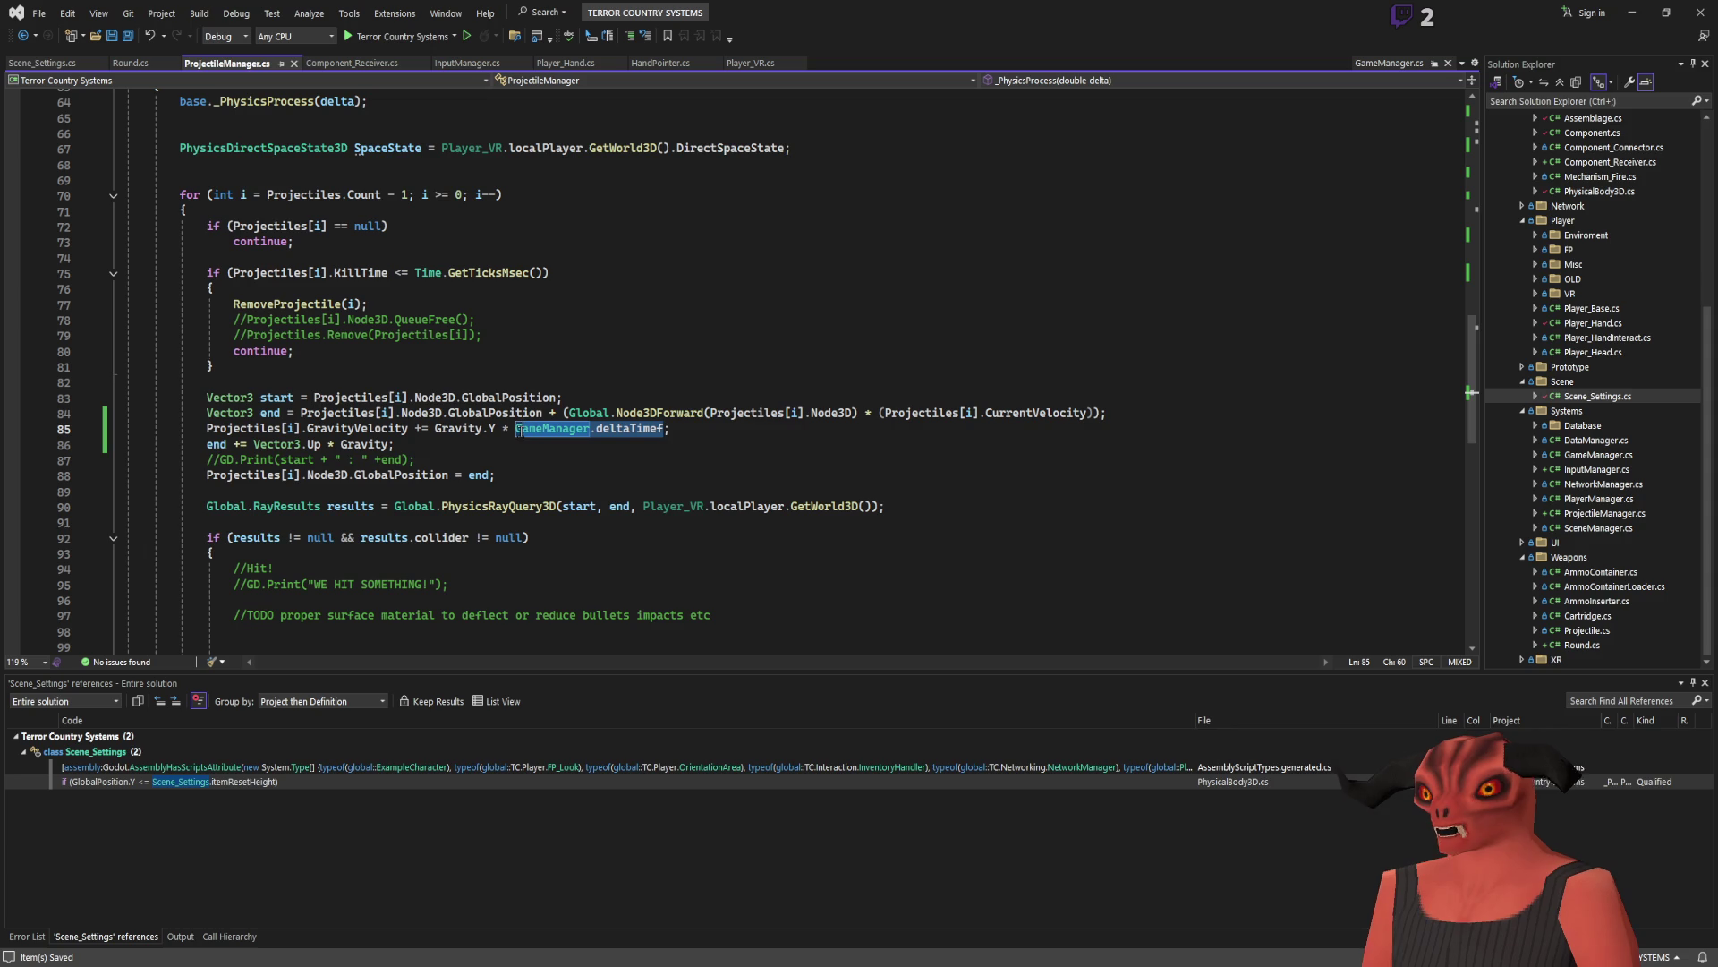
type("(float)delta")
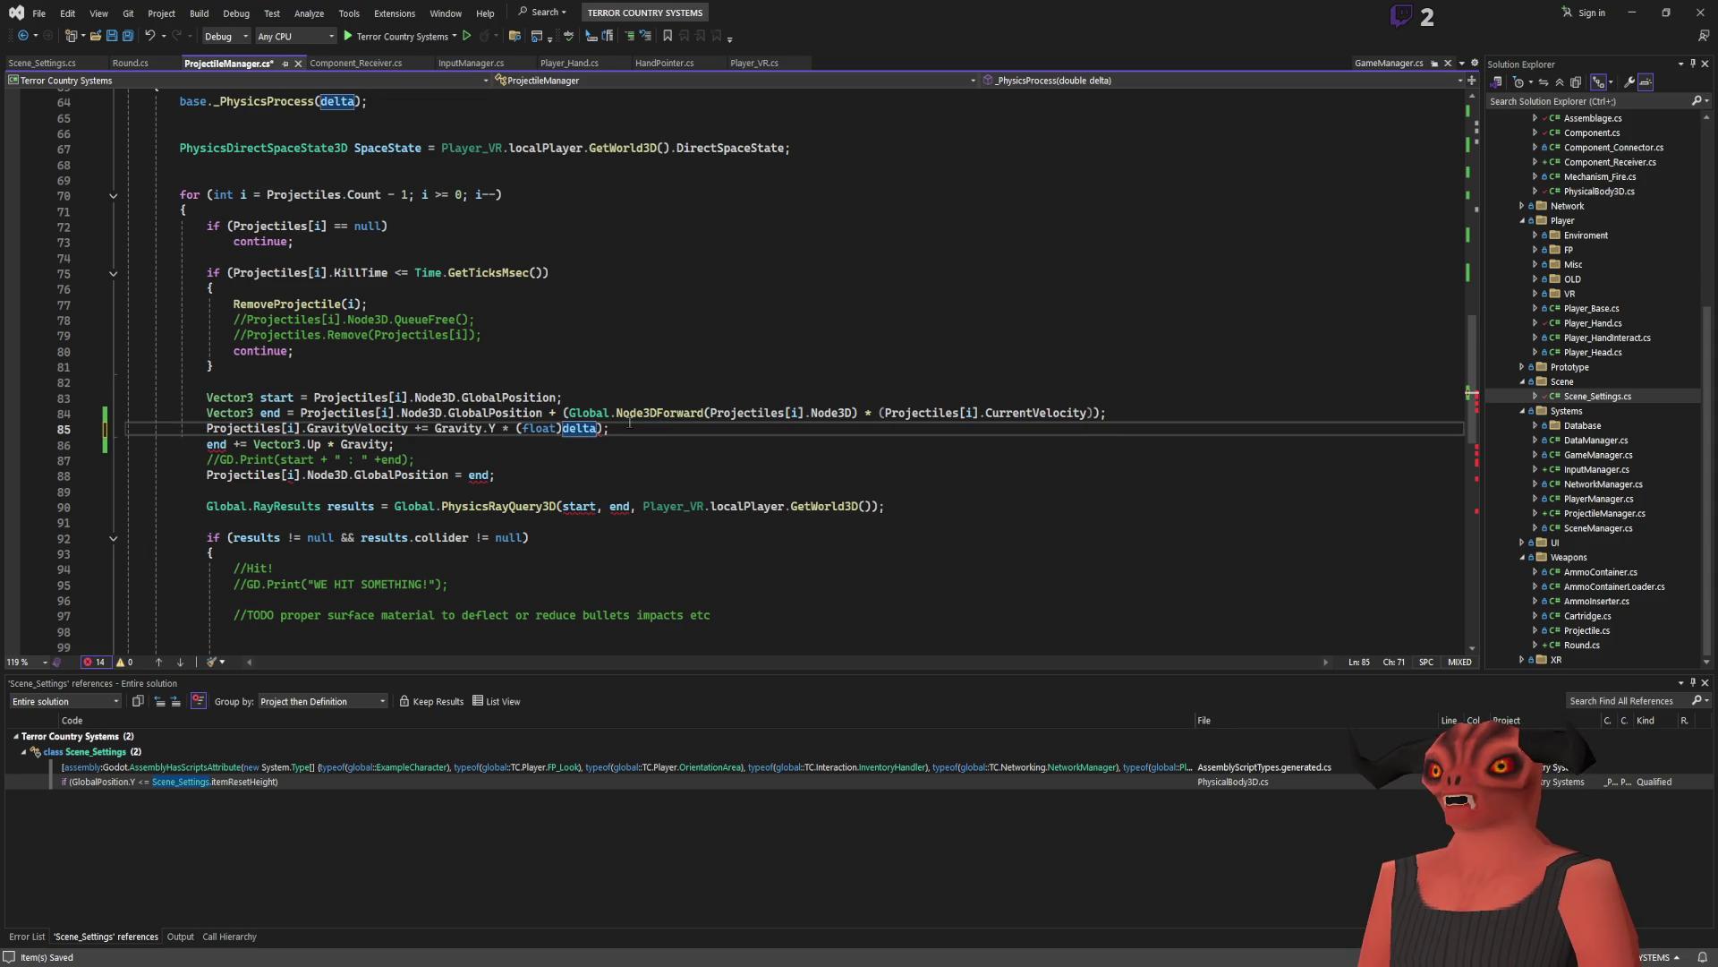
key("Left")
key("Right")
key("Delete")
key("End")
Step: Replace Gravity on line 86 with Projectiles[i].GravityVelocity, save ProjectileManager.cs, and return to Godot
left_click(277, 428)
double_click(358, 428)
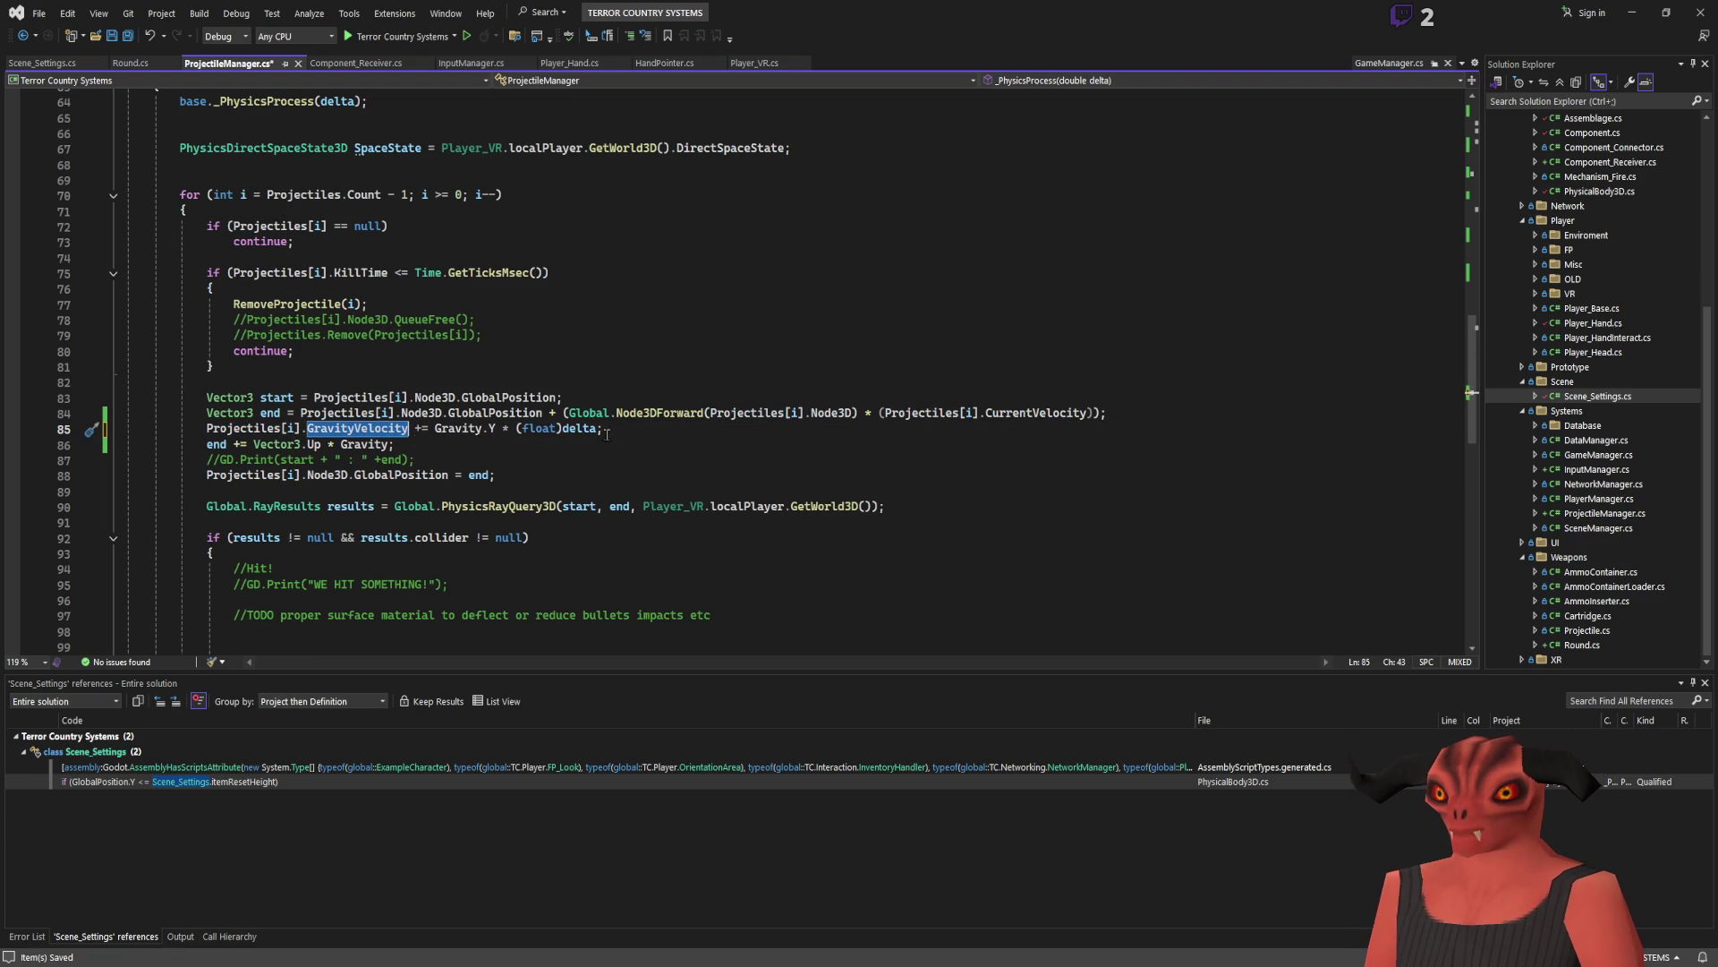
left_click(218, 443)
left_click(412, 428)
left_click_drag(411, 429, 207, 429)
key("ctrl+c")
double_click(377, 444)
key("ctrl+v")
key("ctrl+s")
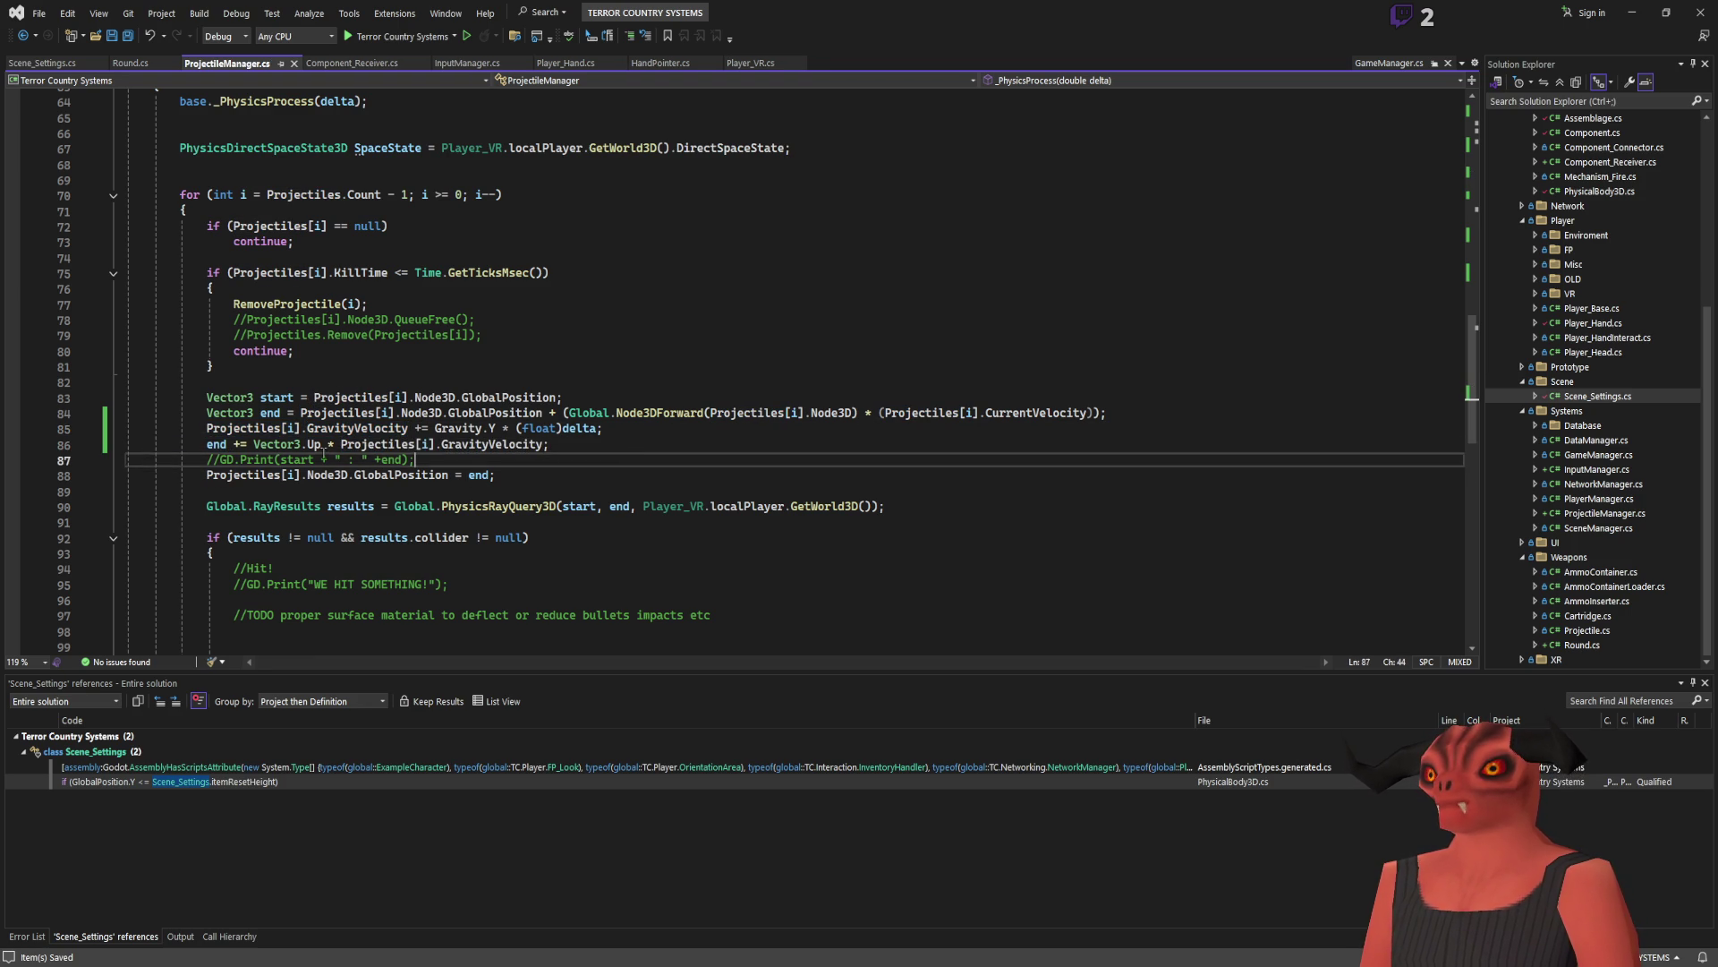
left_click(319, 444)
double_click(314, 444)
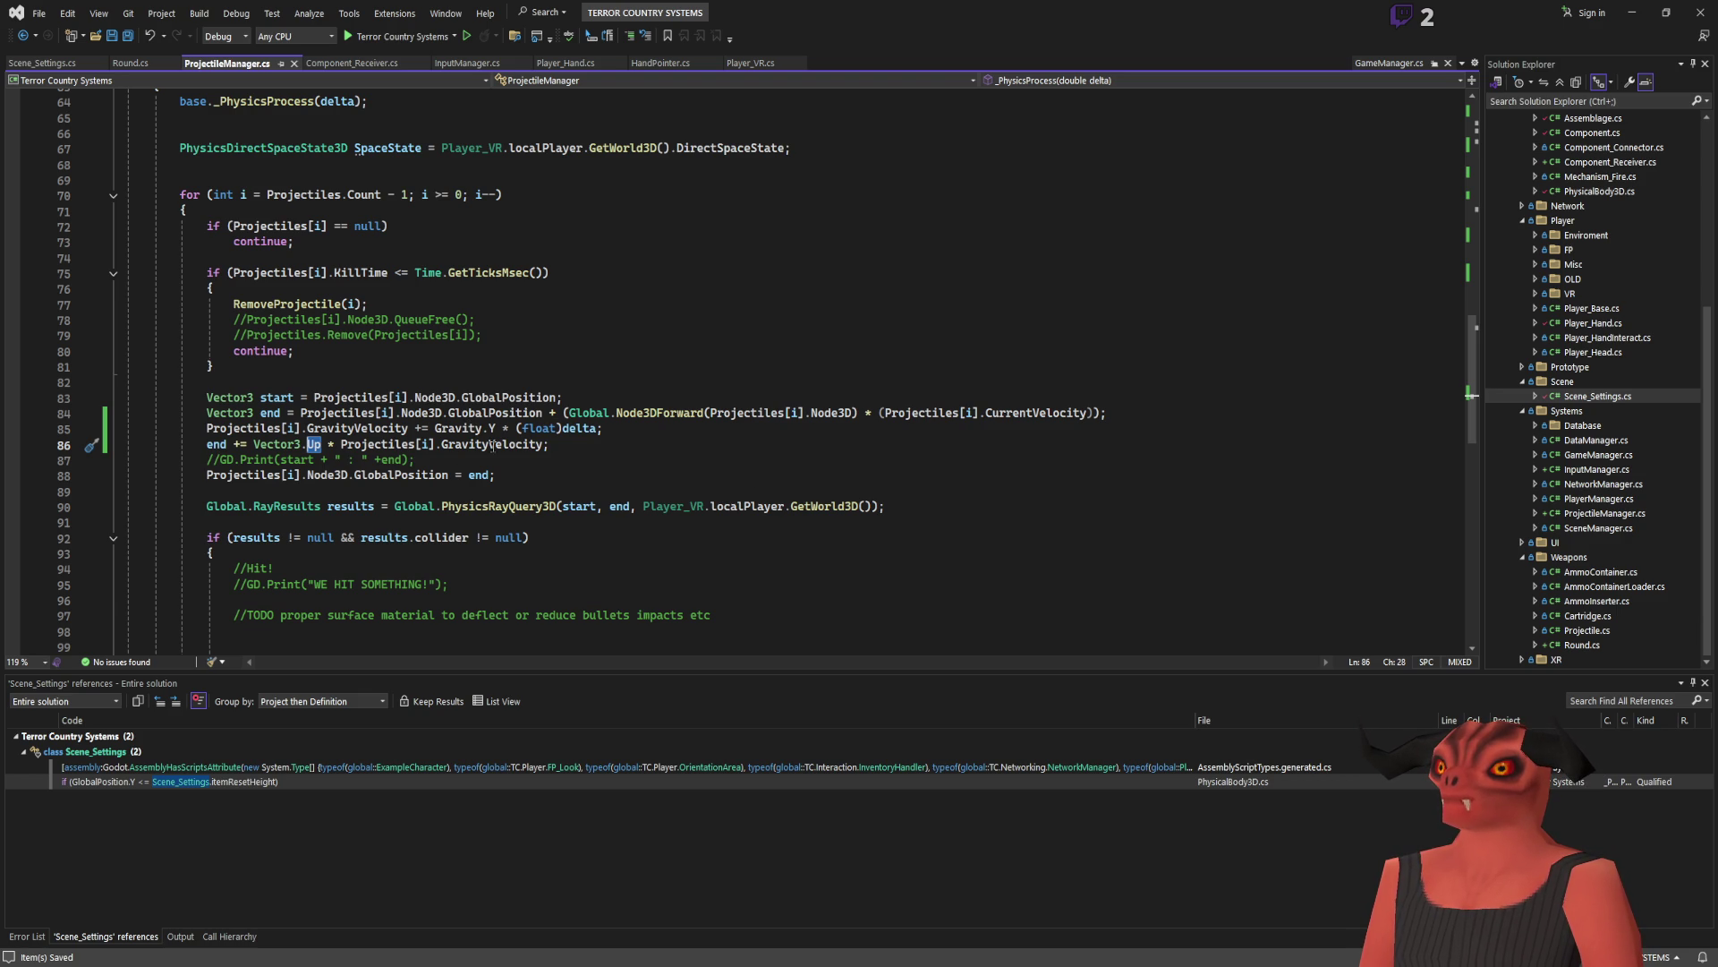
key("alt+Tab")
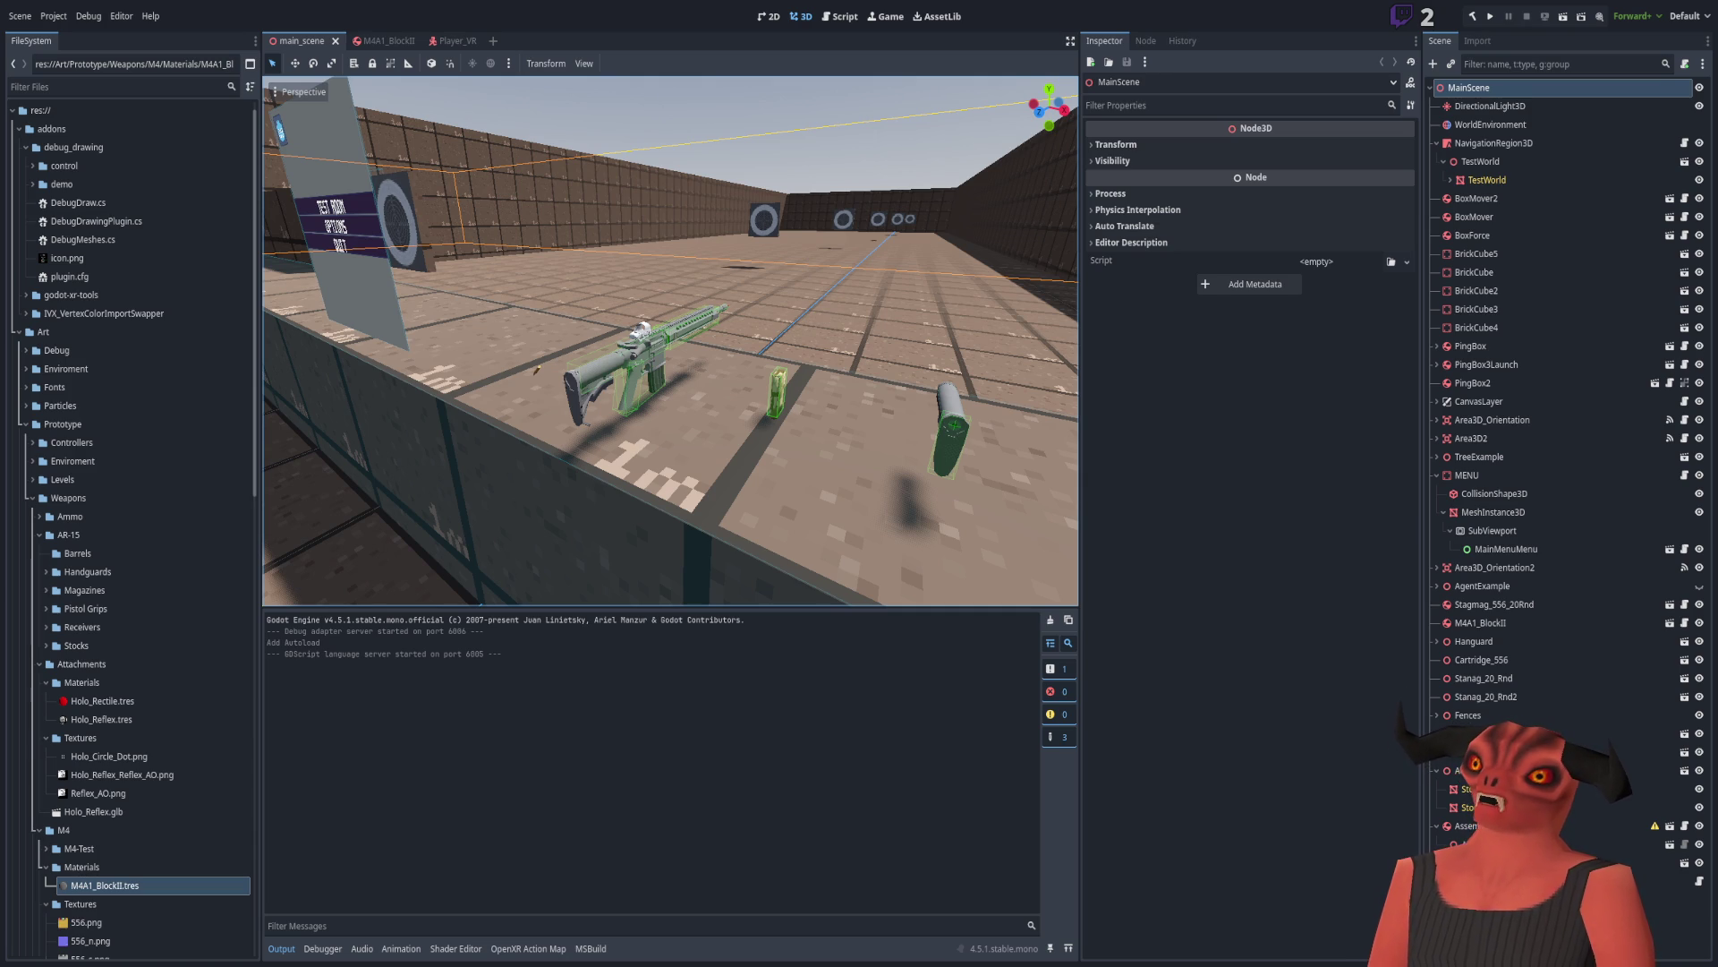
key("alt+Tab")
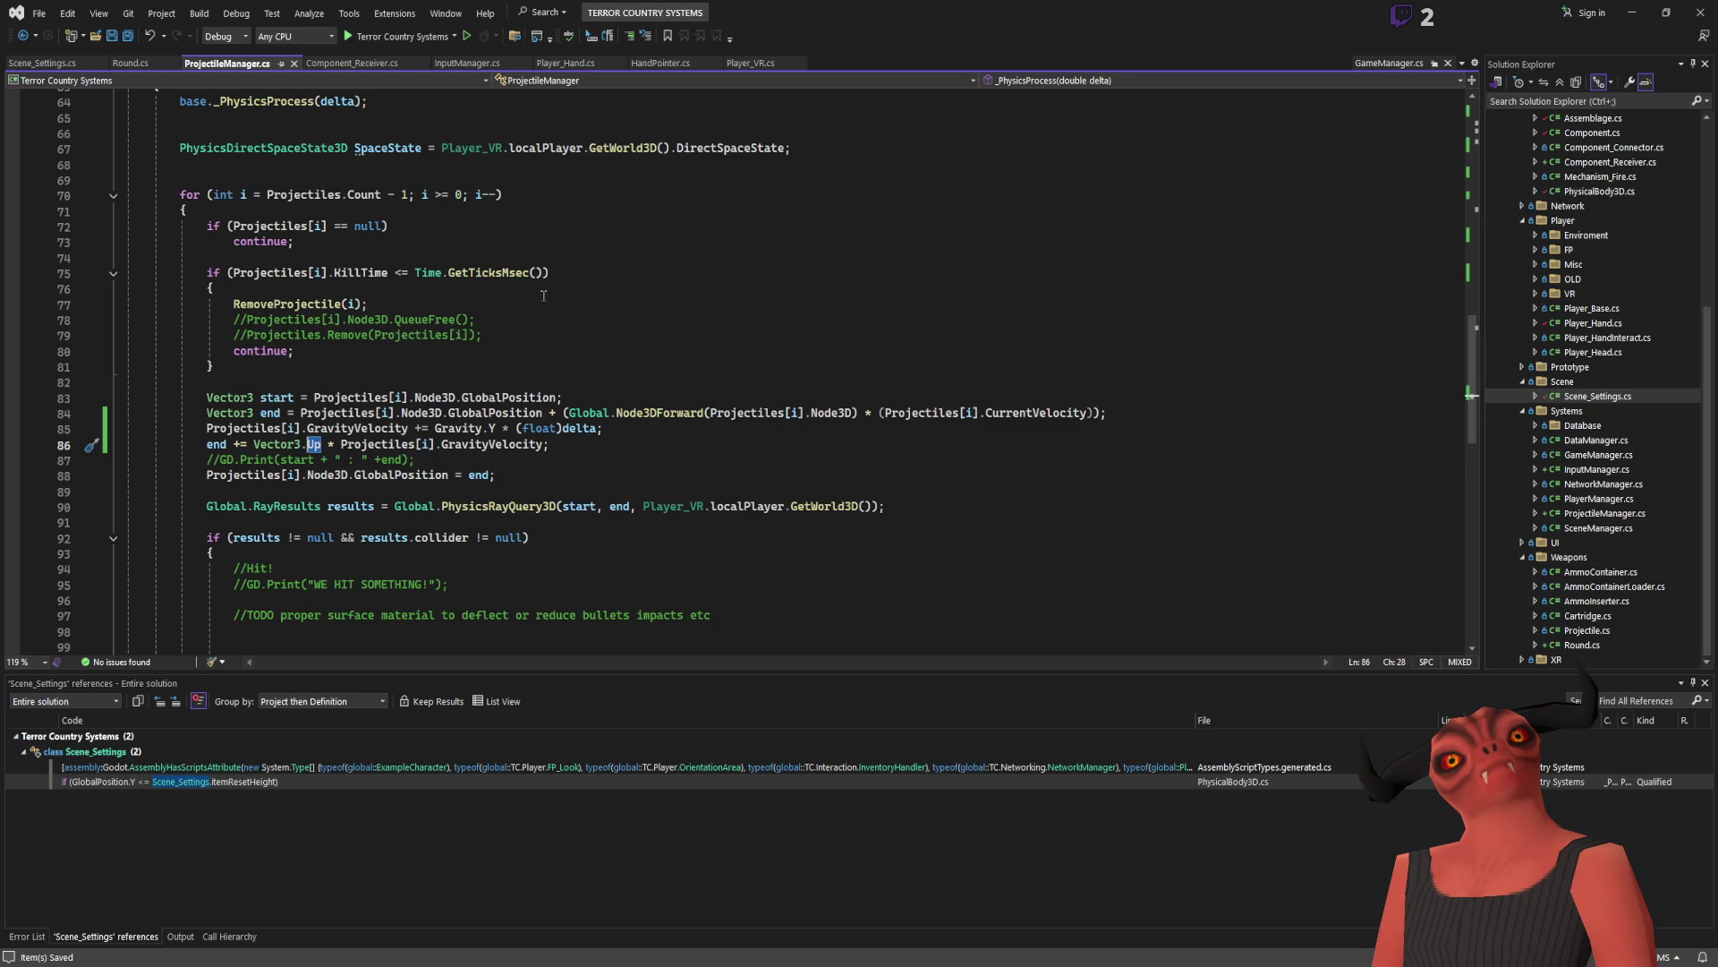
left_click(635, 460)
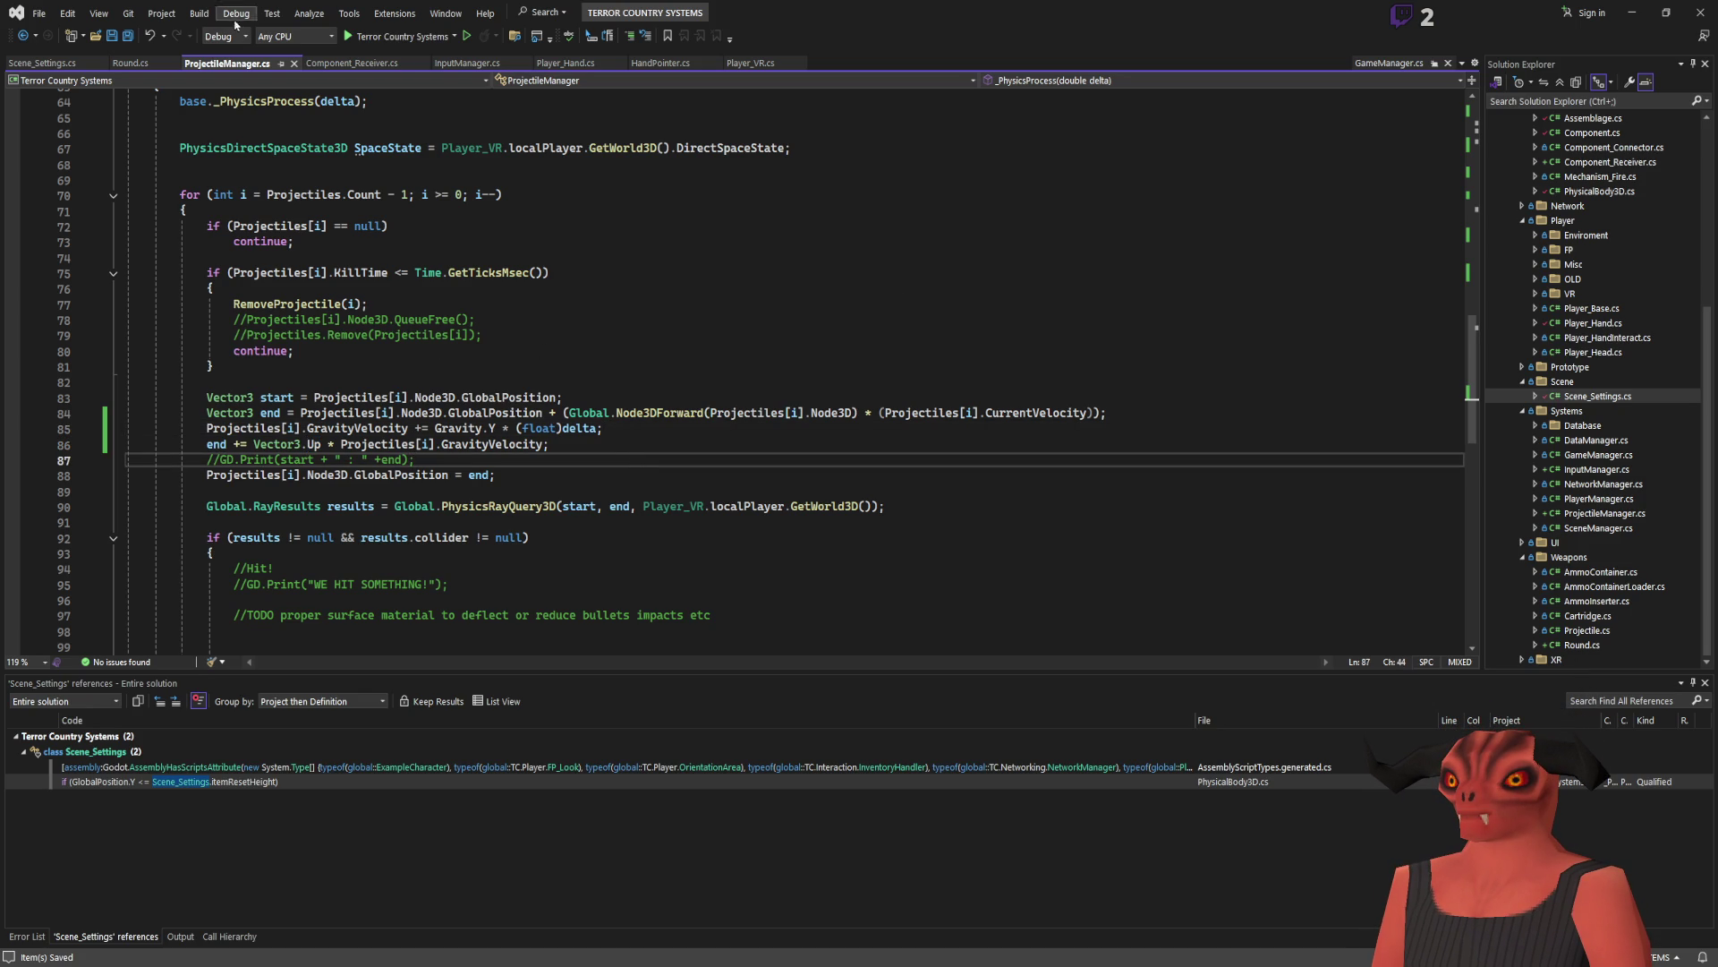
key("alt+Tab")
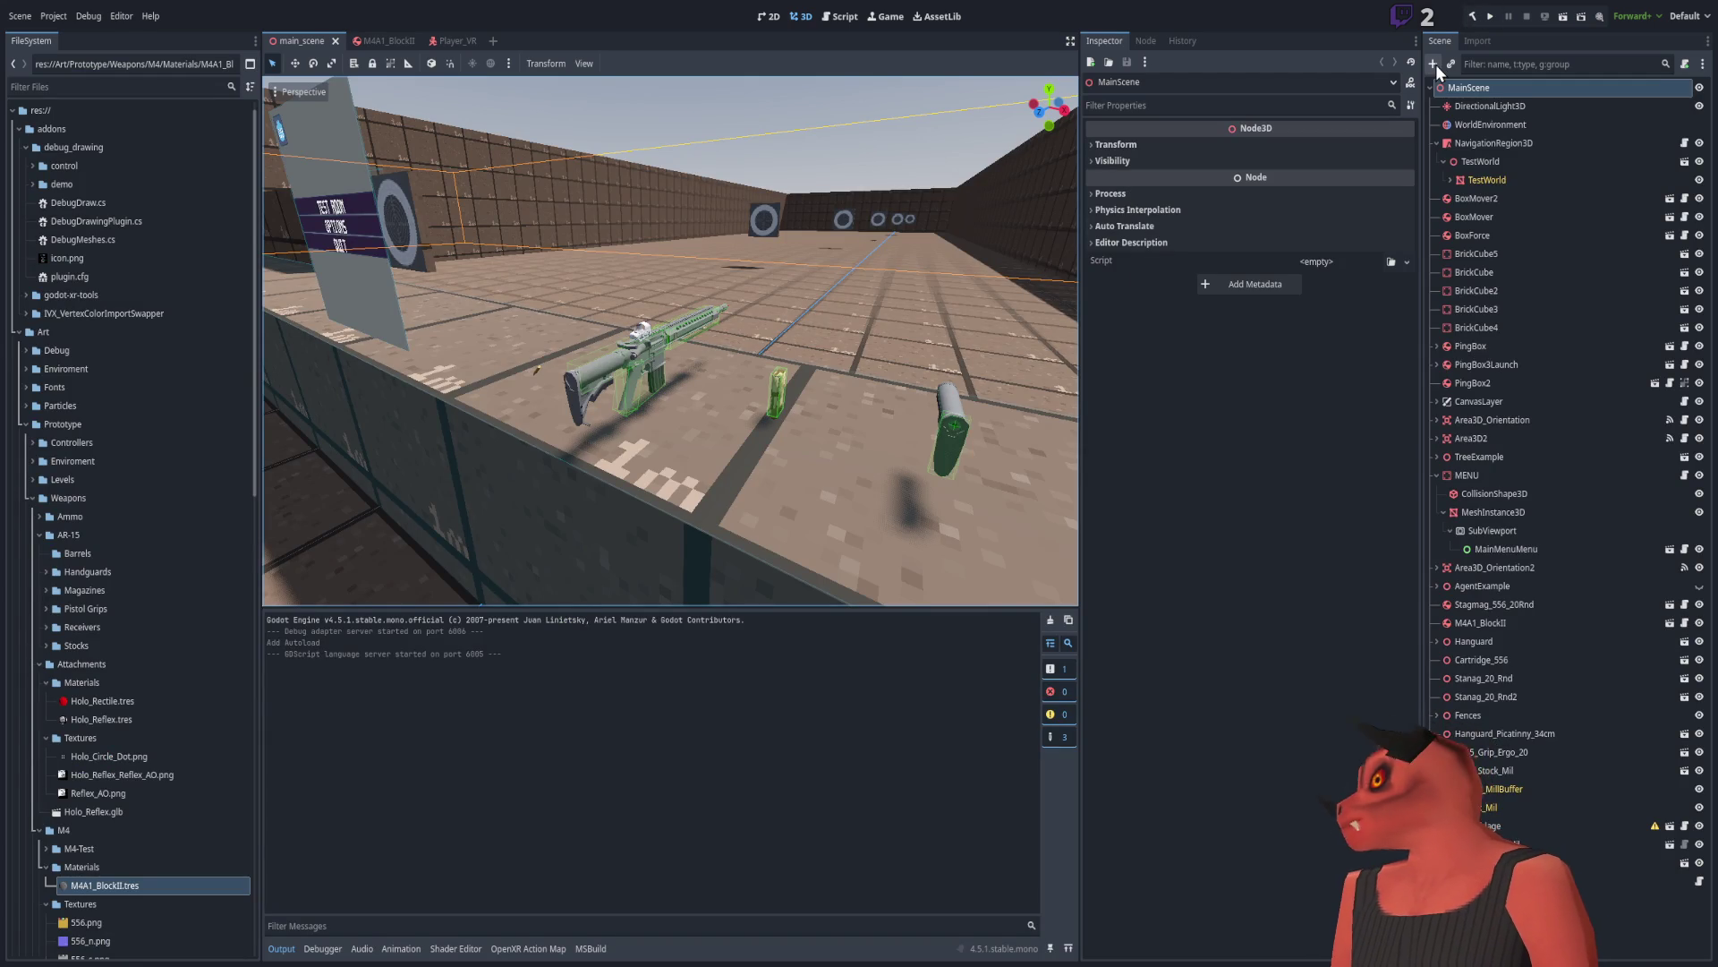
Step: Run the project to test the per-projectile gravity in the main scene
left_click(1491, 20)
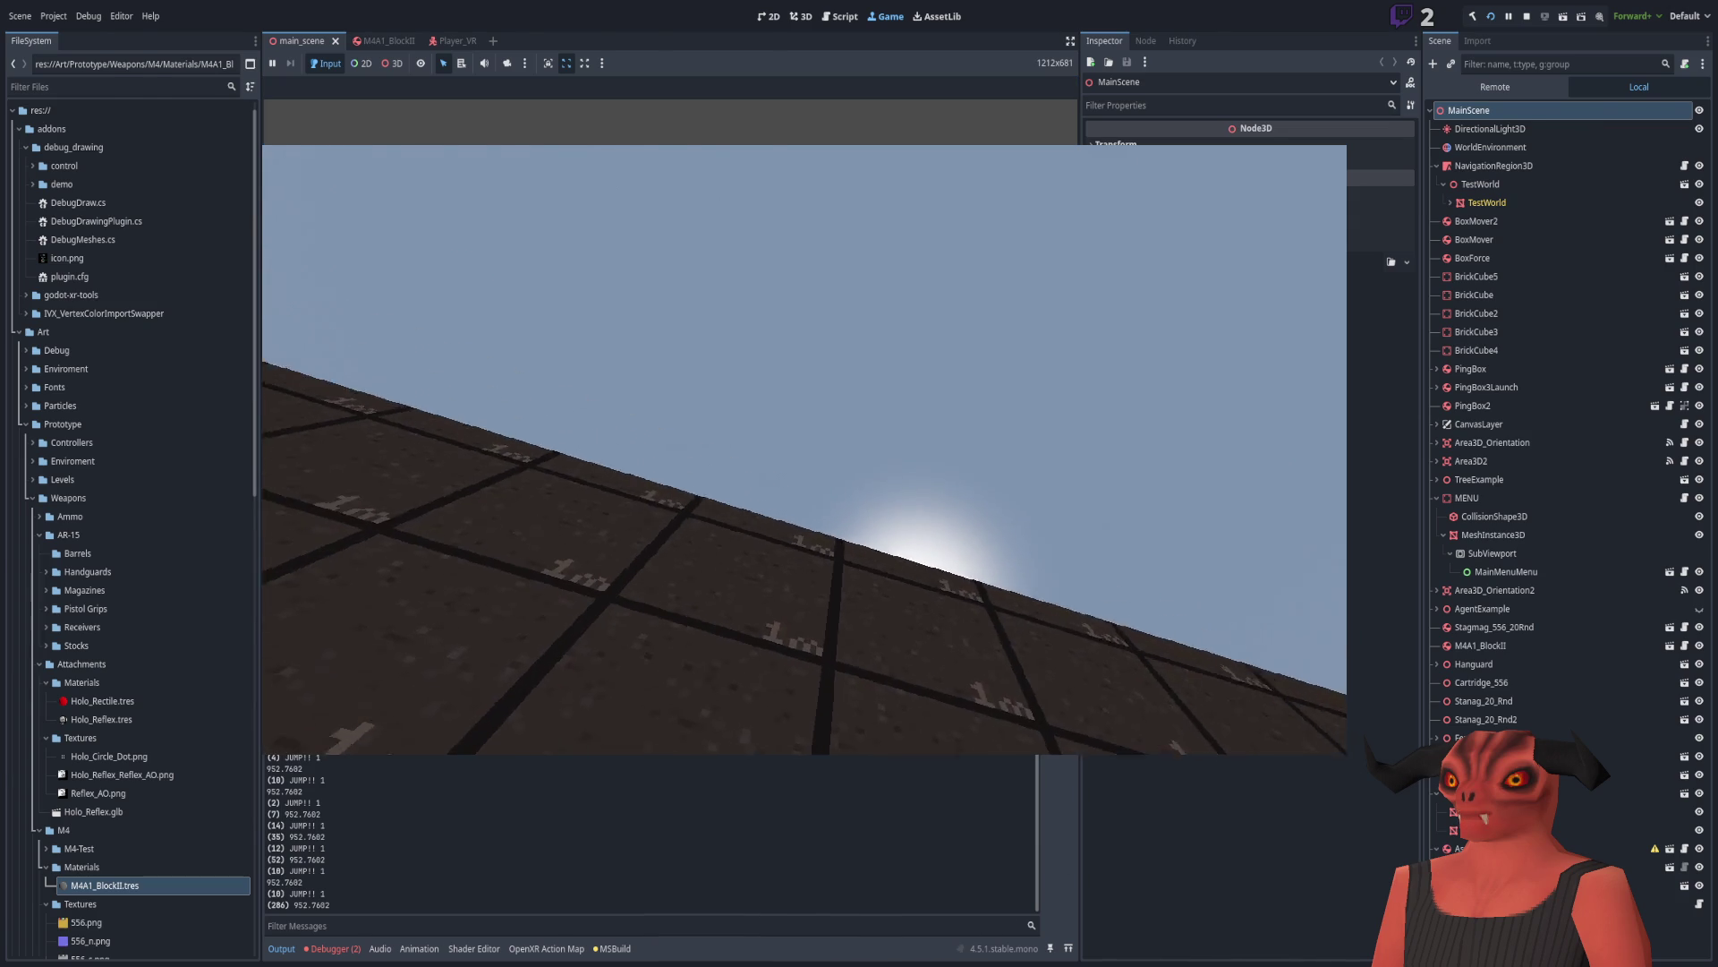
key("alt+Tab")
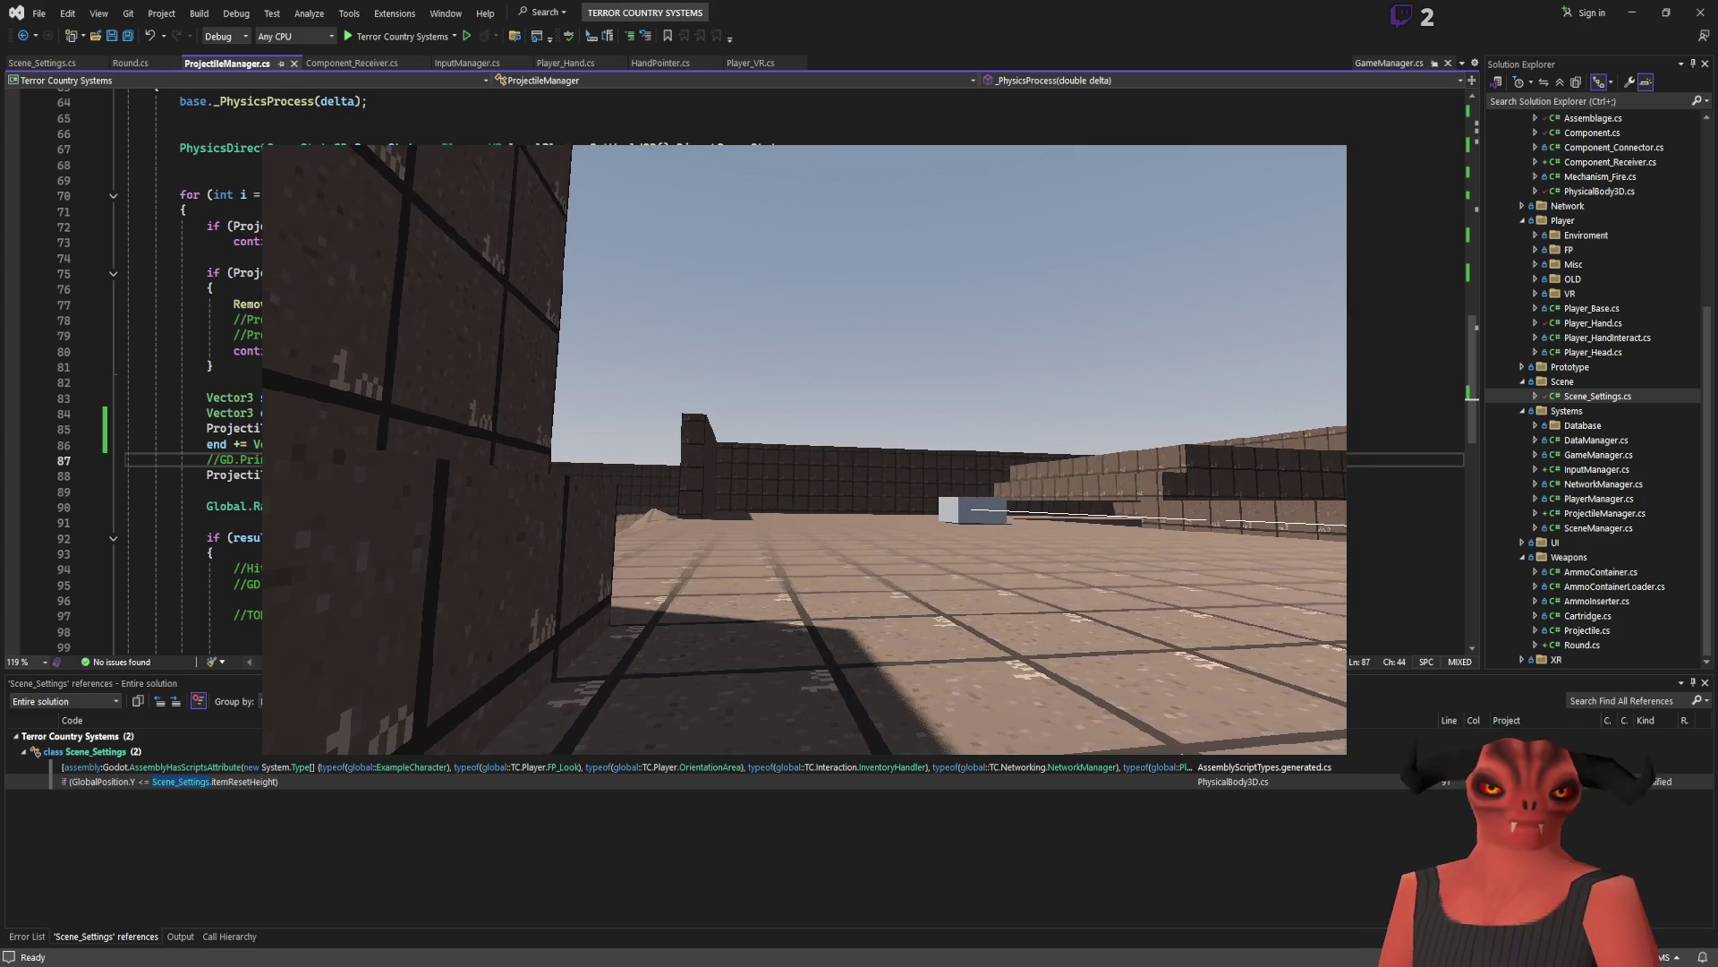
key("alt+Tab")
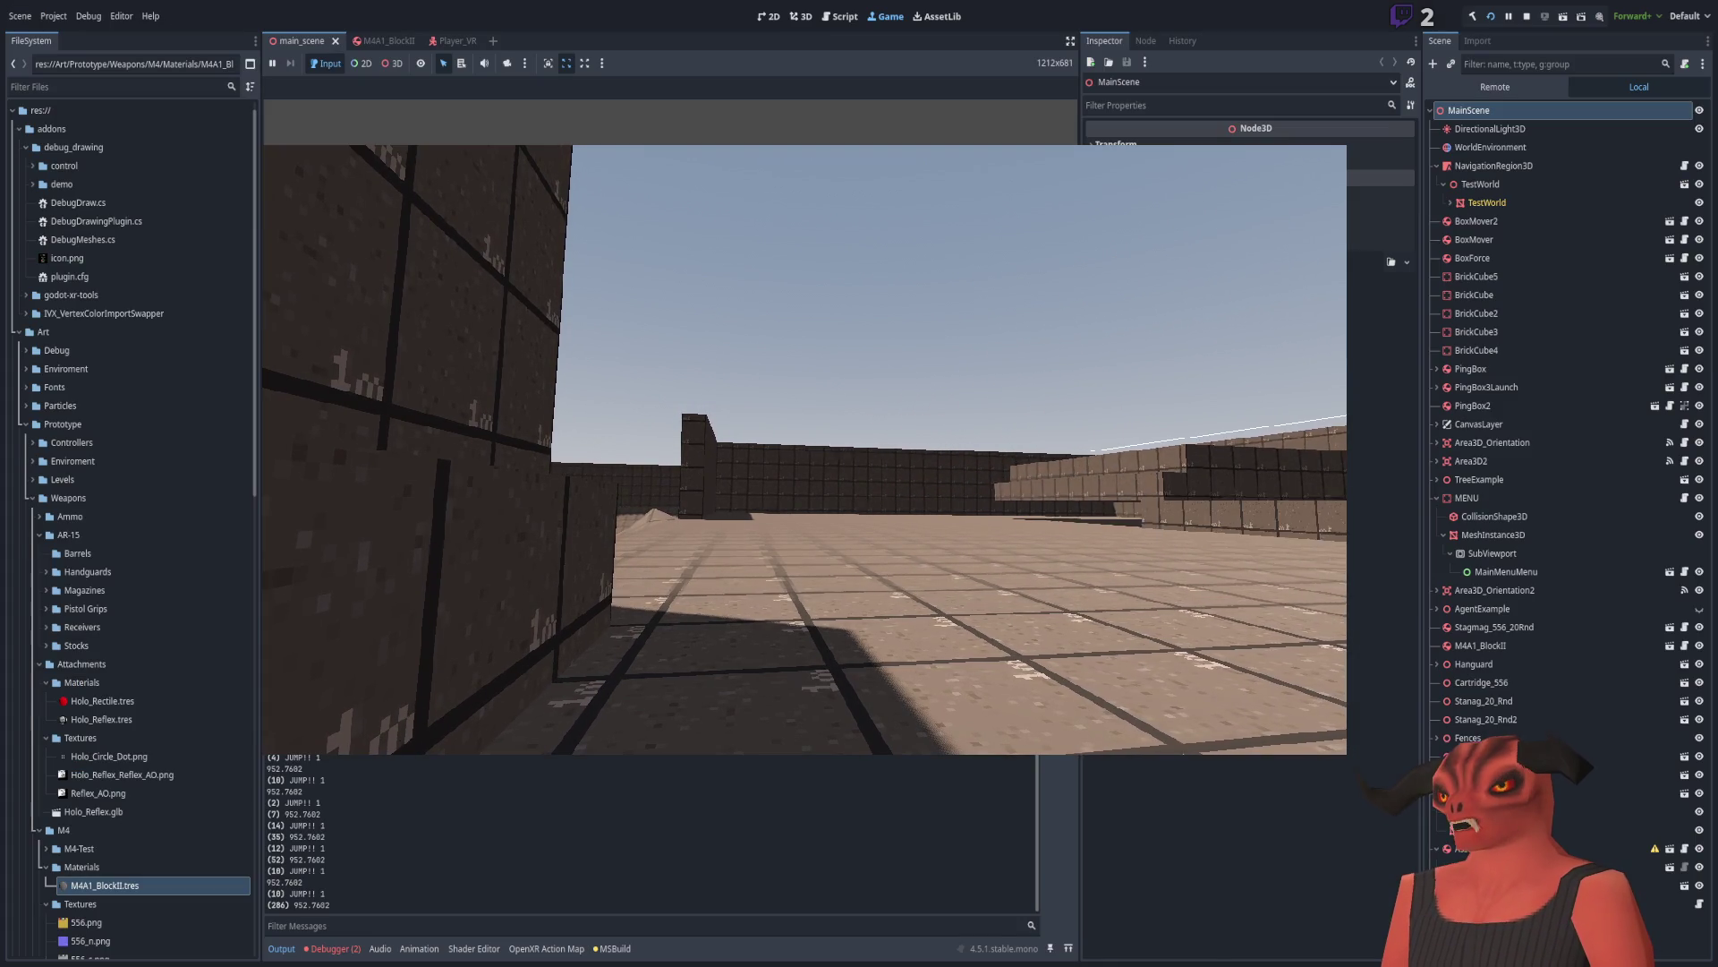
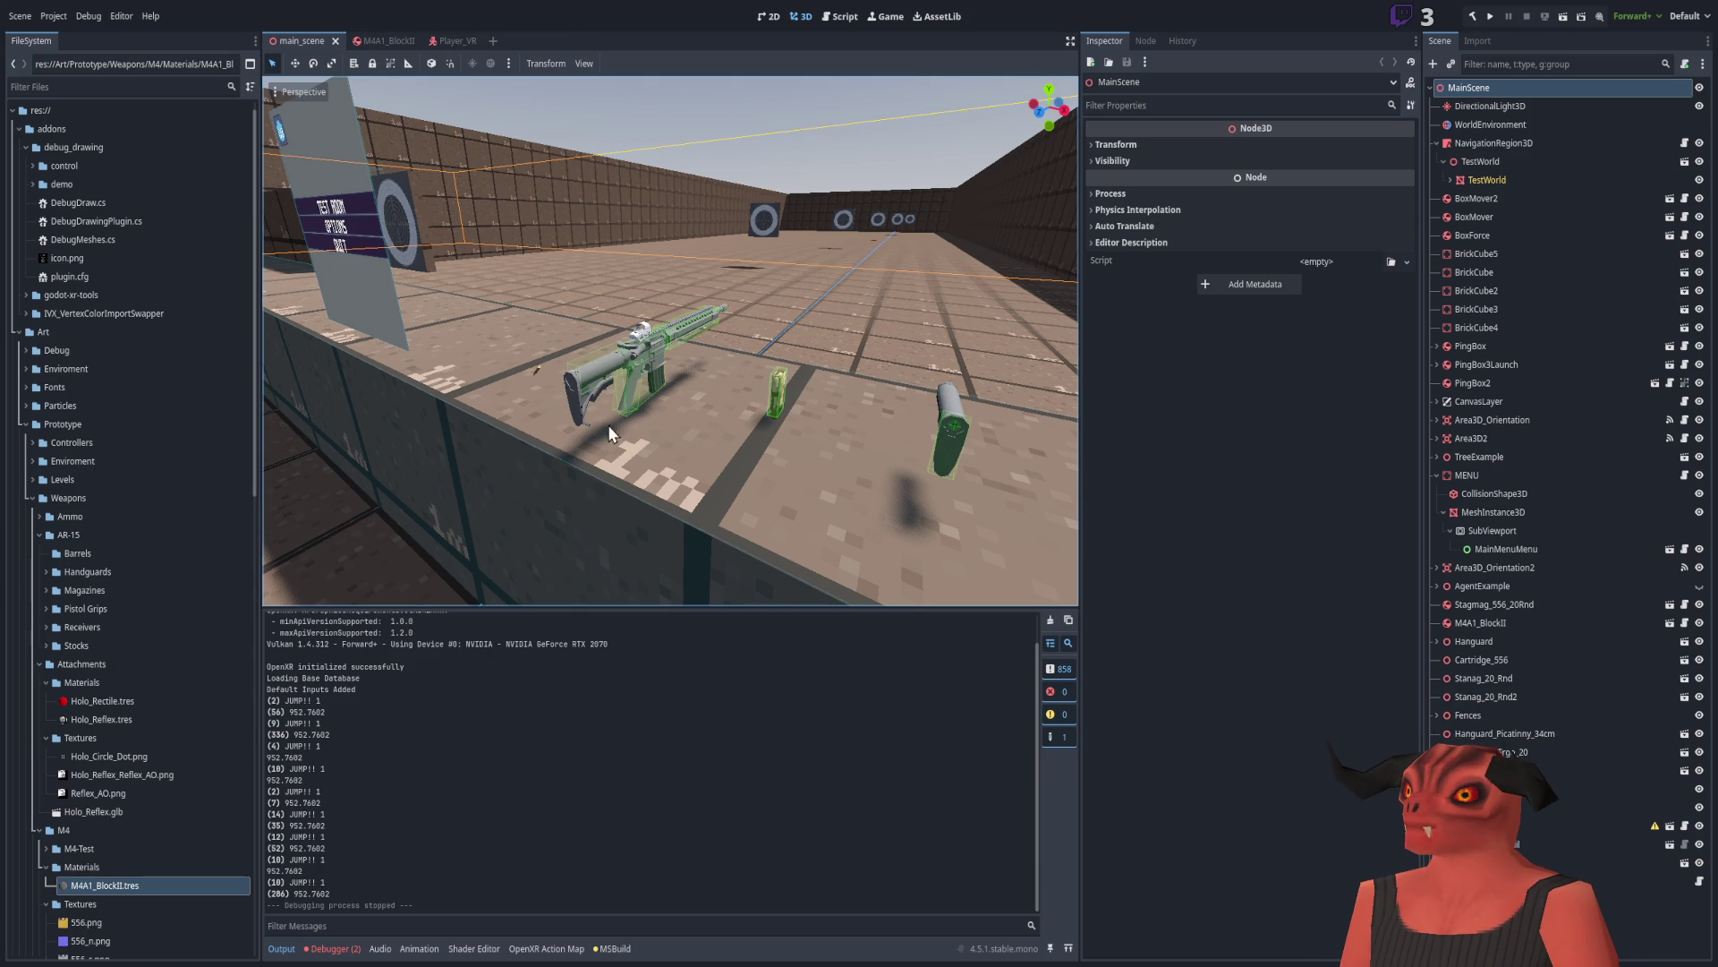
Step: Orbit the VR scene view toward the rifle, then bring up ProjectileManager.cs in Visual Studio
mouse_move(593, 396)
left_mouse_down()
mouse_move(781, 346)
mouse_move(340, 437)
mouse_move(700, 376)
mouse_move(756, 299)
mouse_move(814, 280)
mouse_move(845, 336)
mouse_move(737, 426)
left_mouse_up()
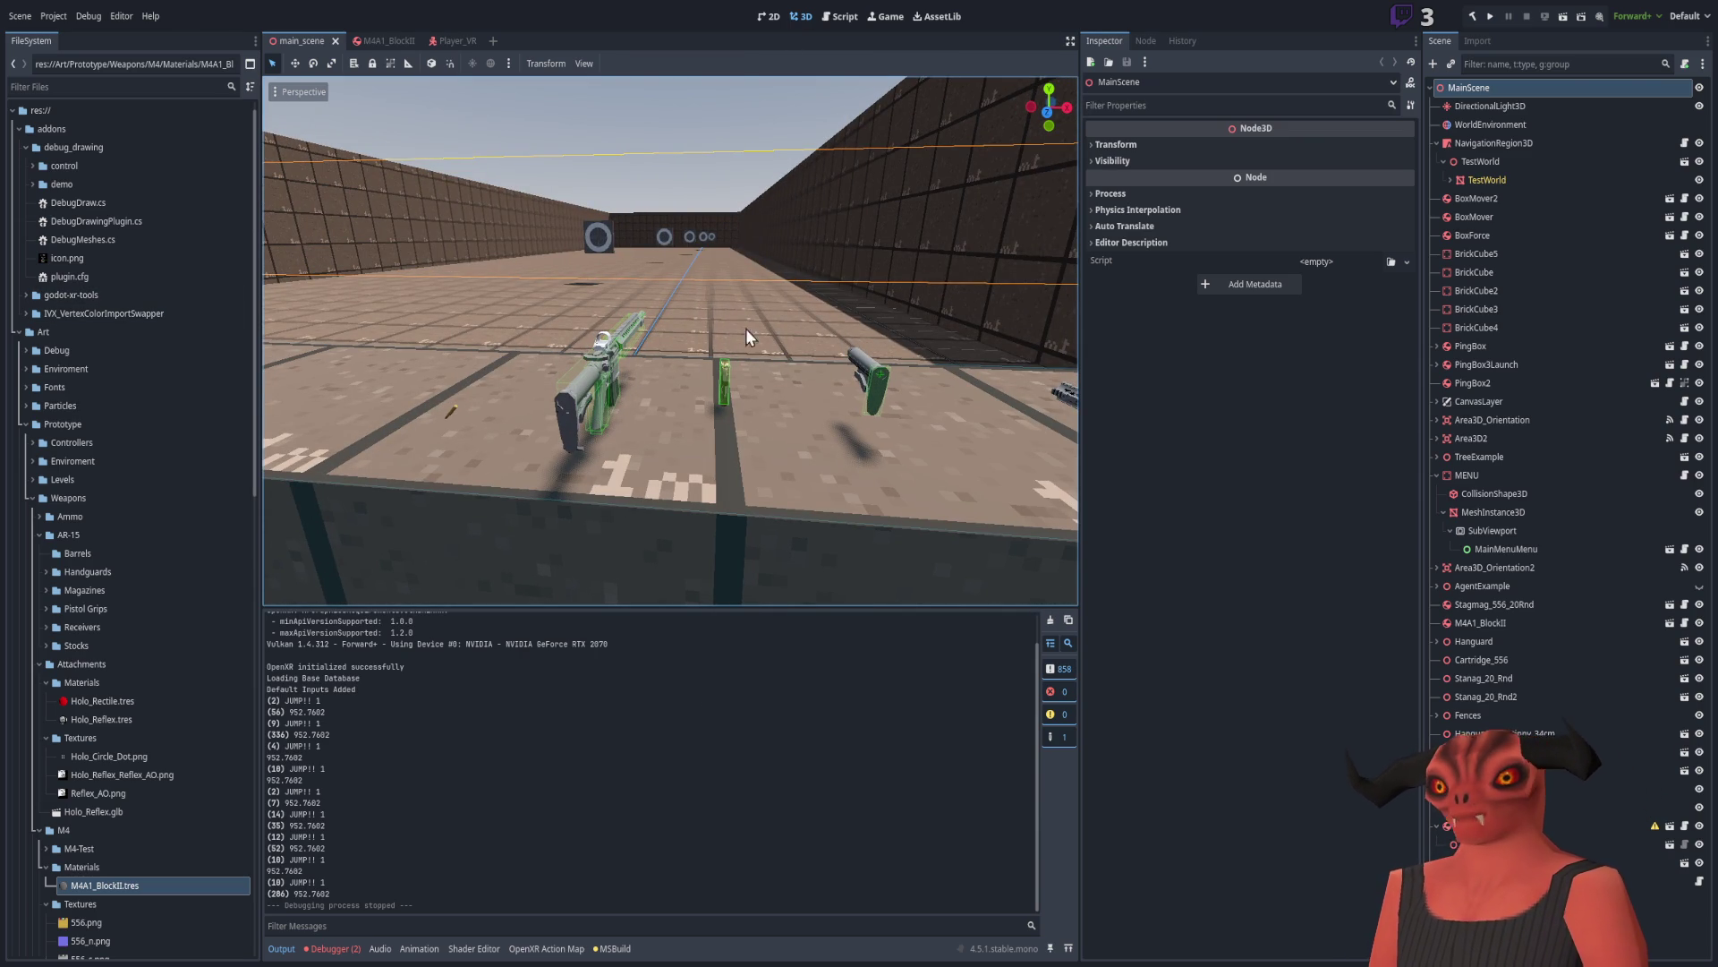
key("alt+Tab")
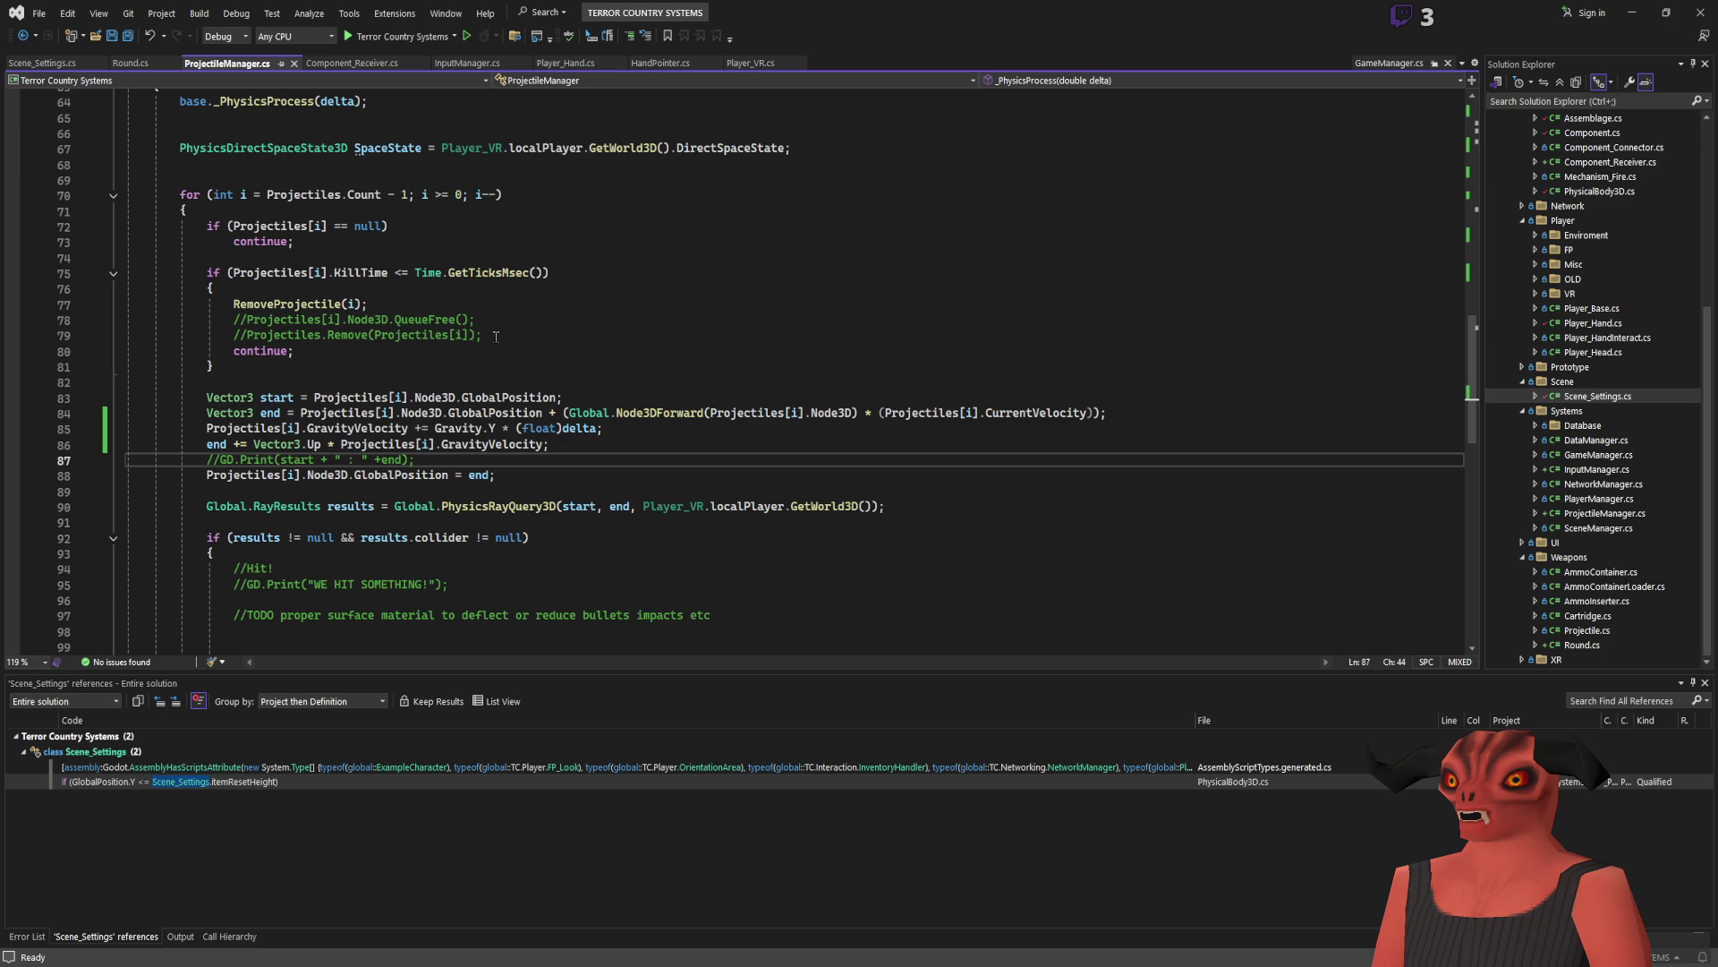
scroll(501, 333, "down", 5)
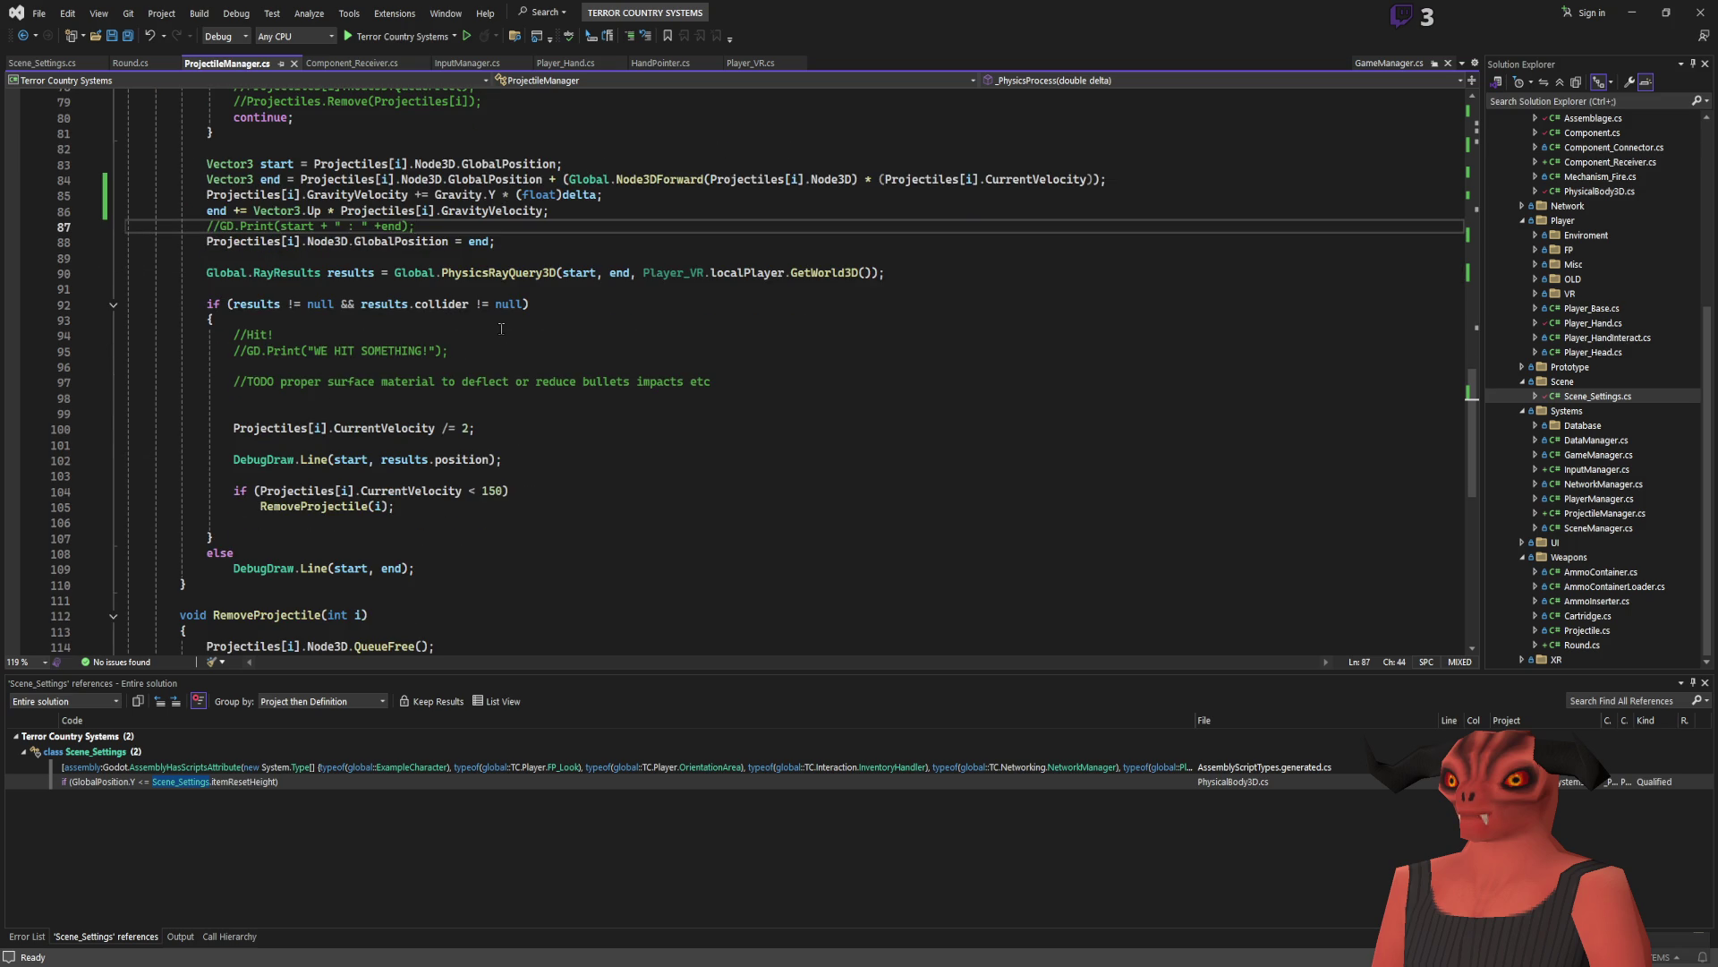
scroll(501, 329, "up", 8)
scroll(506, 331, "down", 11)
scroll(508, 331, "up", 3)
left_click(409, 411)
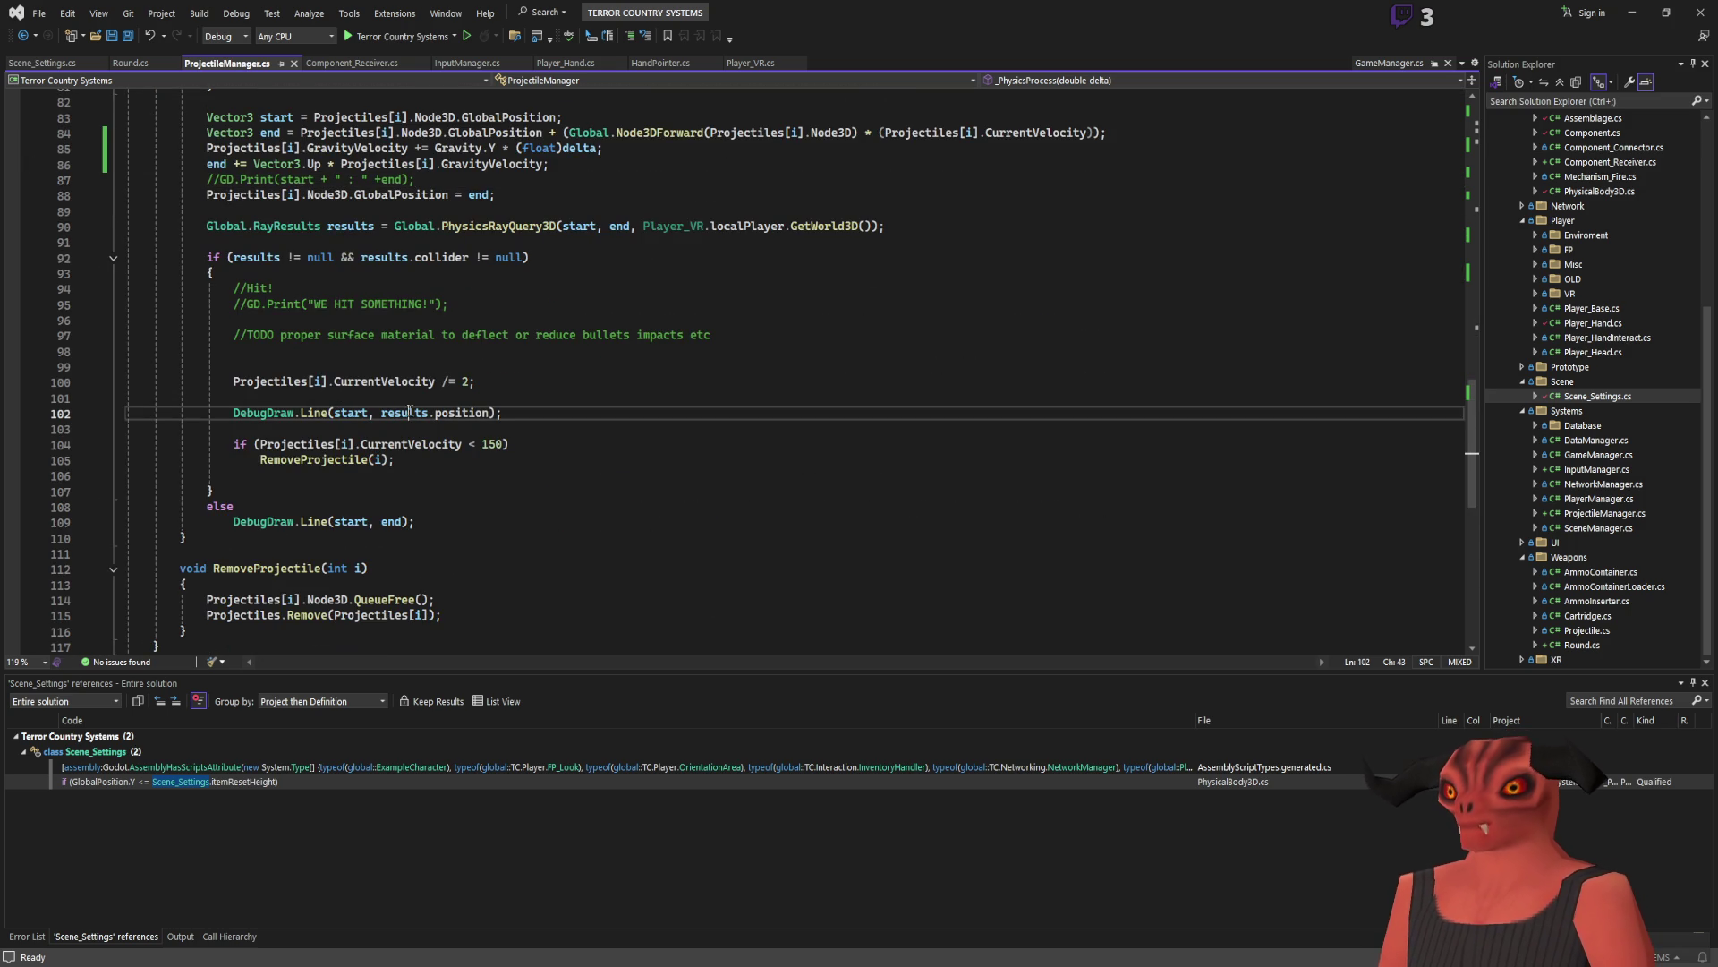
left_click(656, 401)
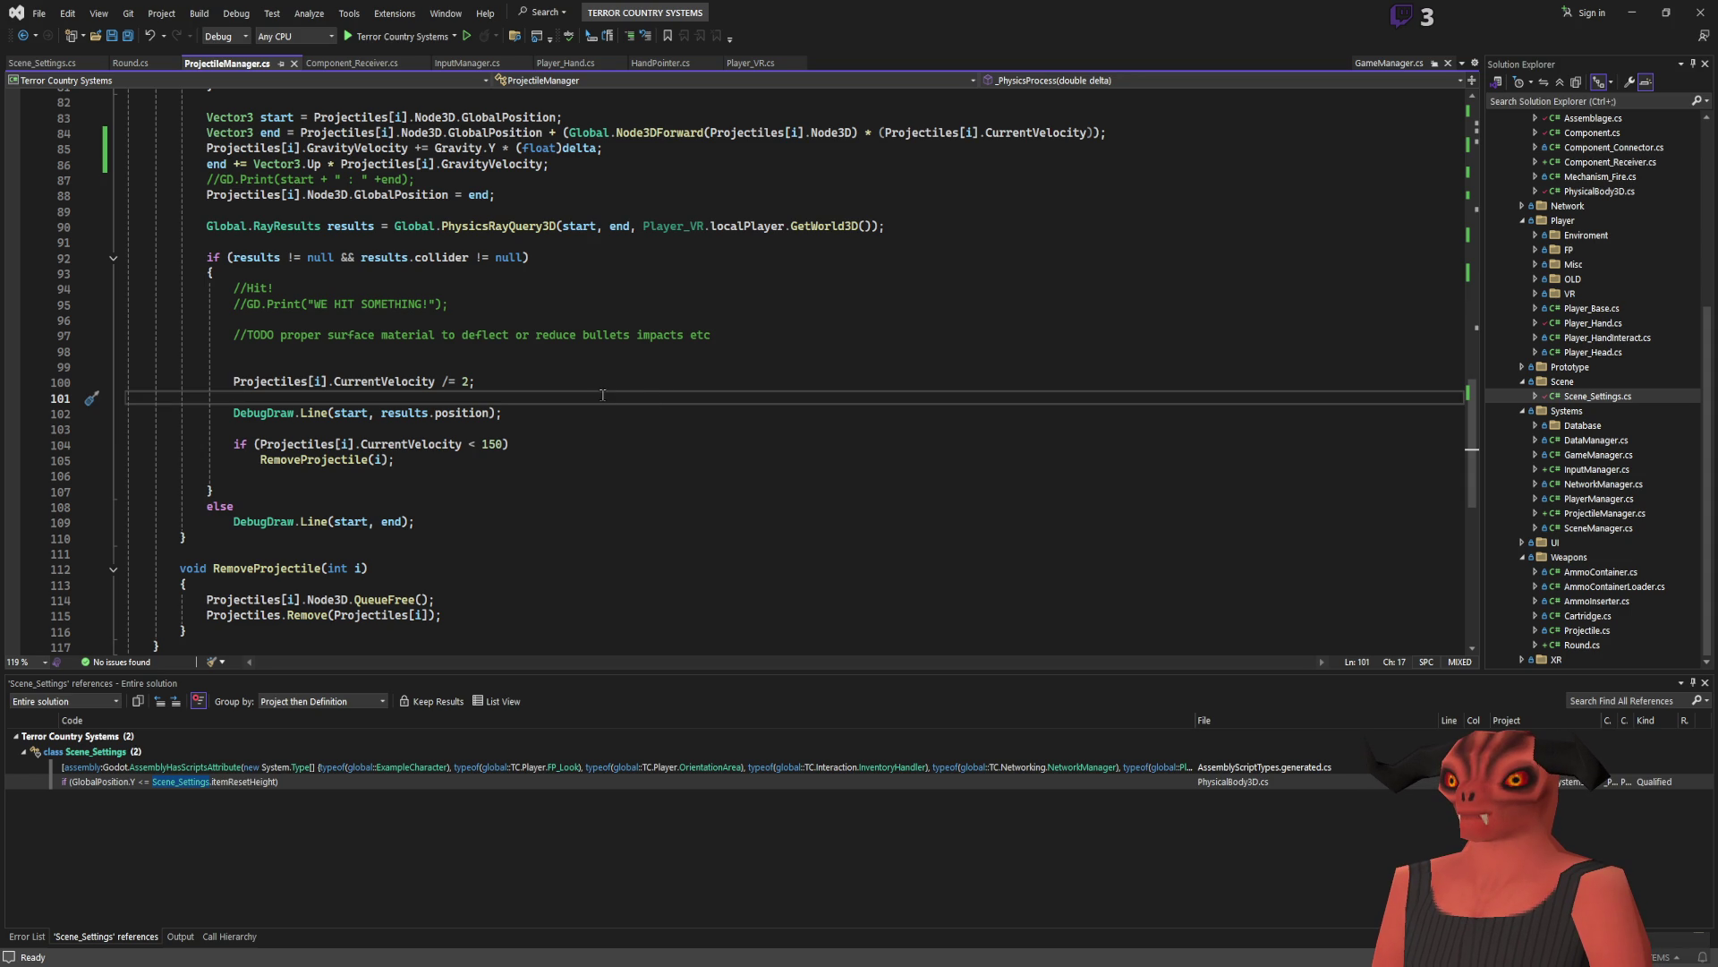
scroll(257, 228, "up", 2)
left_click(216, 257)
left_click(644, 256)
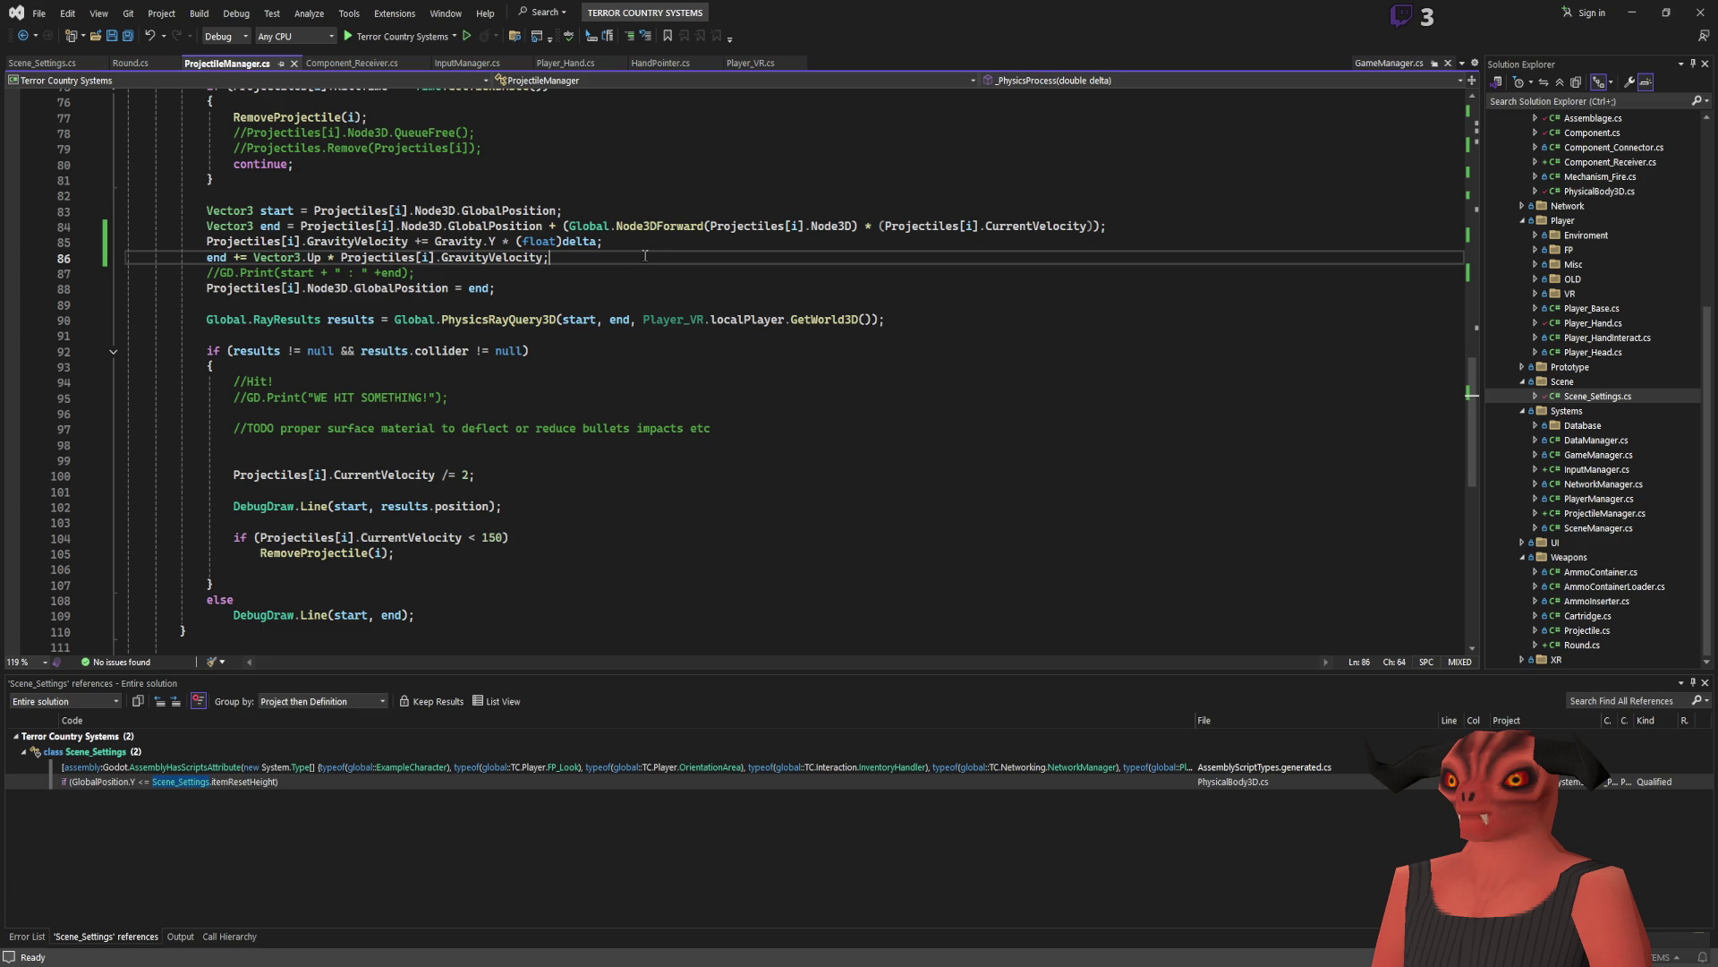
scroll(607, 256, "up", 2)
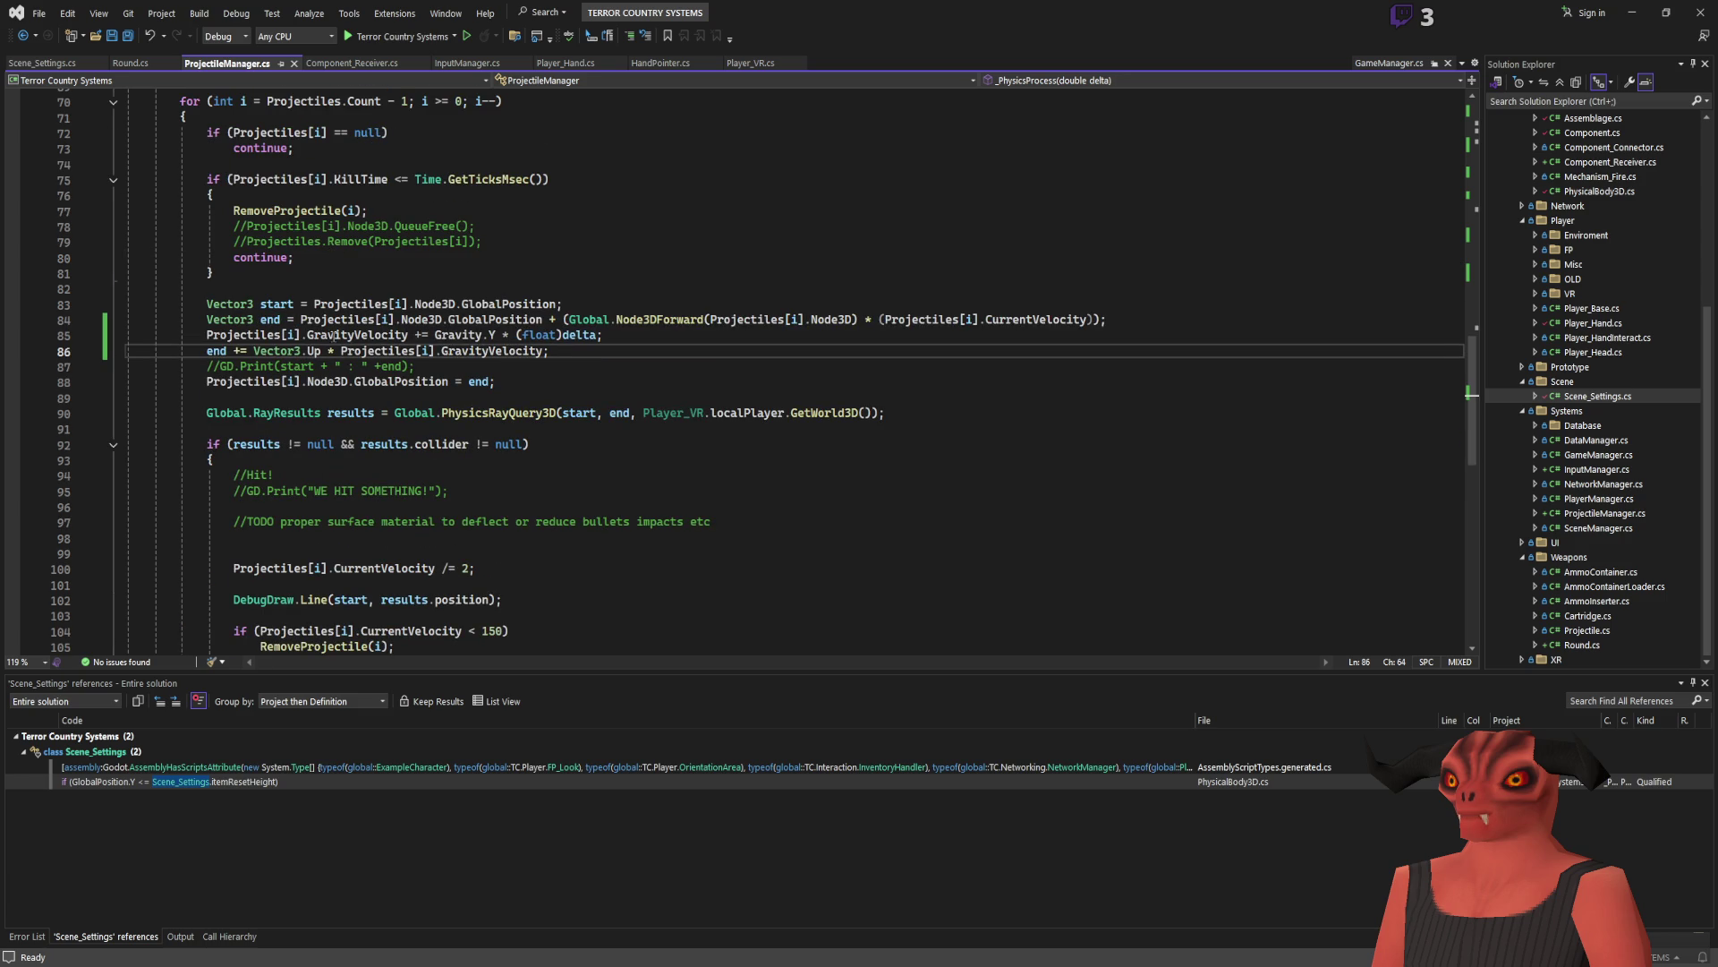
Step: Delete the commented-out GD.Print debug line 87
left_click(597, 365)
left_click_drag(597, 365, 619, 355)
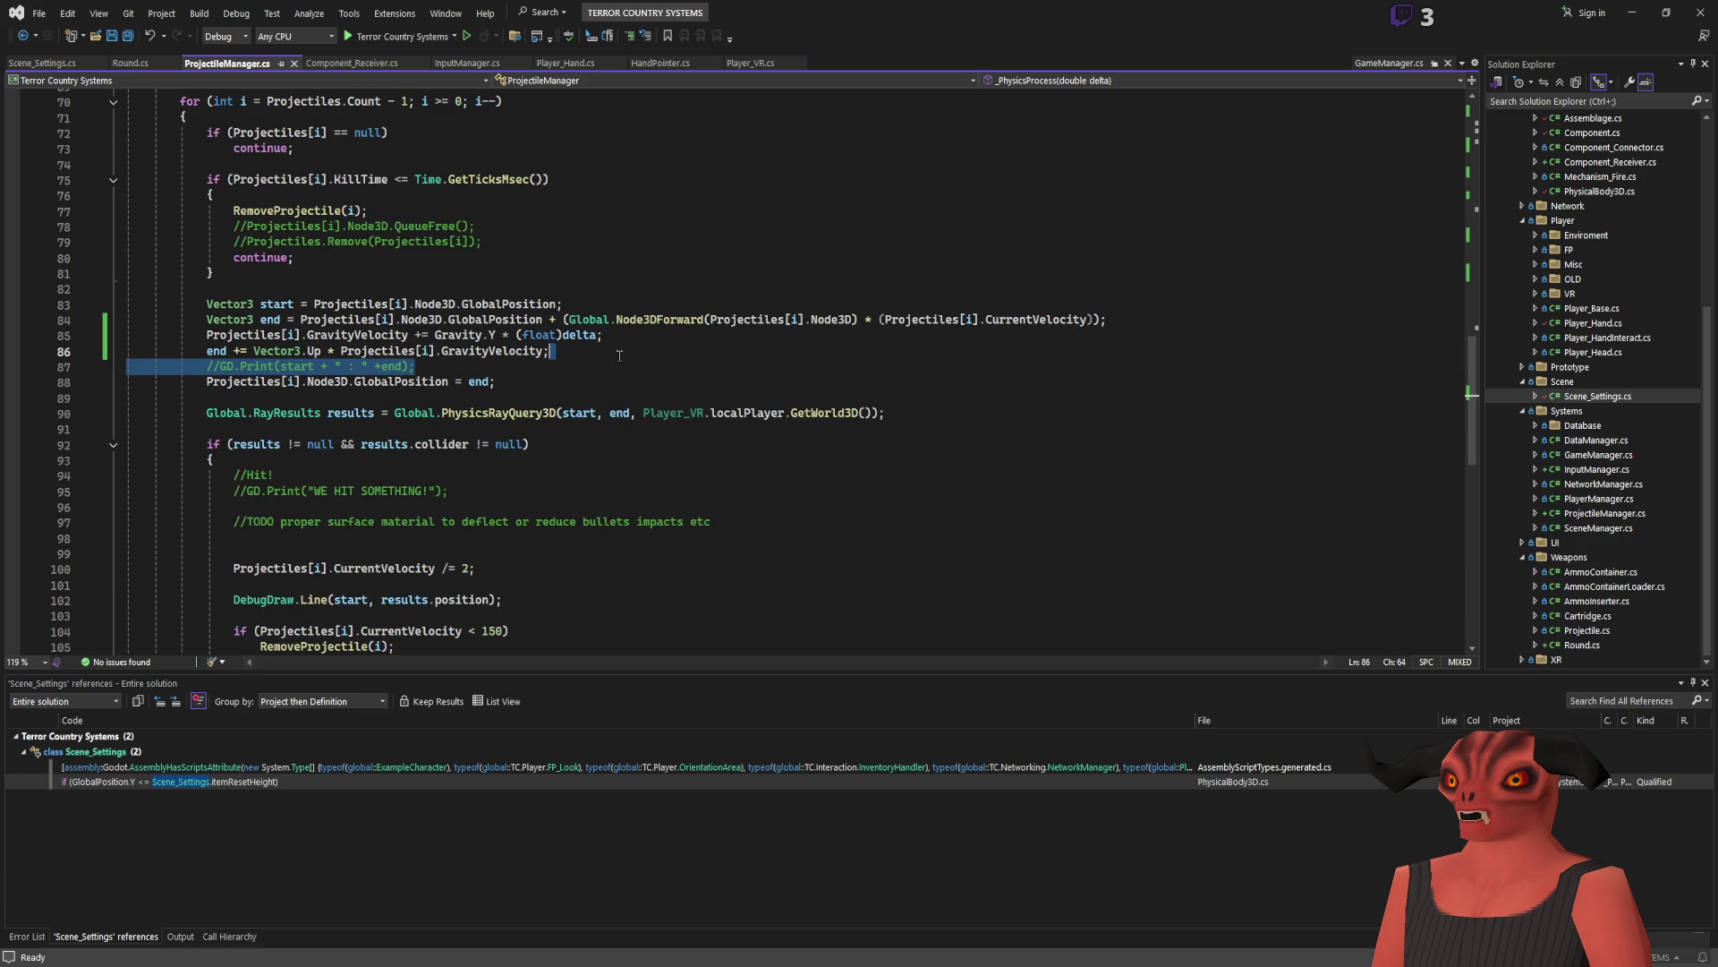
key("Delete")
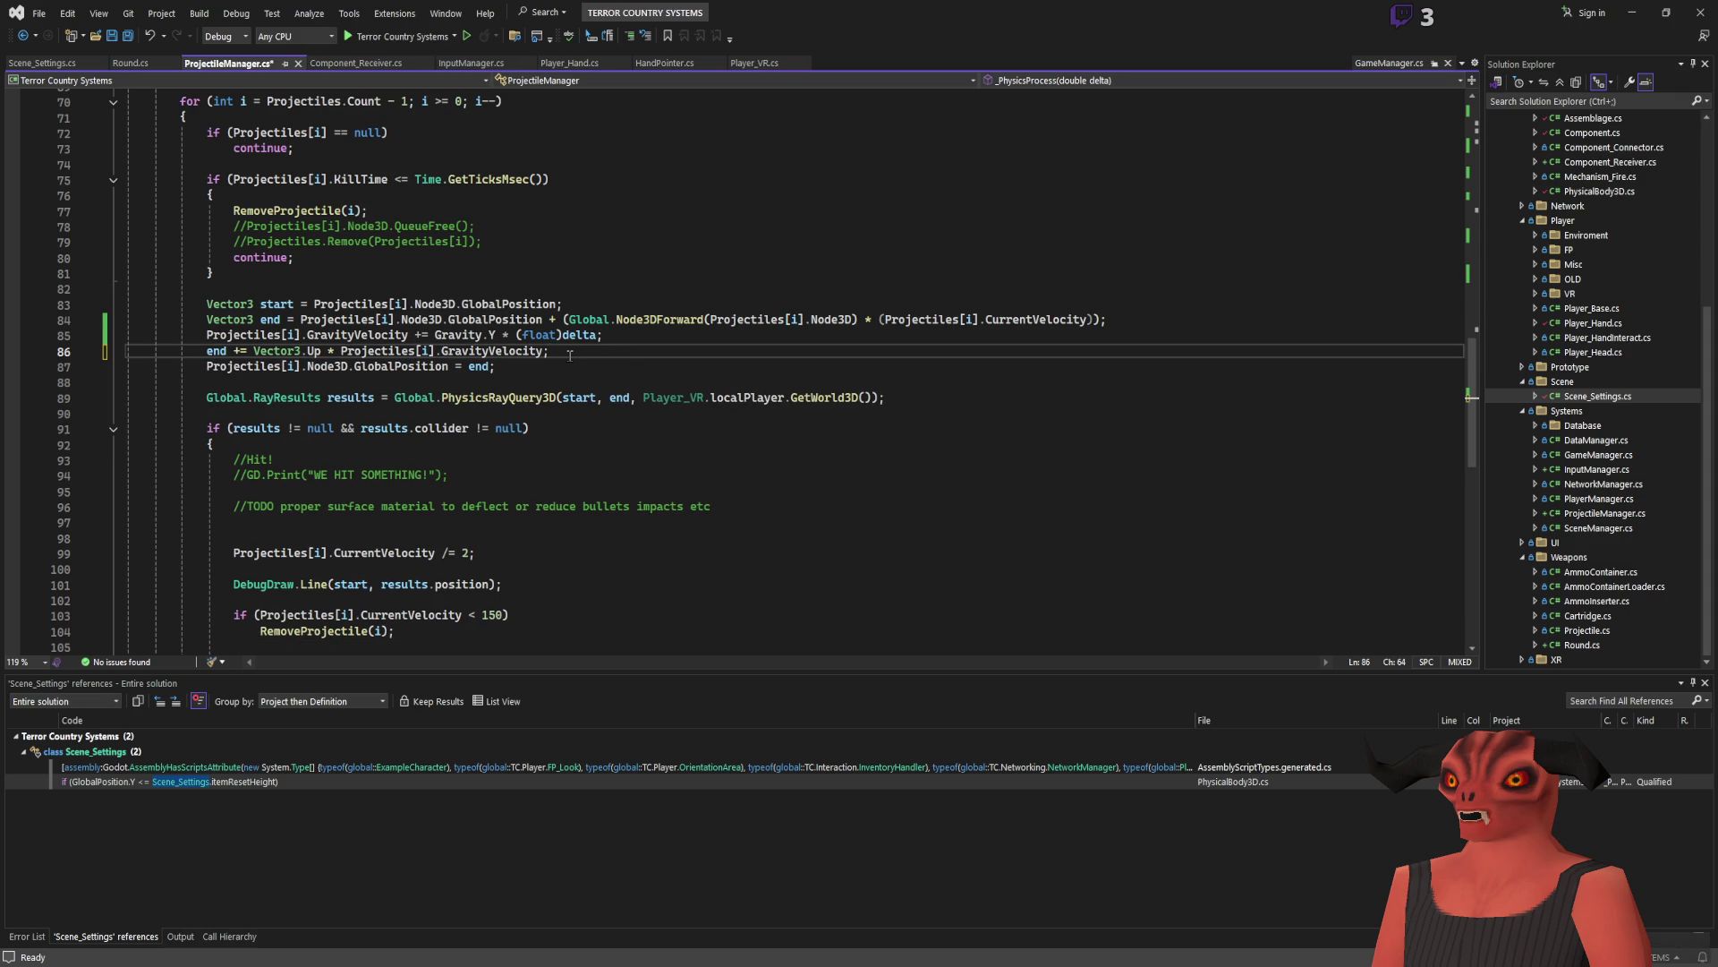
Step: Highlight uses of the end variable and go to the DebugDraw.Line definition on line 108
scroll(570, 355, "down", 3)
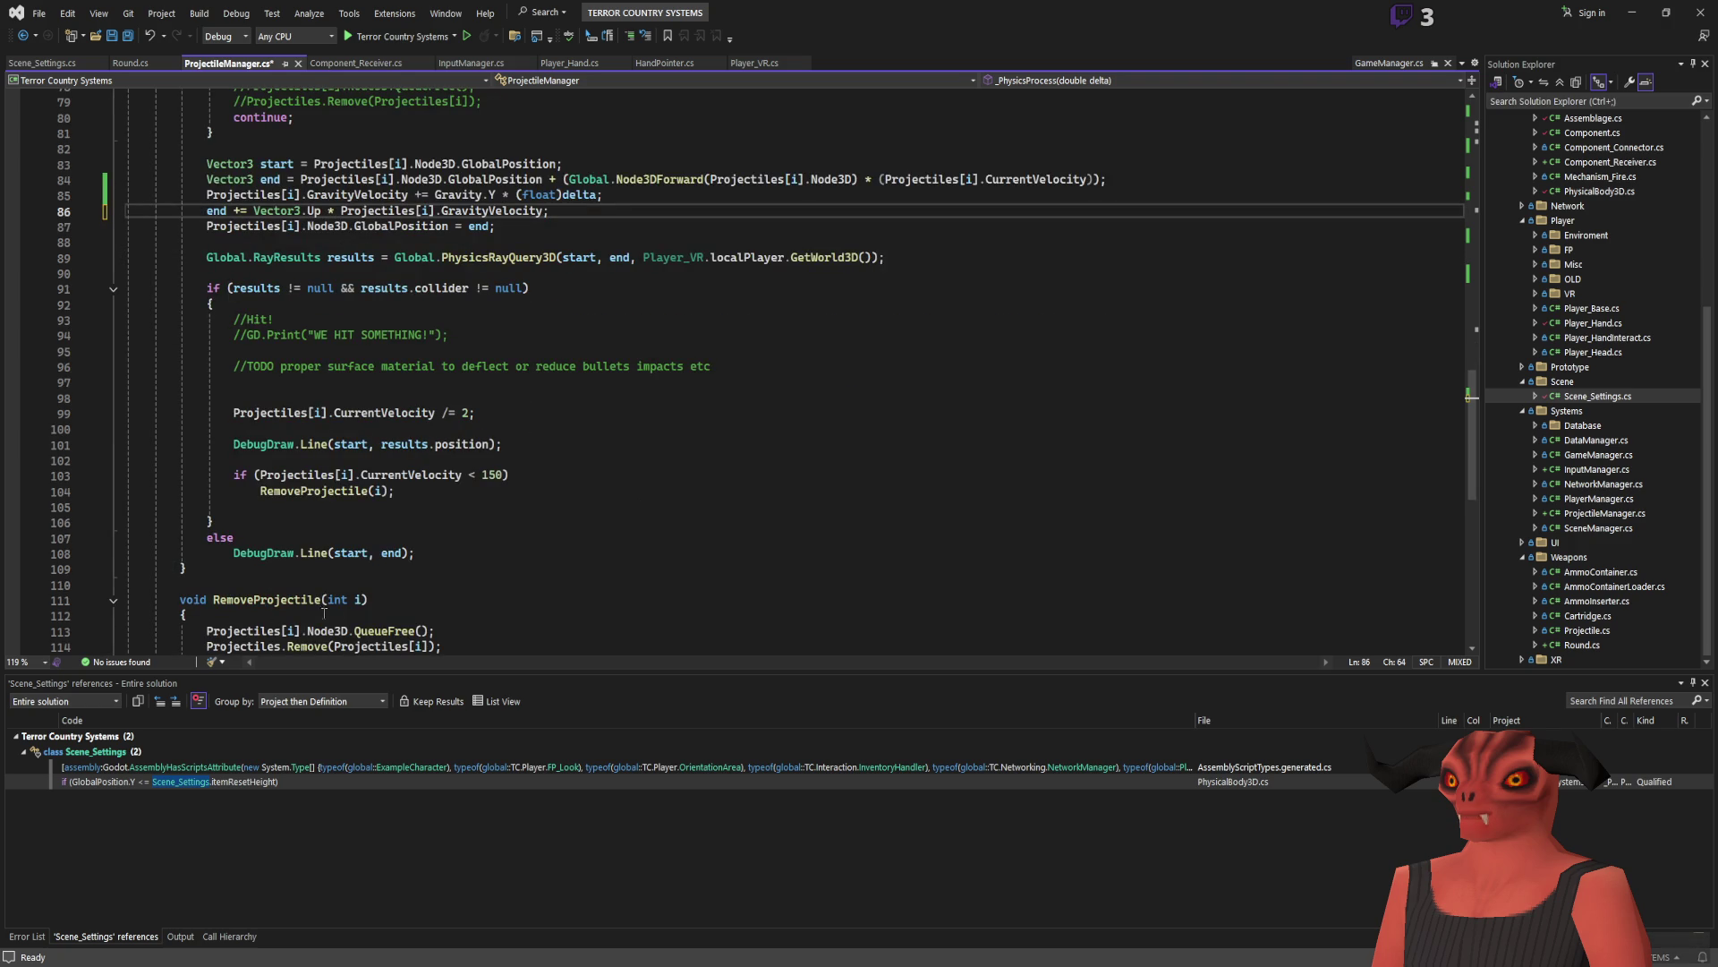
scroll(489, 577, "up", 6)
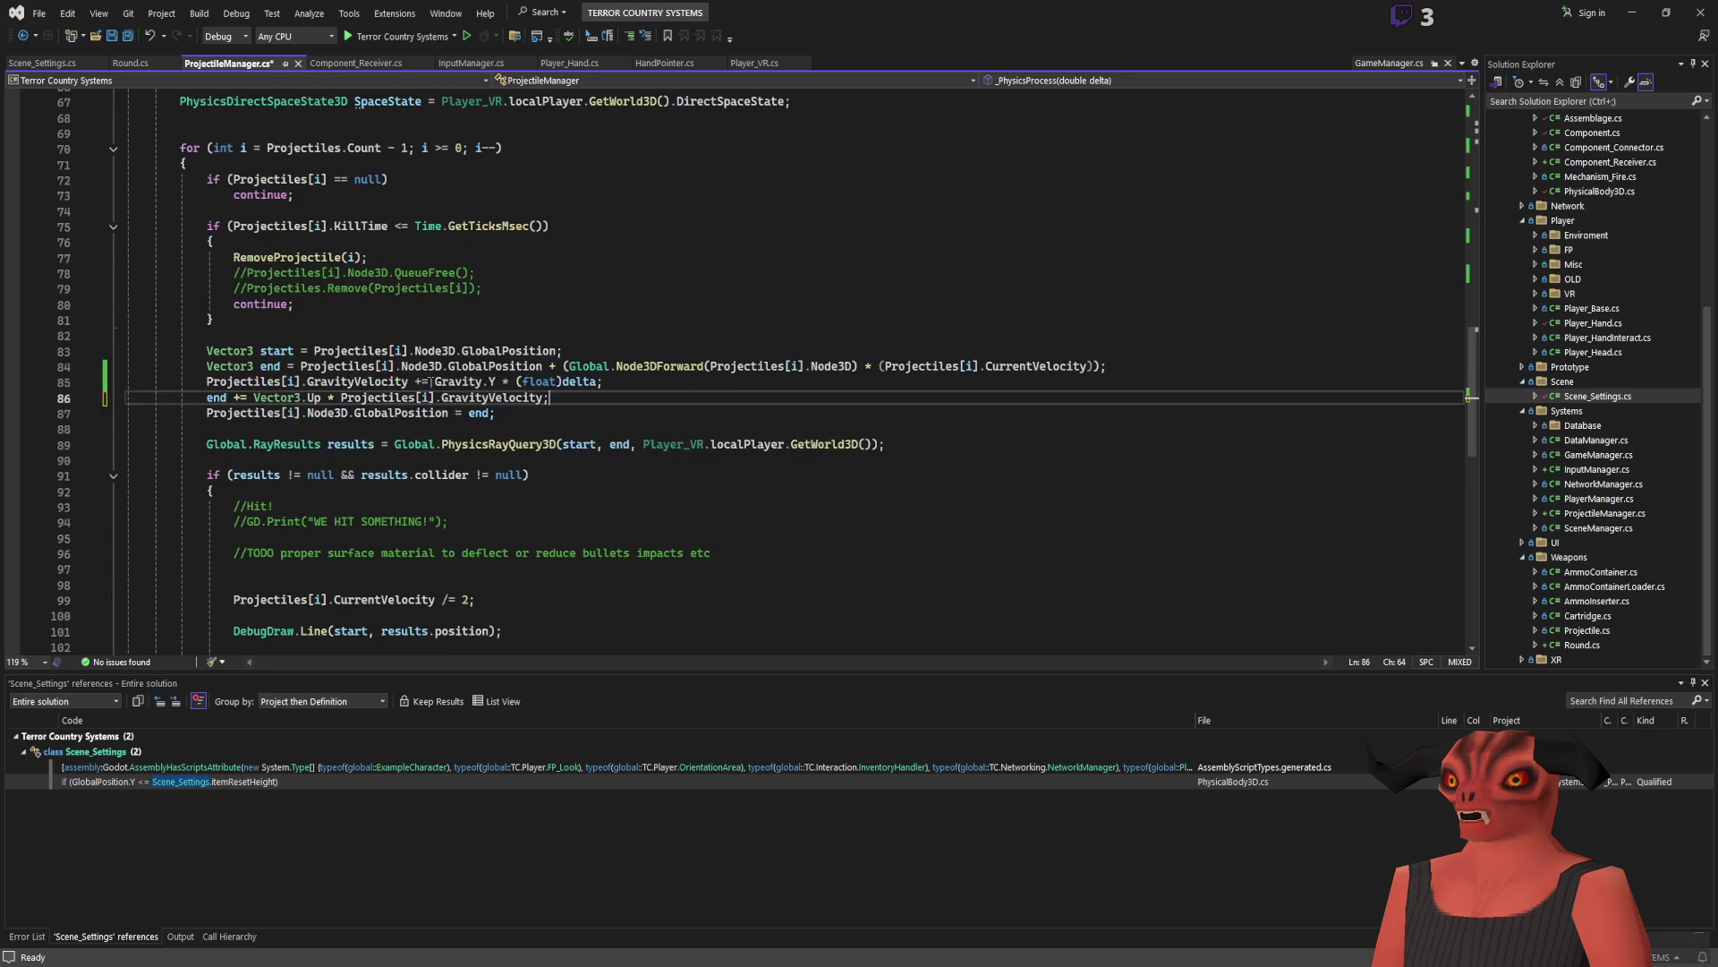
scroll(280, 405, "down", 5)
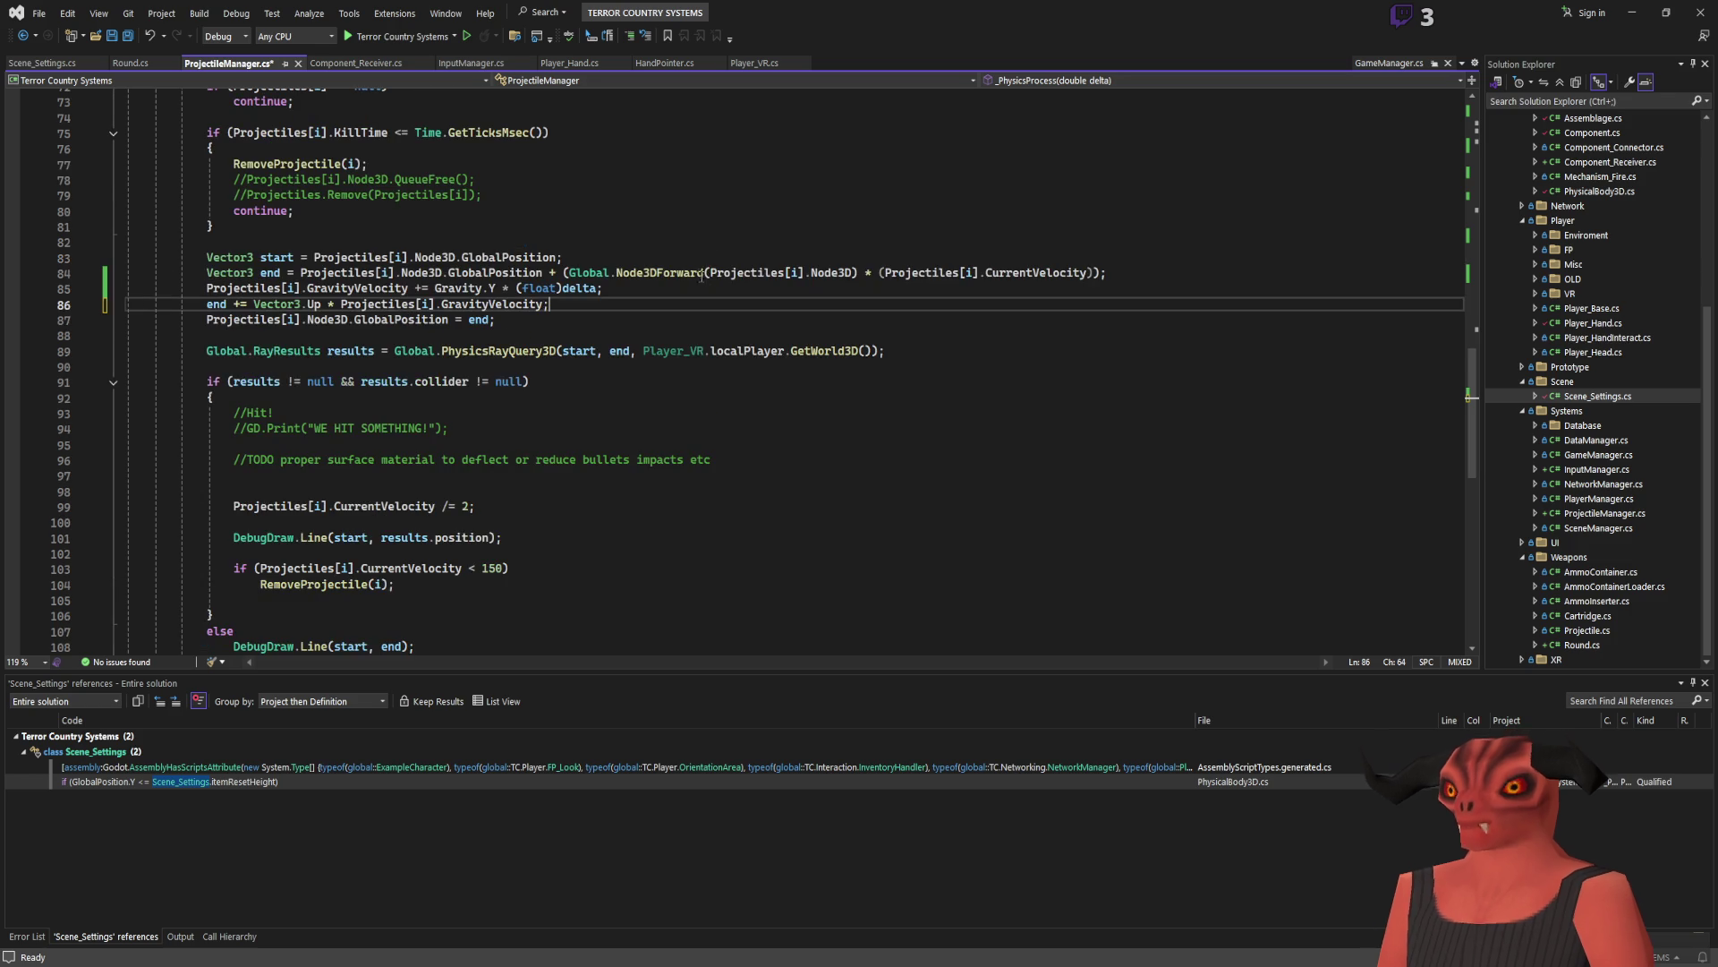
scroll(675, 291, "up", 1)
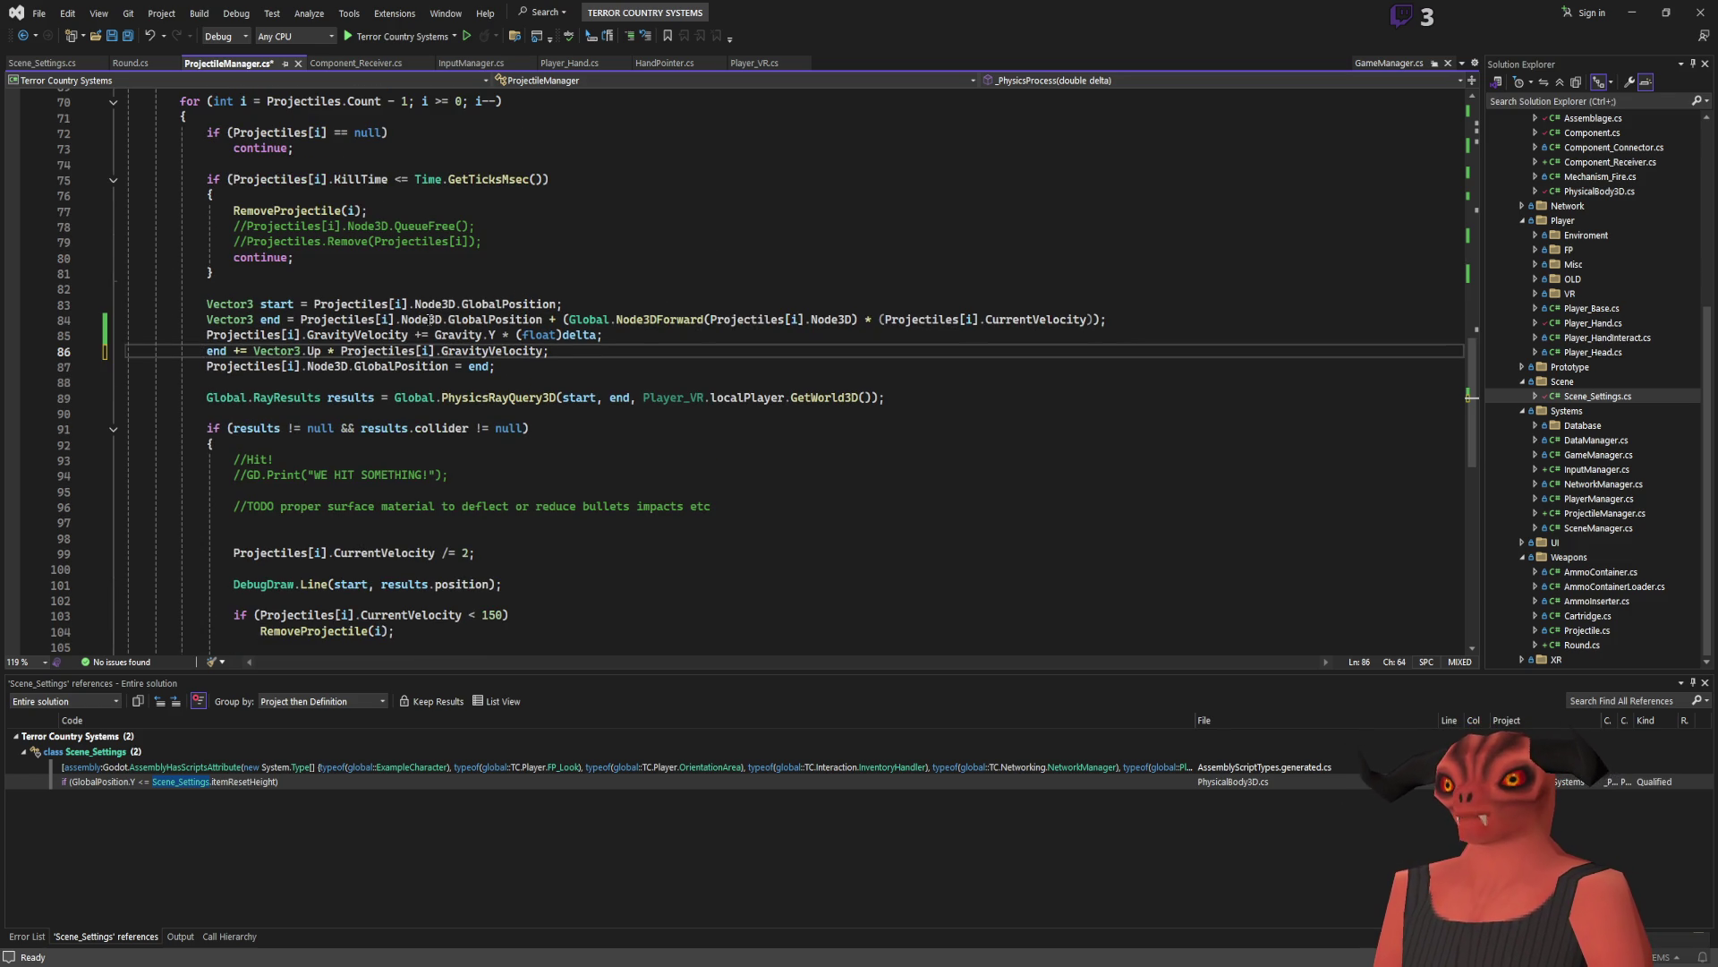
left_click(217, 353)
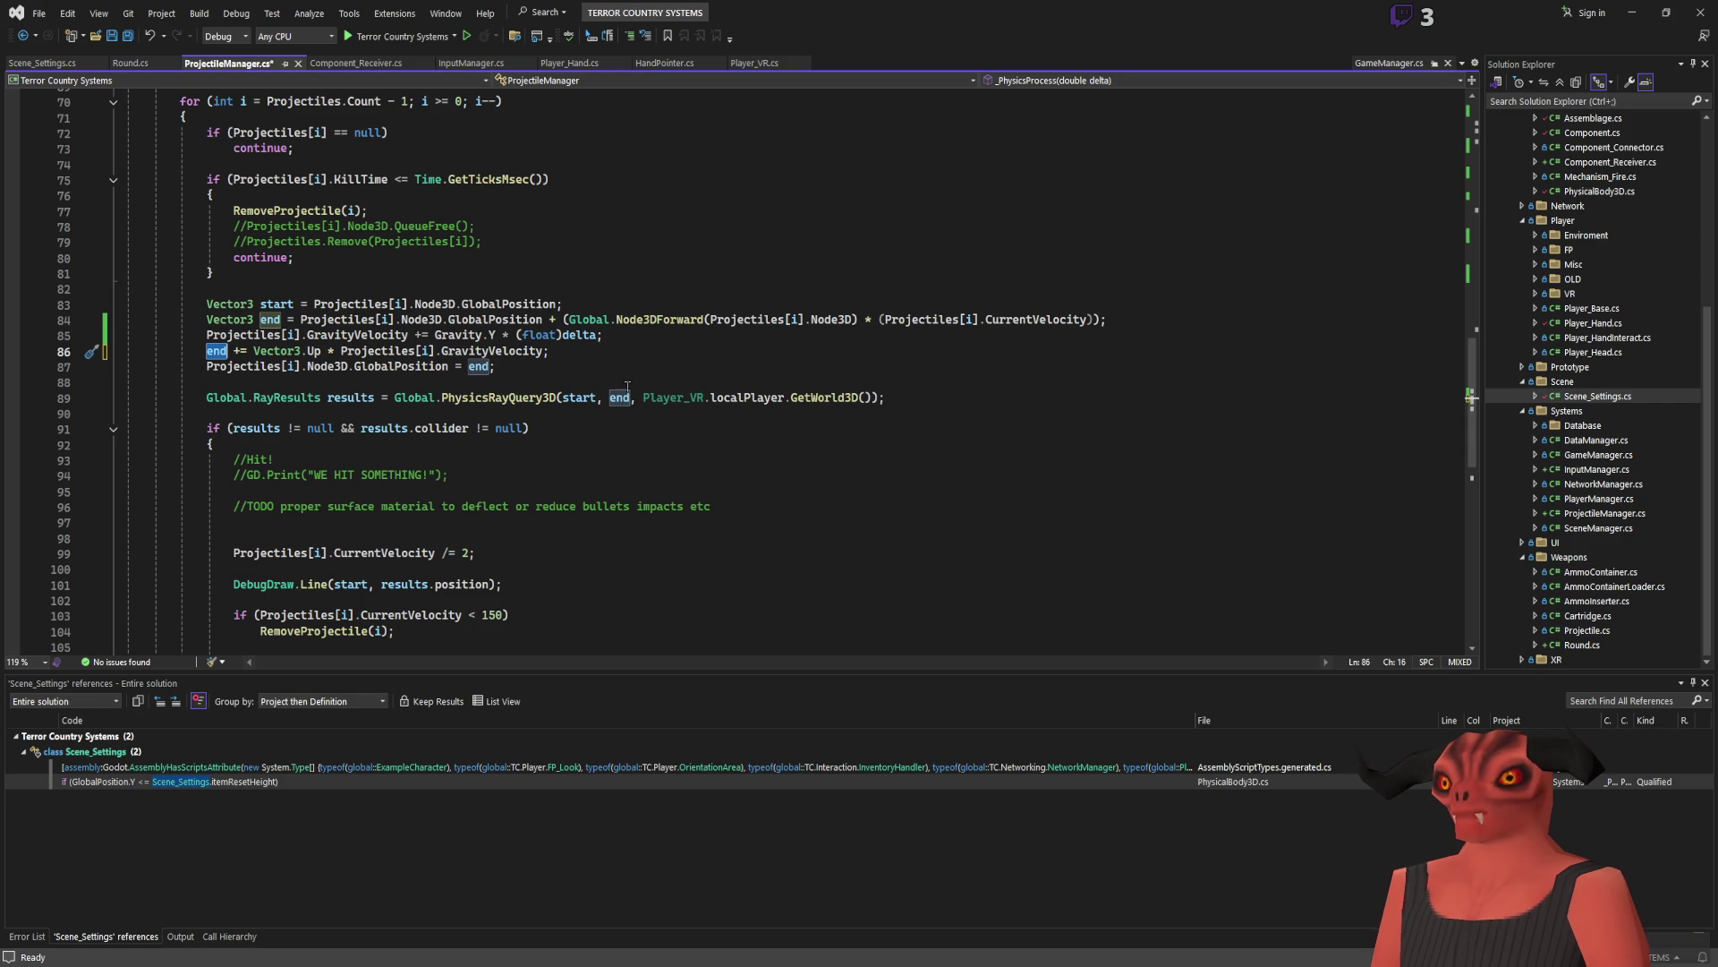
scroll(507, 399, "down", 4)
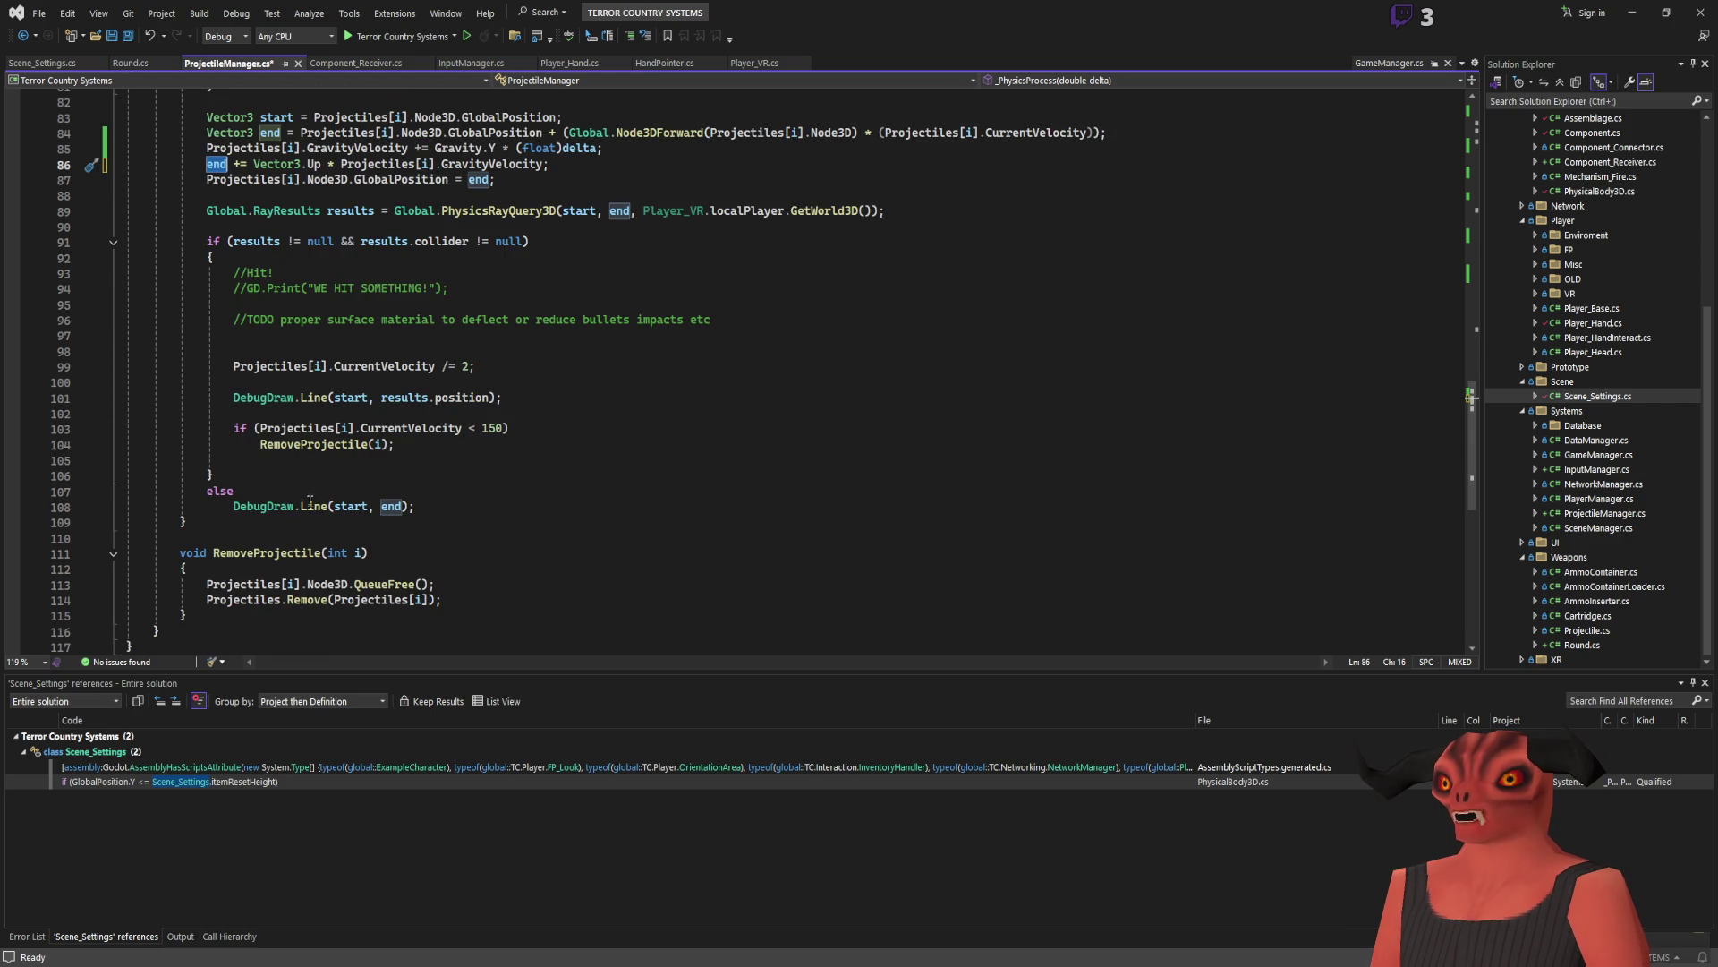
left_click(270, 510)
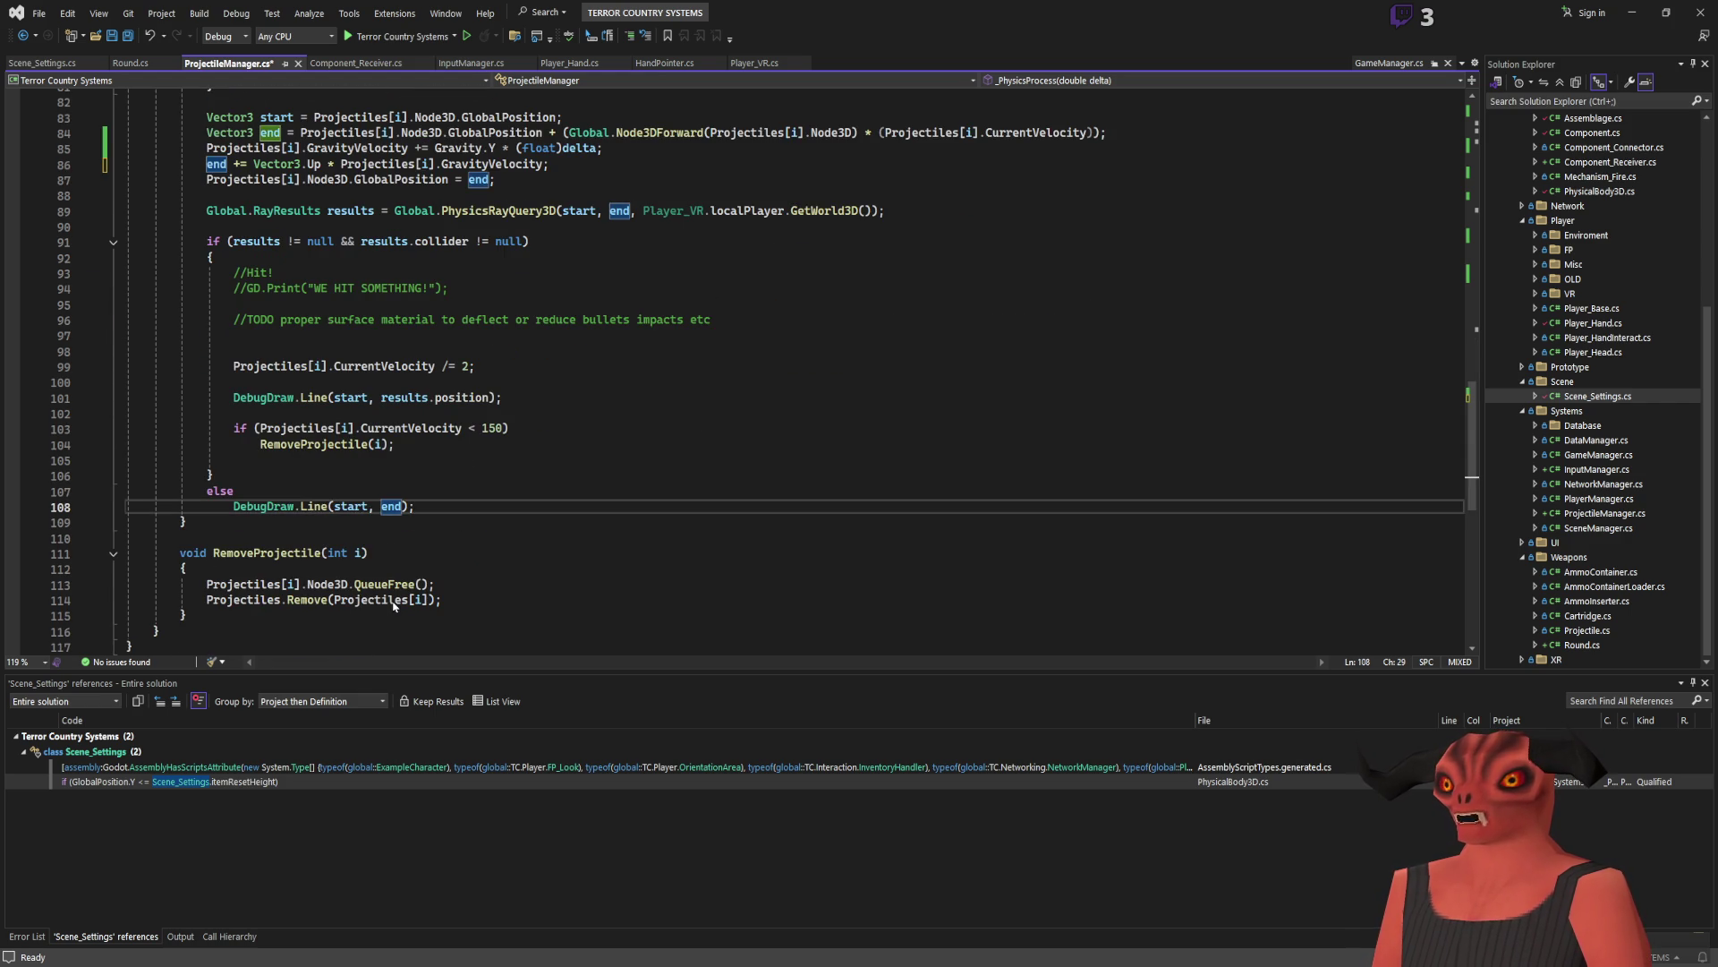
key("F12")
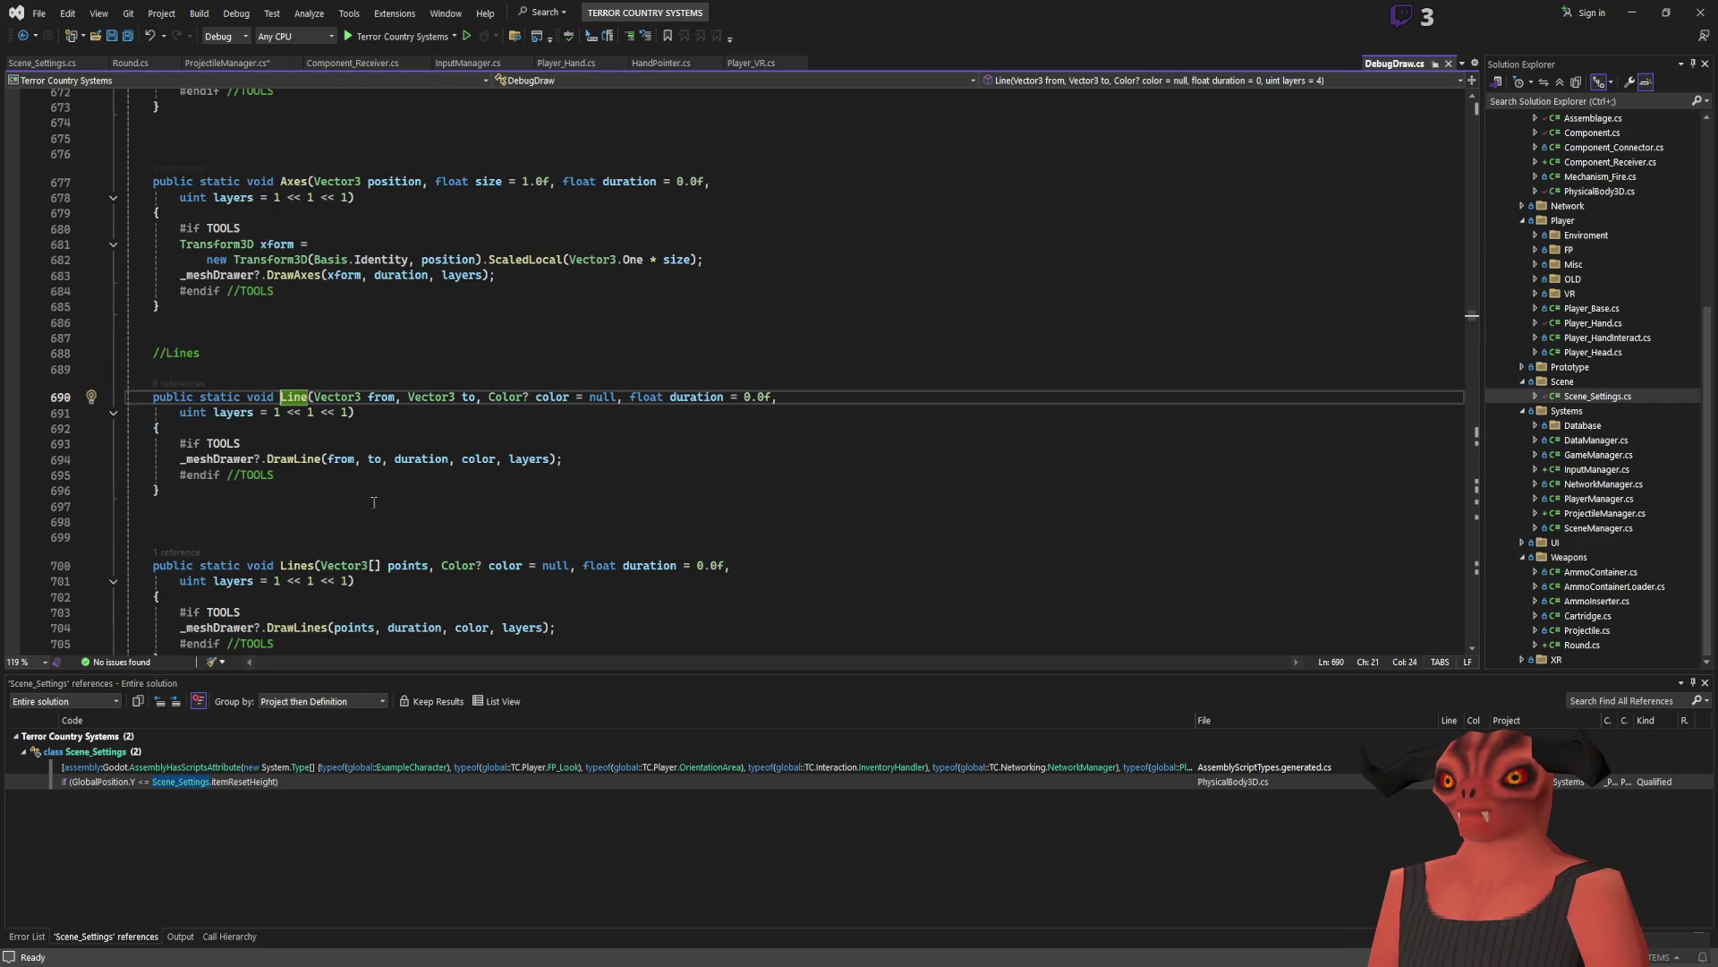
Step: Look through DebugDraw.cs around the Line method's _meshDrawer call
left_click(236, 458)
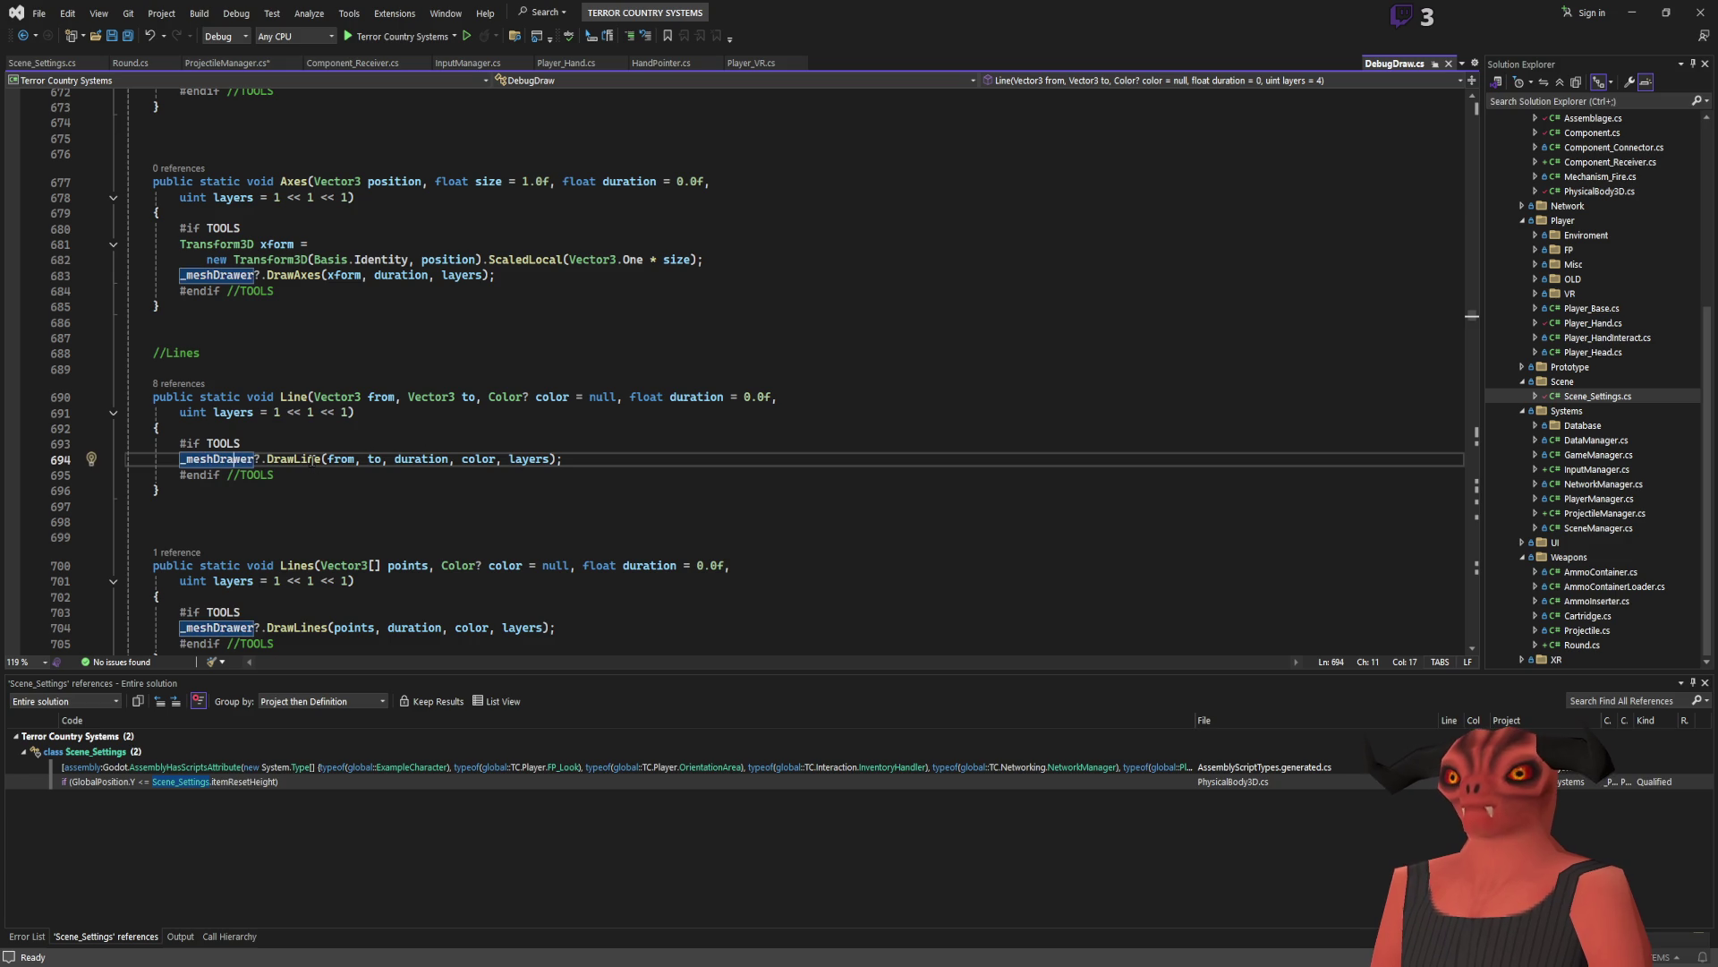
scroll(523, 551, "down", 5)
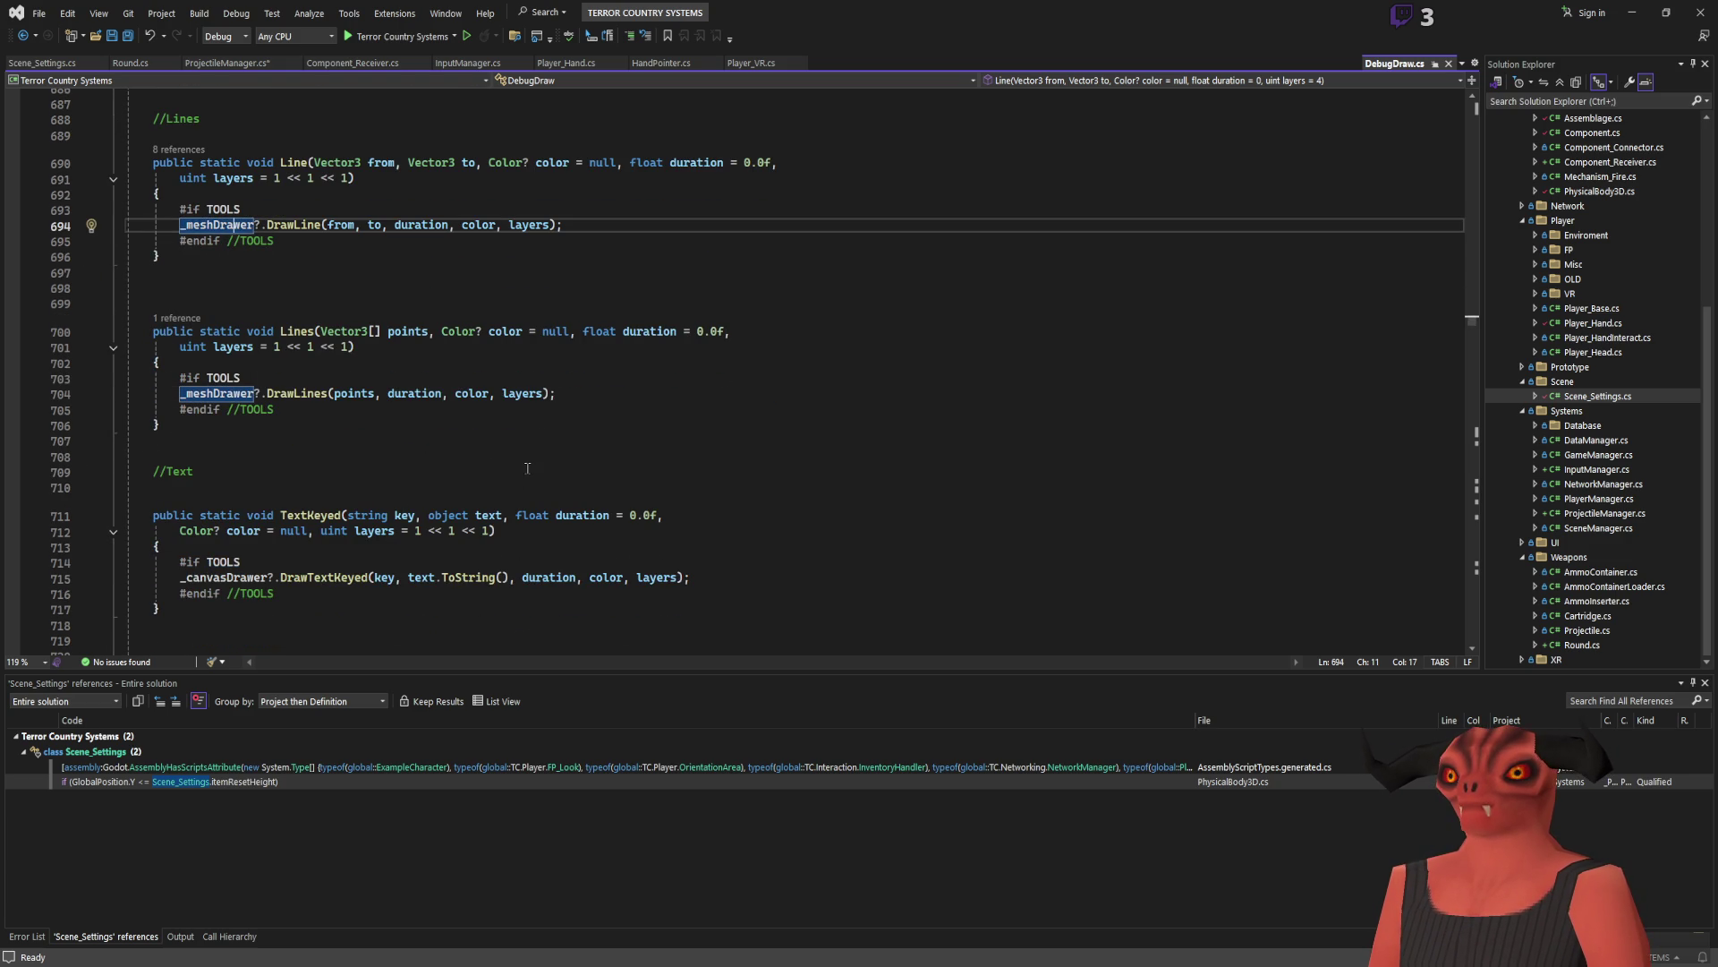
scroll(519, 439, "up", 15)
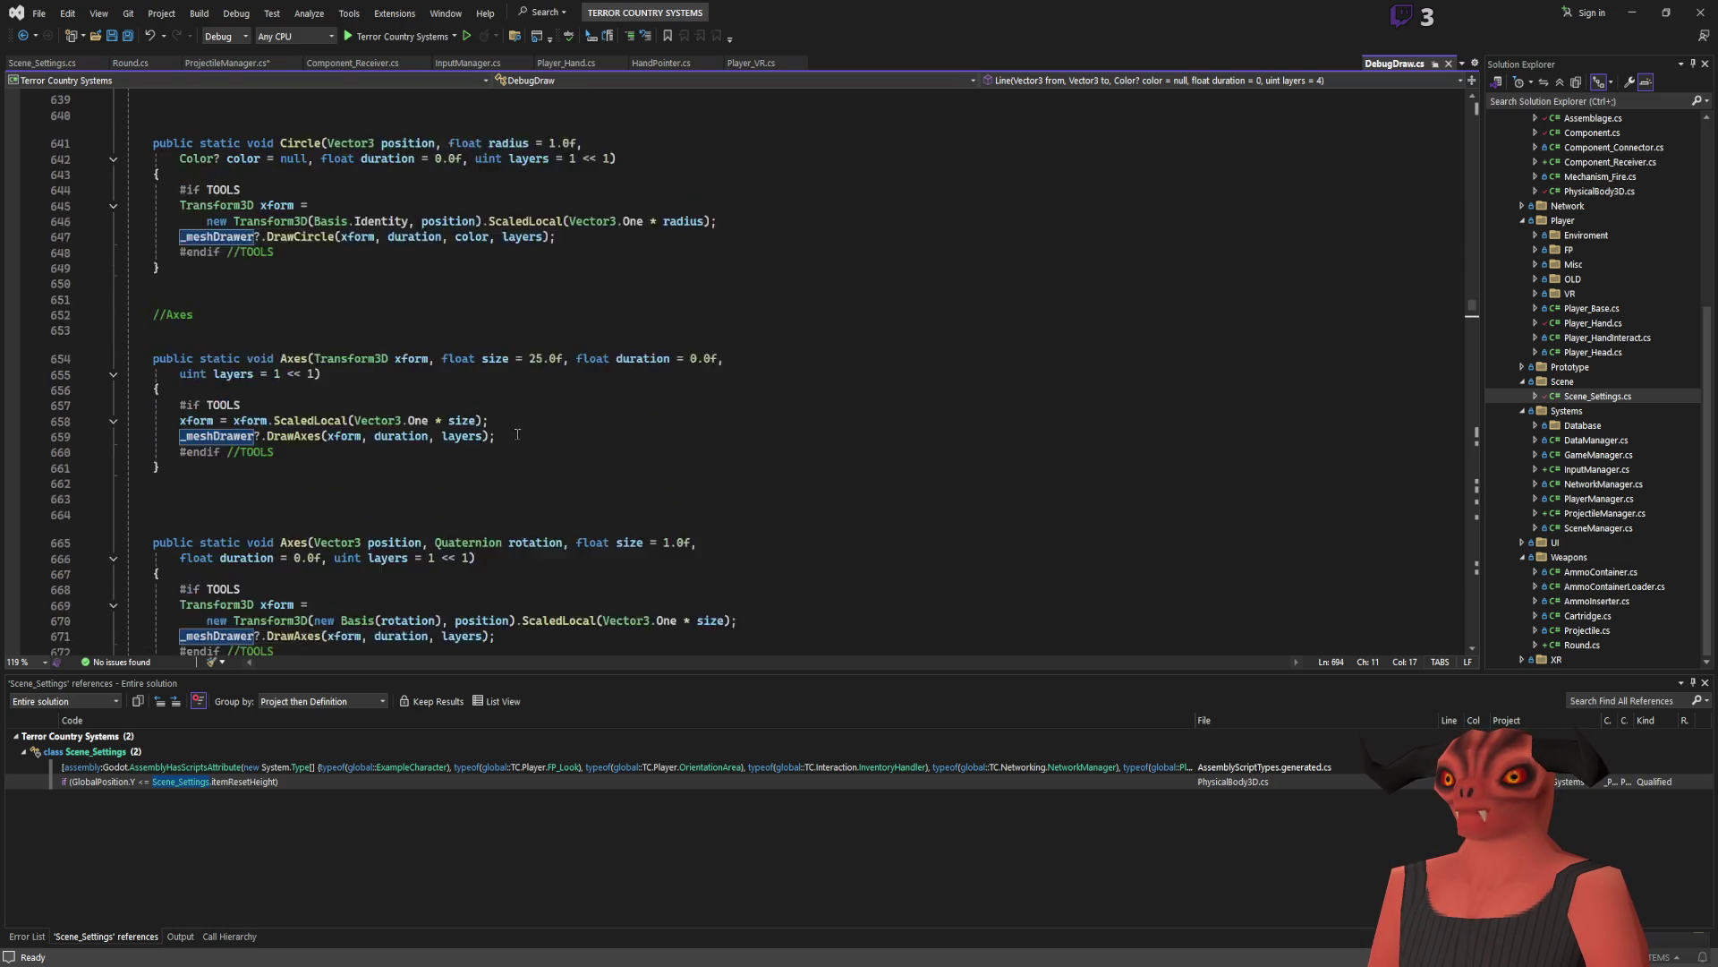
scroll(518, 434, "up", 17)
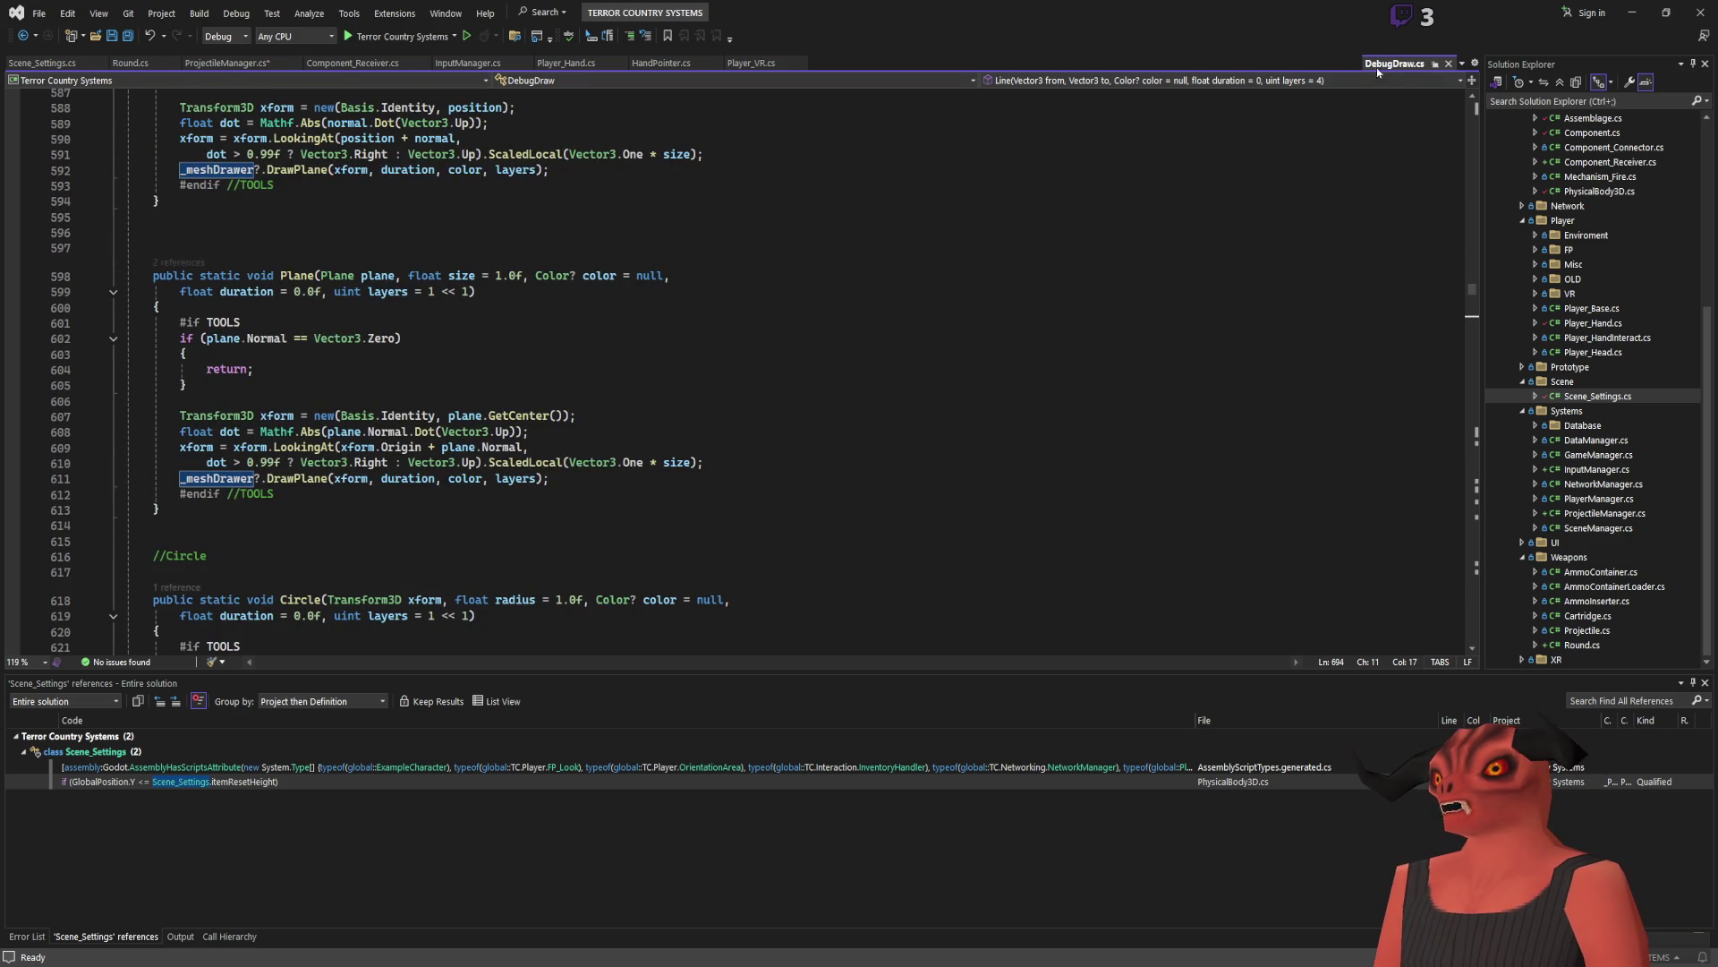
scroll(854, 279, "up", 20)
scroll(854, 279, "up", 20)
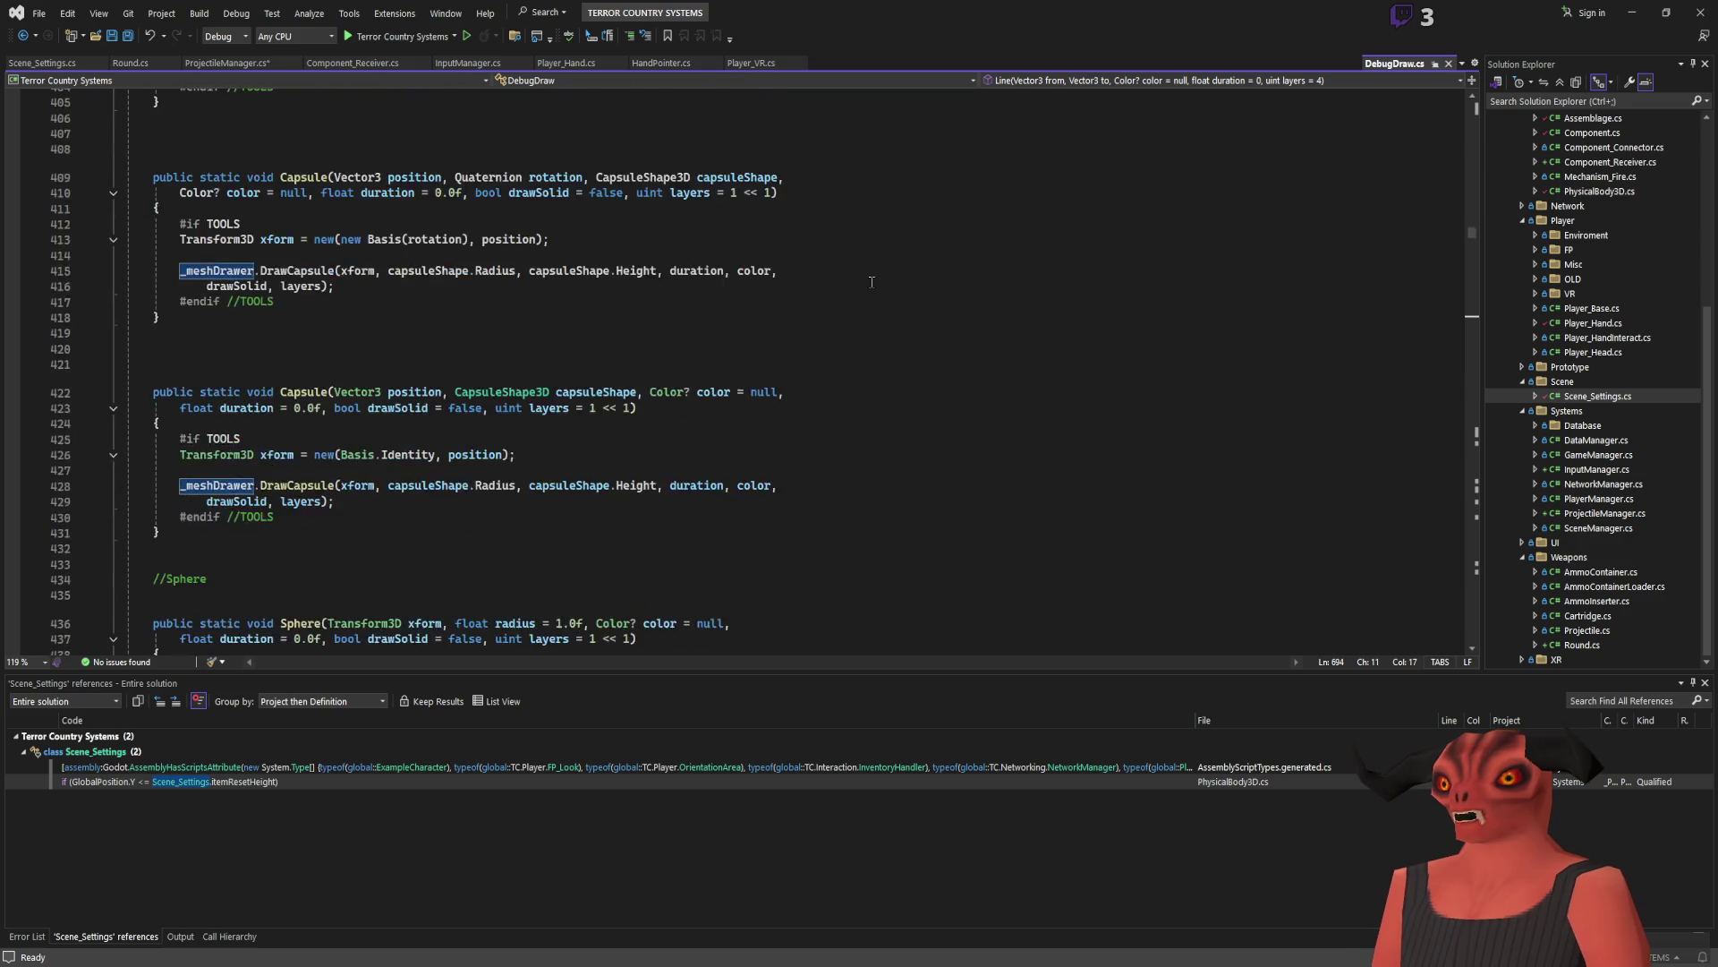
scroll(892, 288, "up", 20)
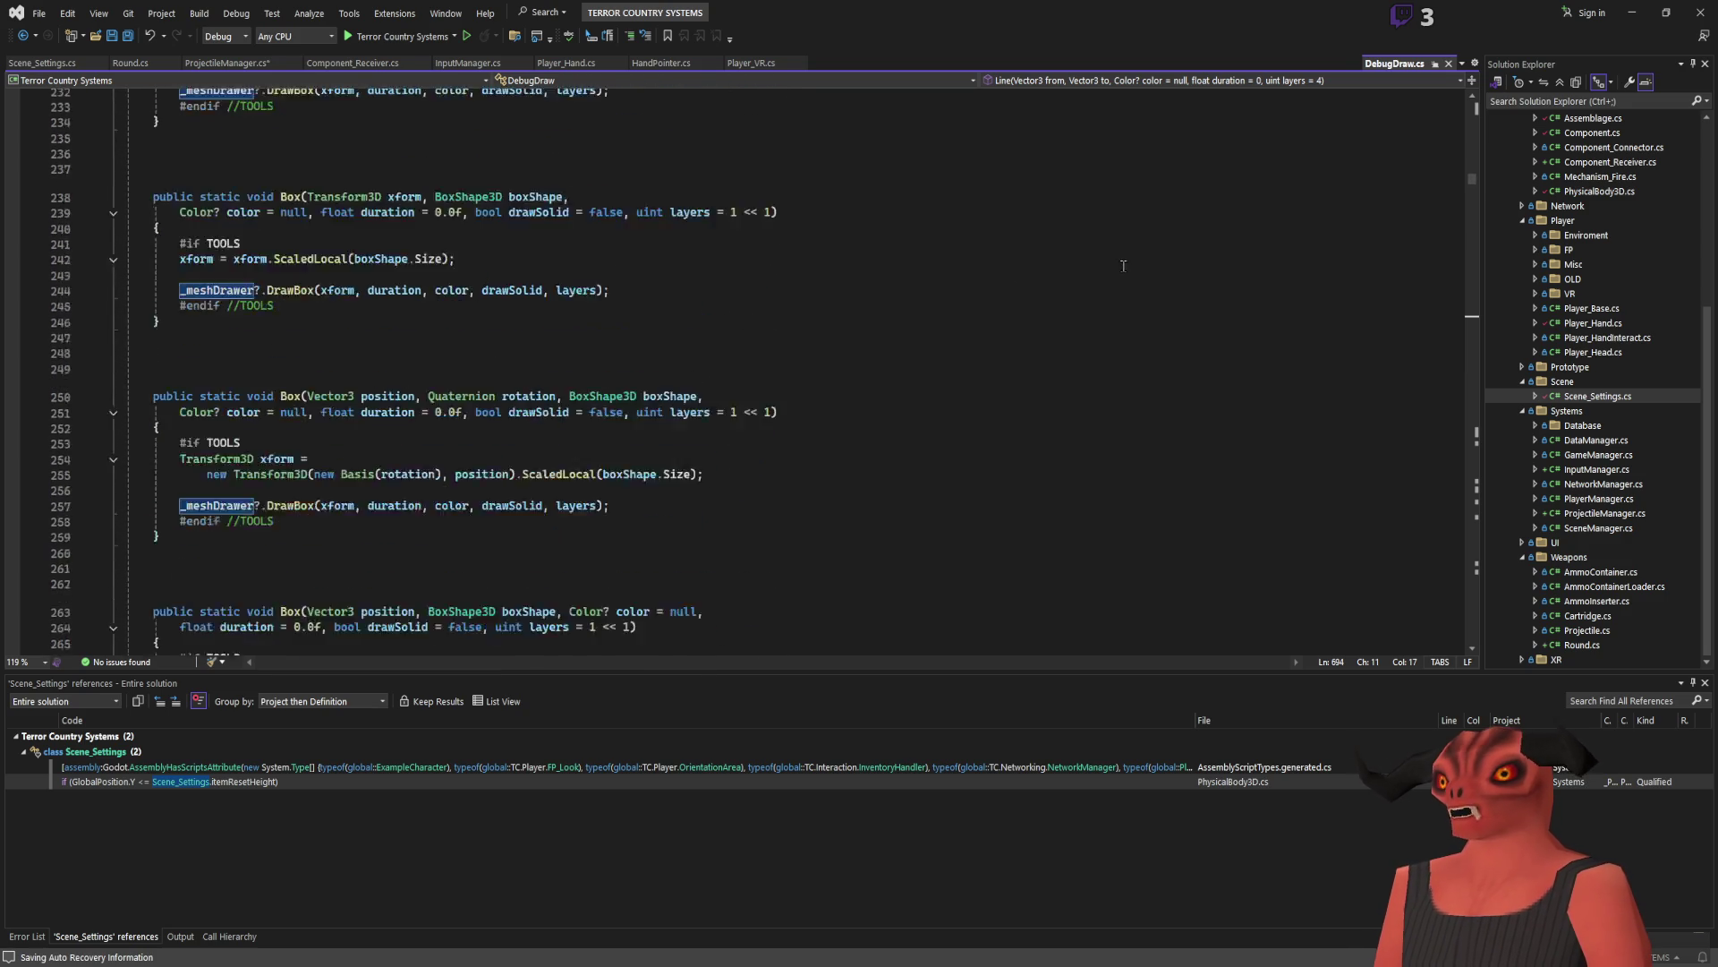
left_click_drag(1477, 167, 1483, 93)
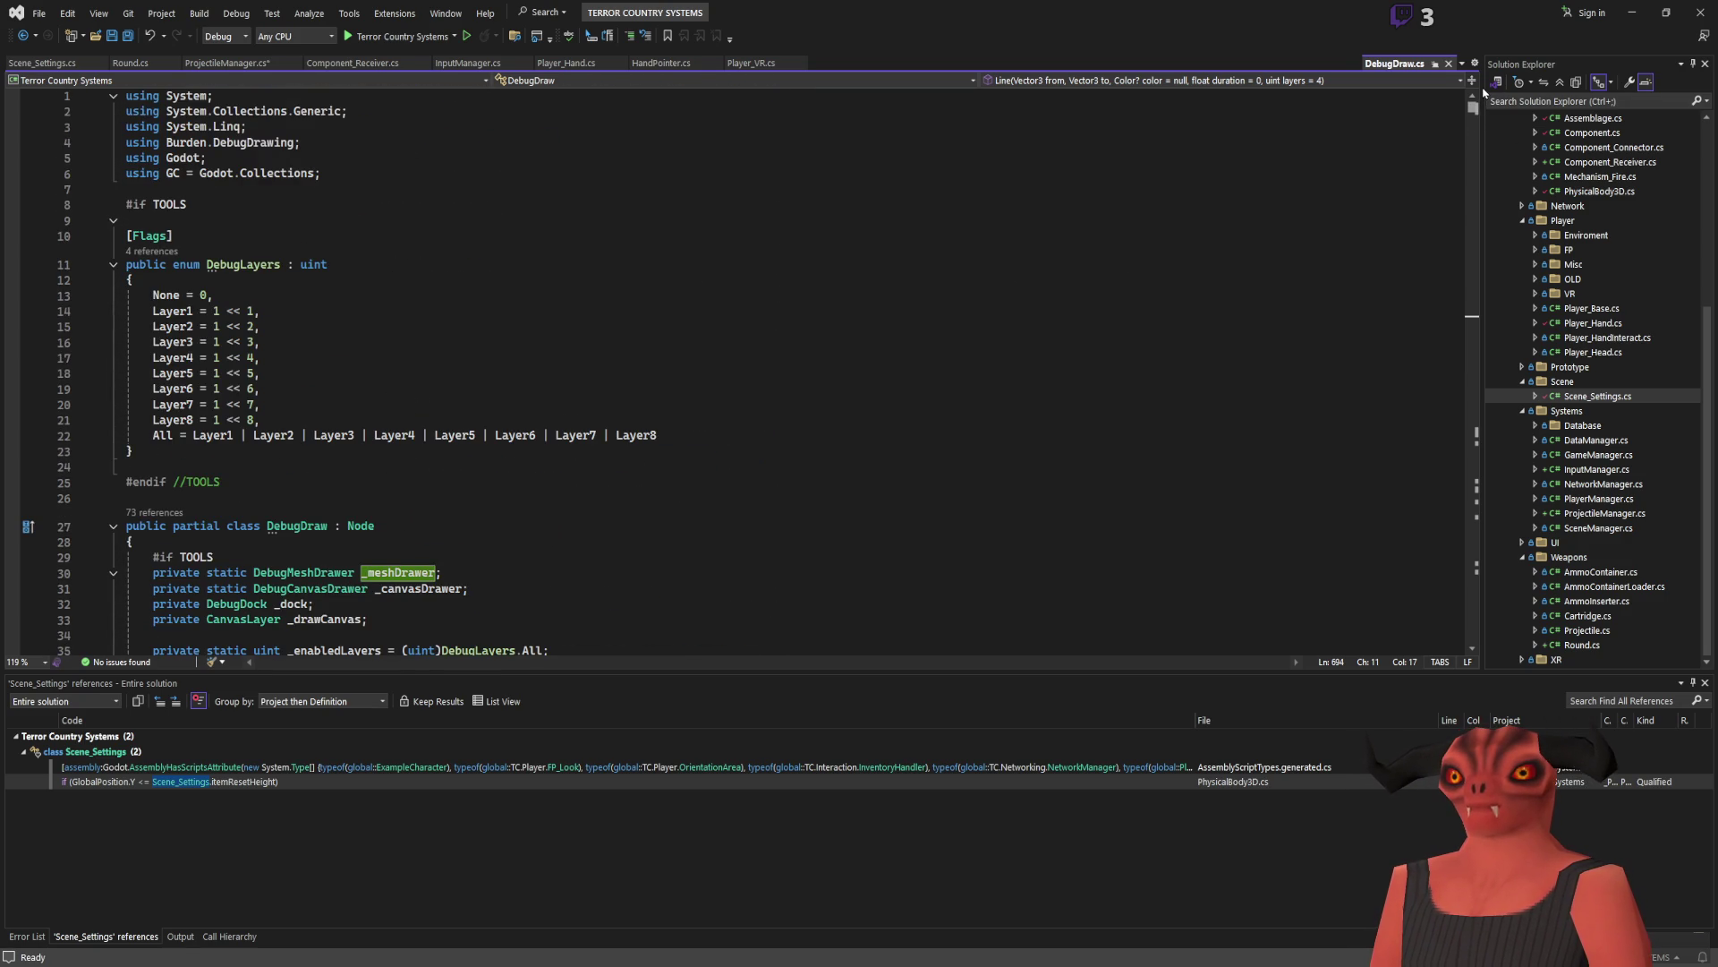
scroll(908, 297, "down", 7)
scroll(909, 295, "down", 3)
scroll(597, 323, "up", 5)
scroll(597, 323, "down", 9)
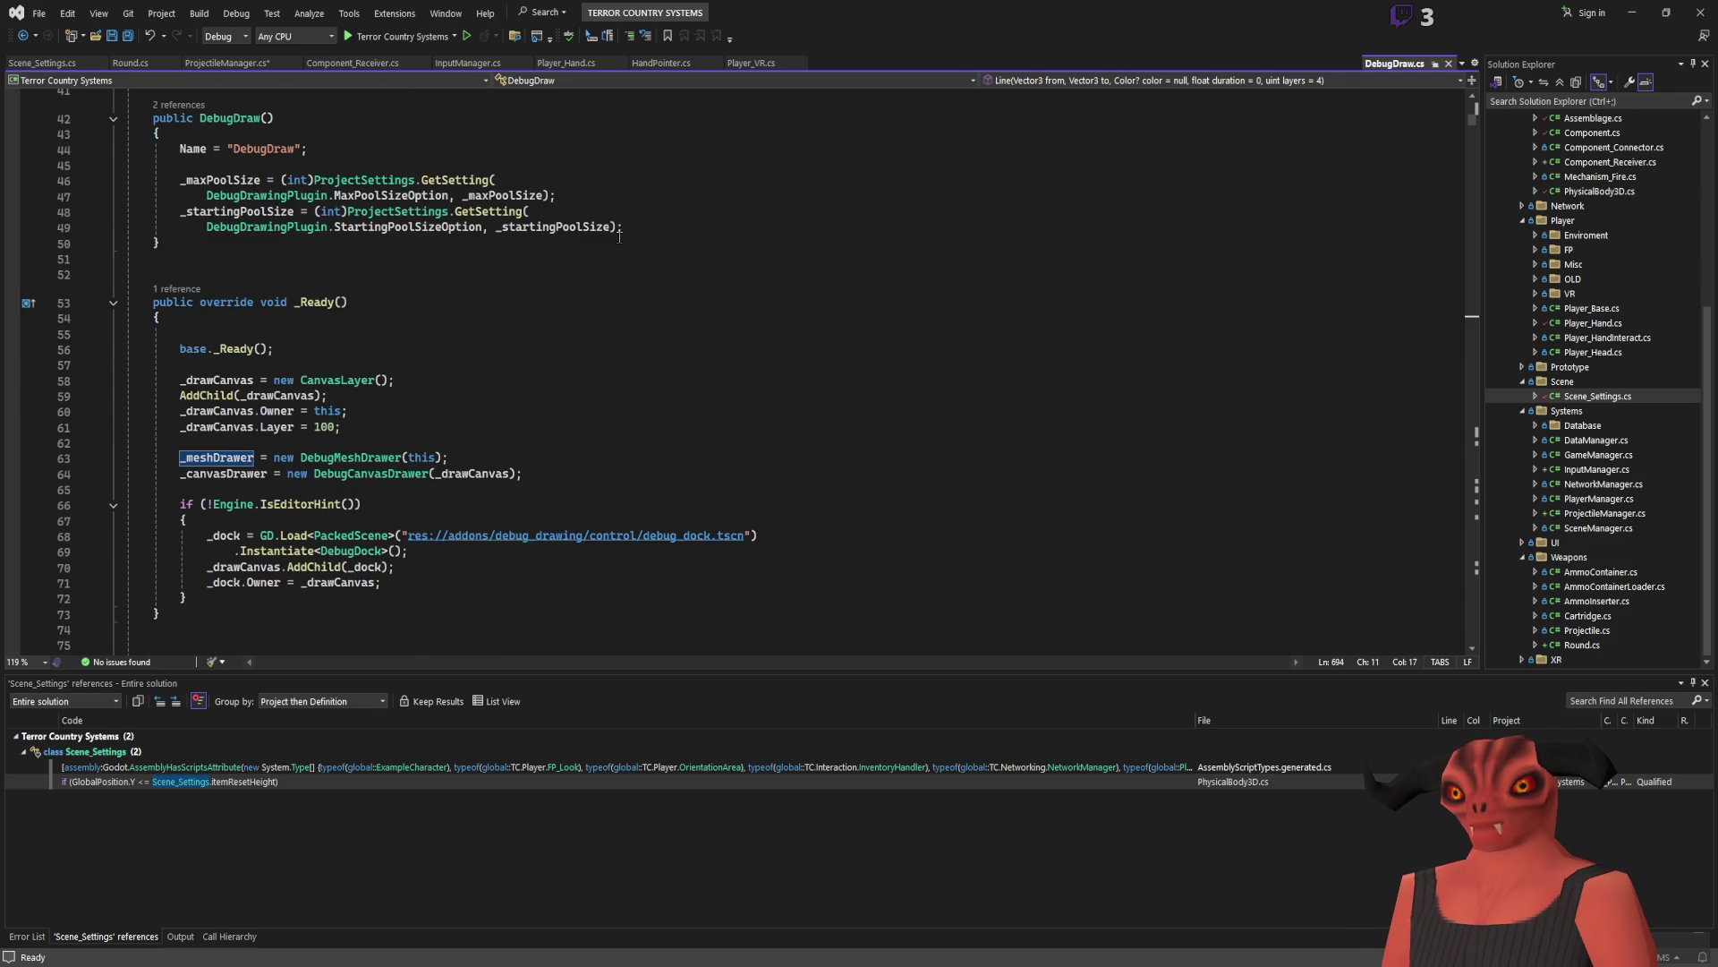
scroll(619, 236, "up", 13)
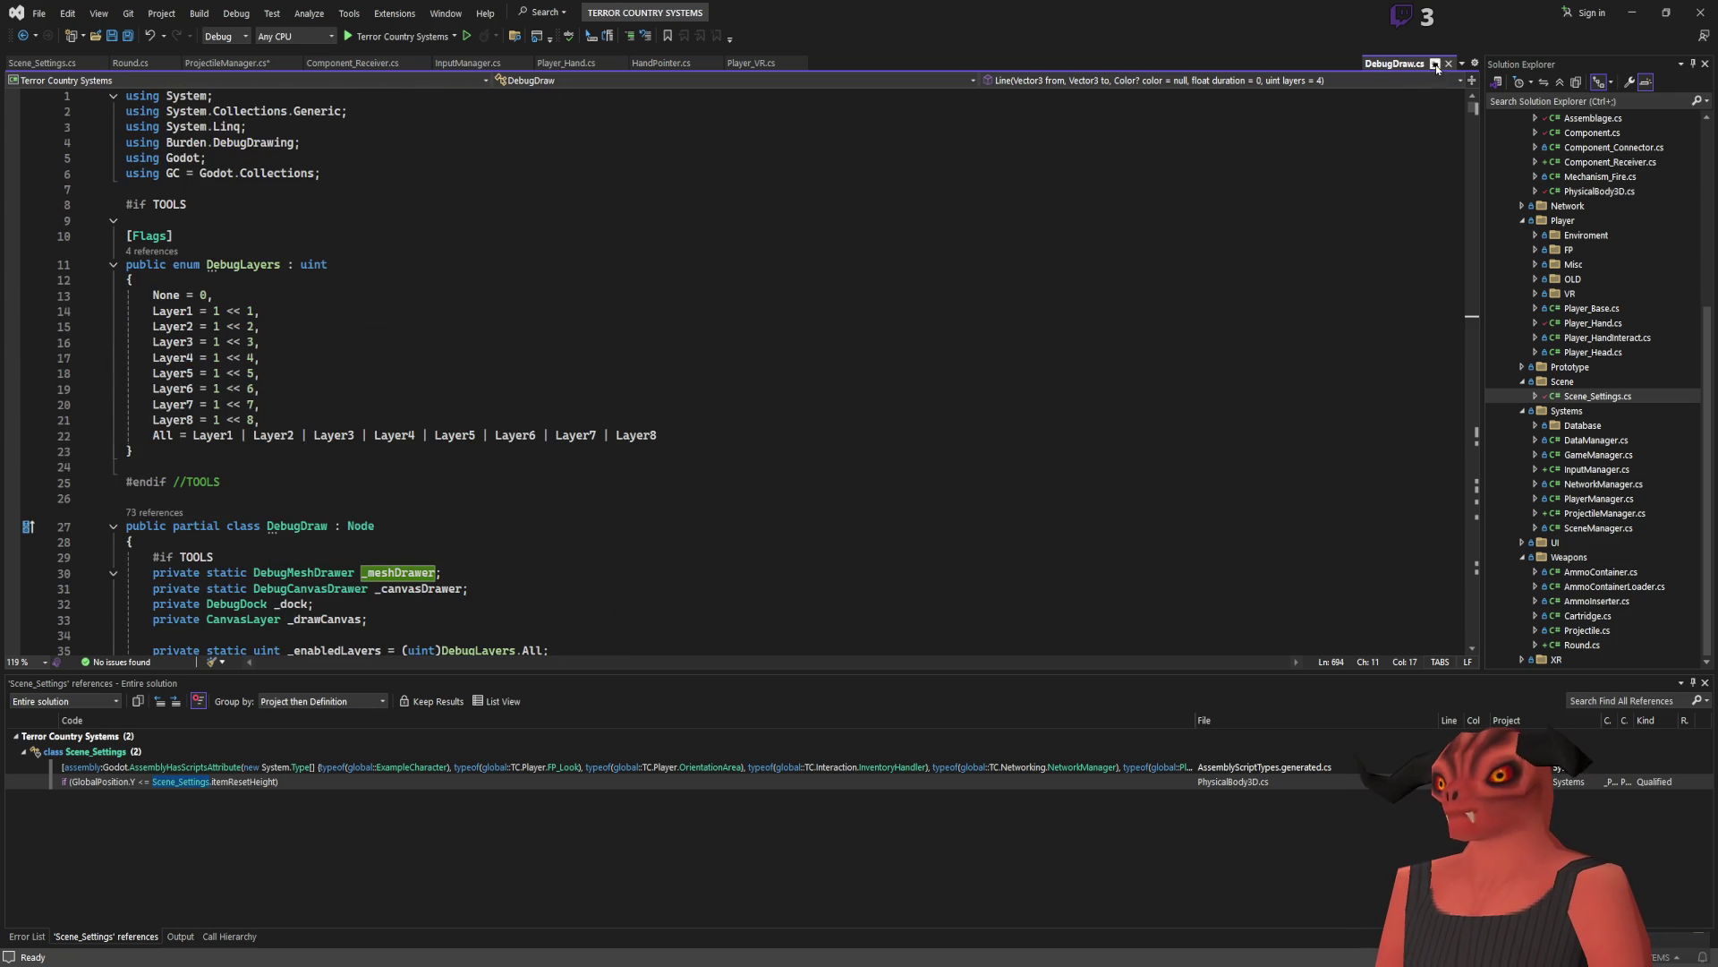
scroll(1574, 335, "up", 7)
Step: Expand addons > debug_drawing in Solution Explorer, then close the DebugDraw.cs tab
double_click(1552, 162)
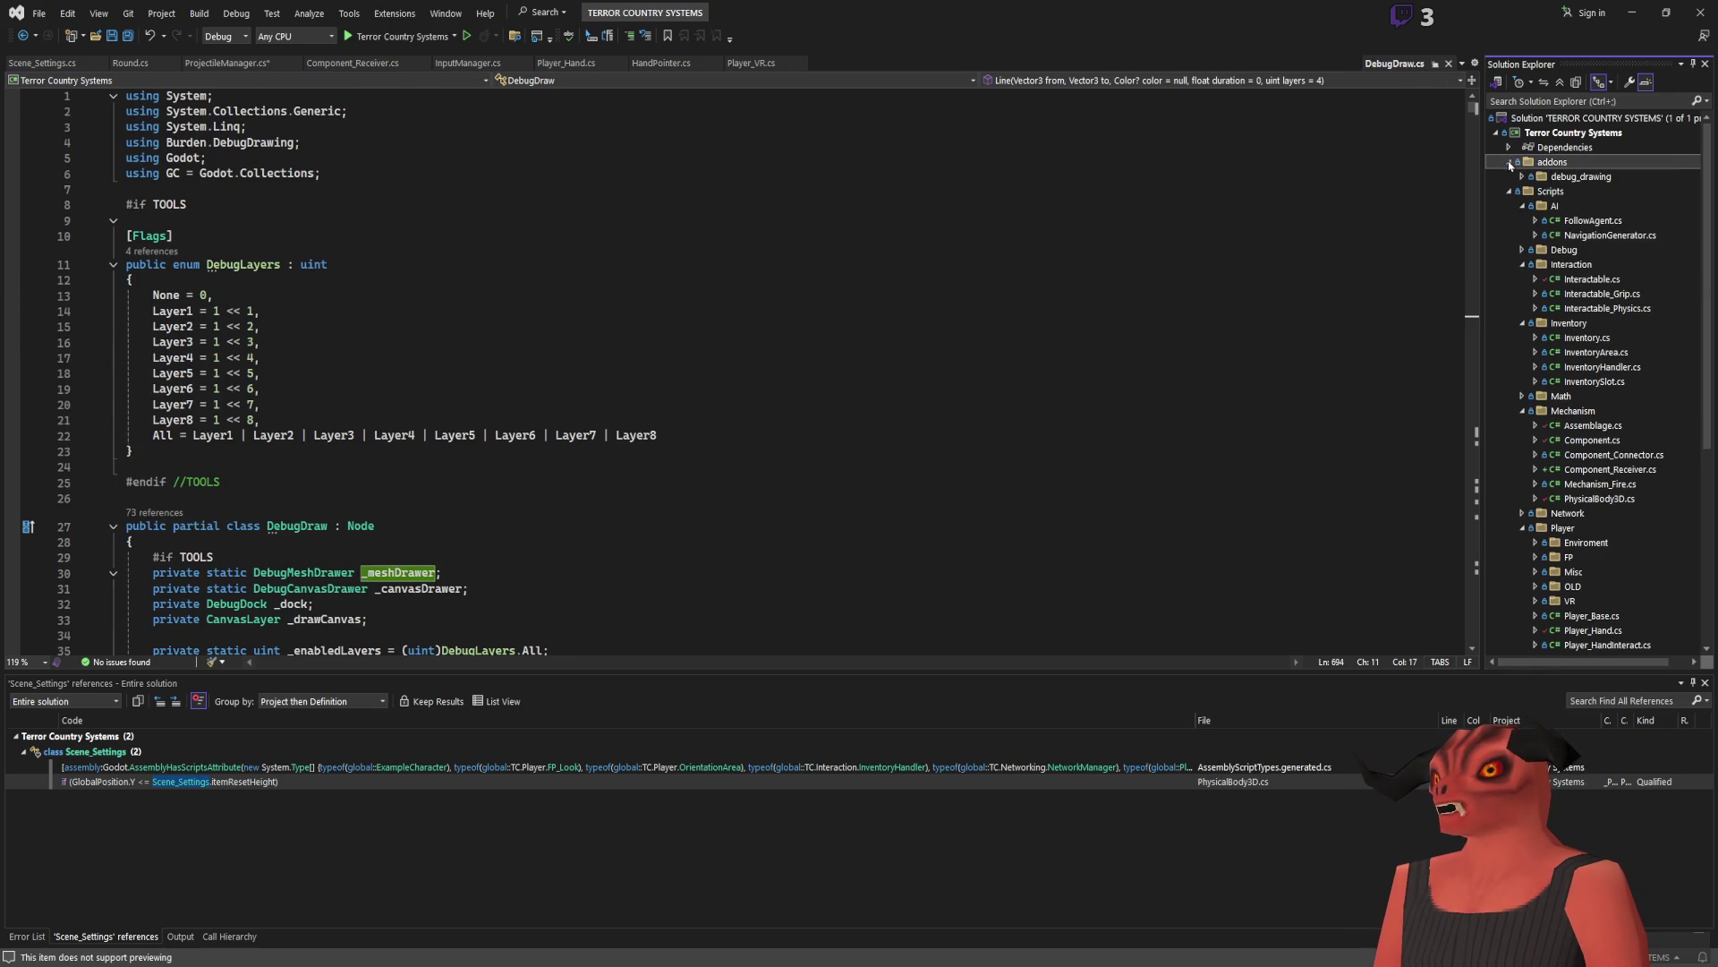
left_click(1522, 176)
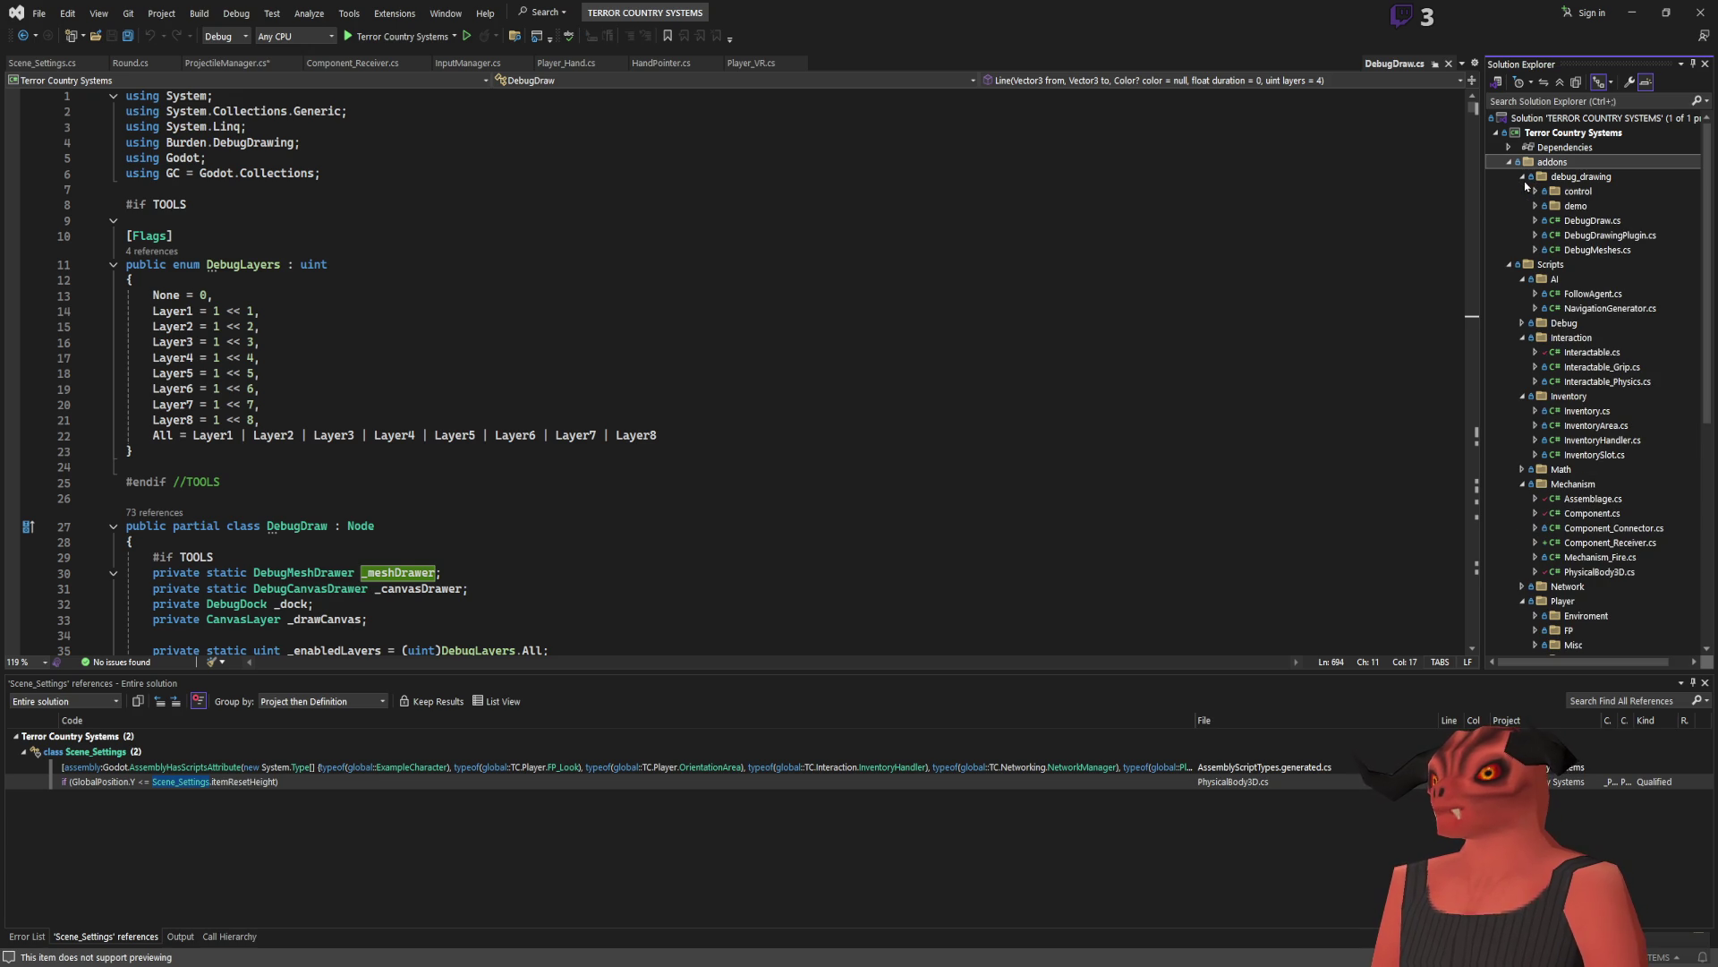
left_click(1535, 205)
left_click(1536, 204)
left_click(1536, 202)
left_click(1536, 202)
left_click(1536, 202)
left_click(1449, 63)
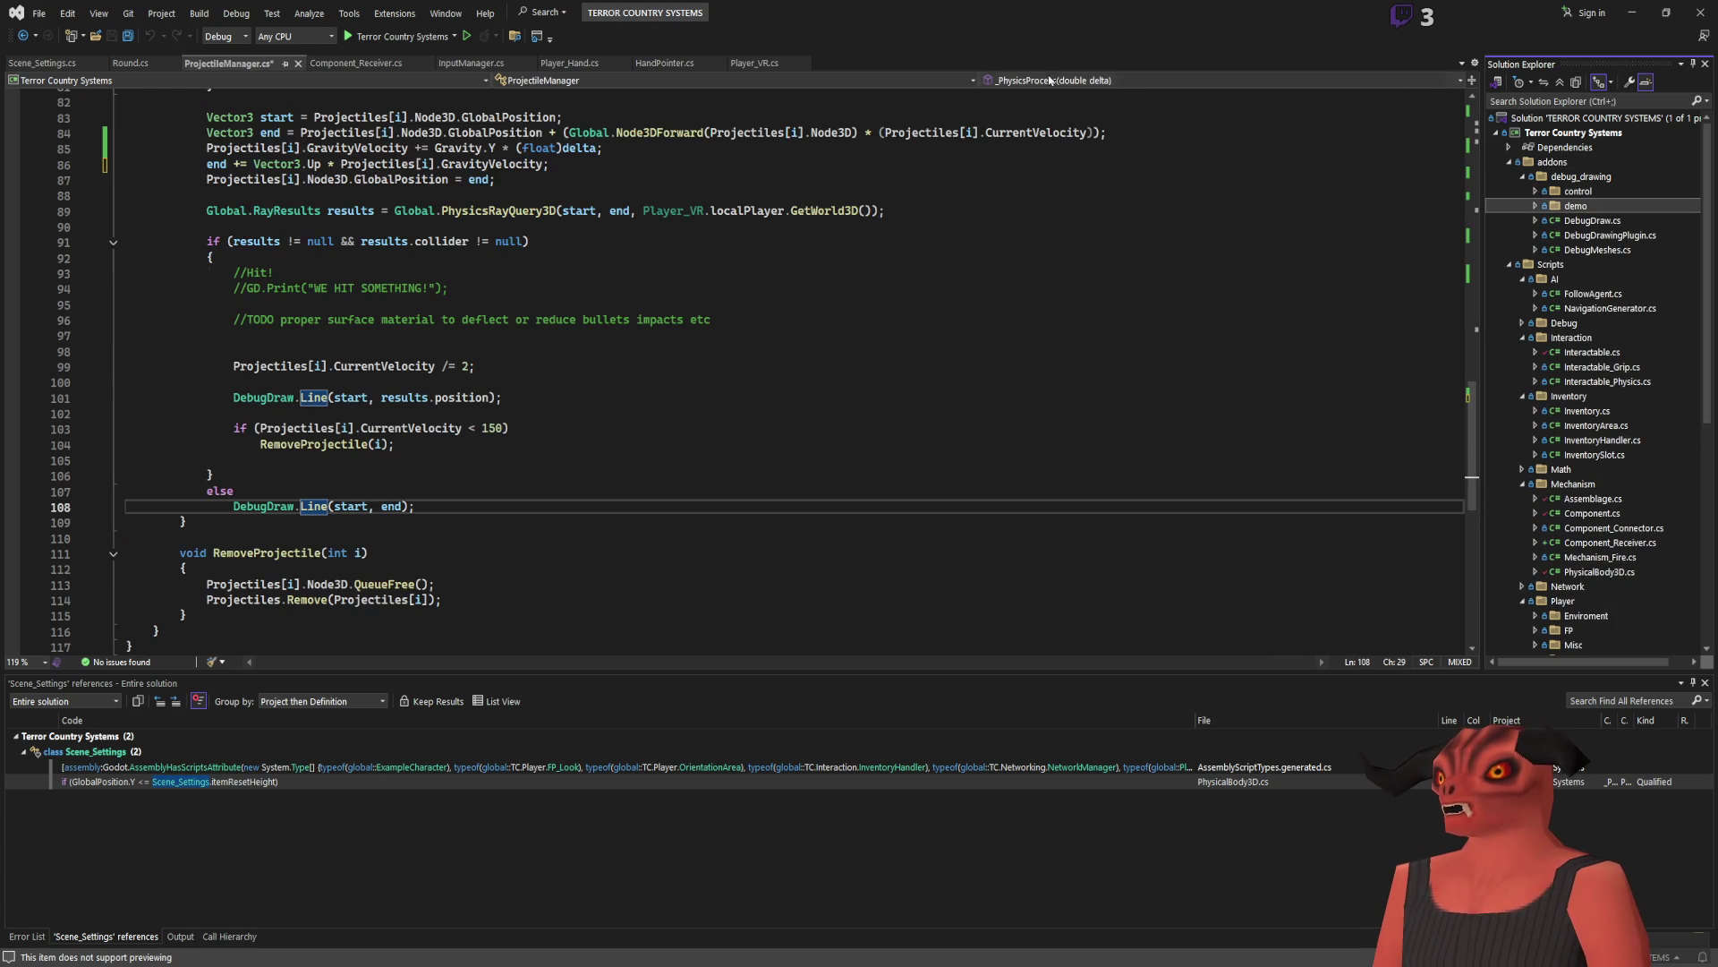
Step: Review lines 97–103 of ProjectileManager.cs, dismissing the completion suggestion on line 103
left_click(537, 428)
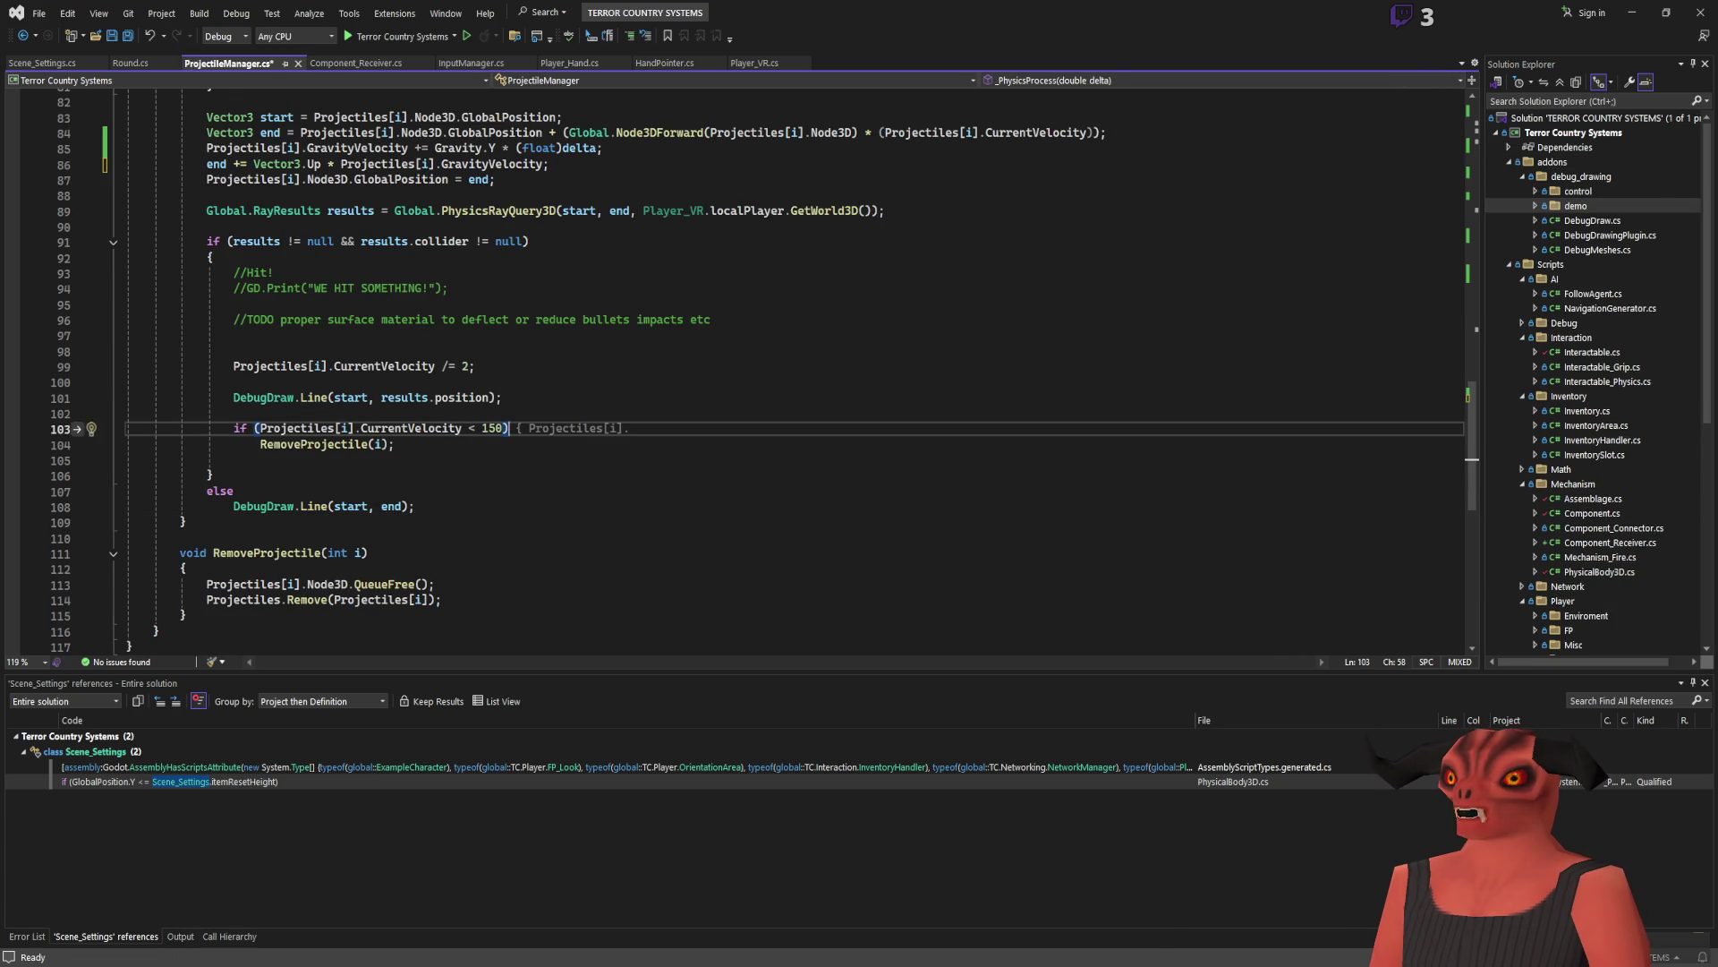
key("alt+Tab")
key("alt+Tab")
left_click(337, 339)
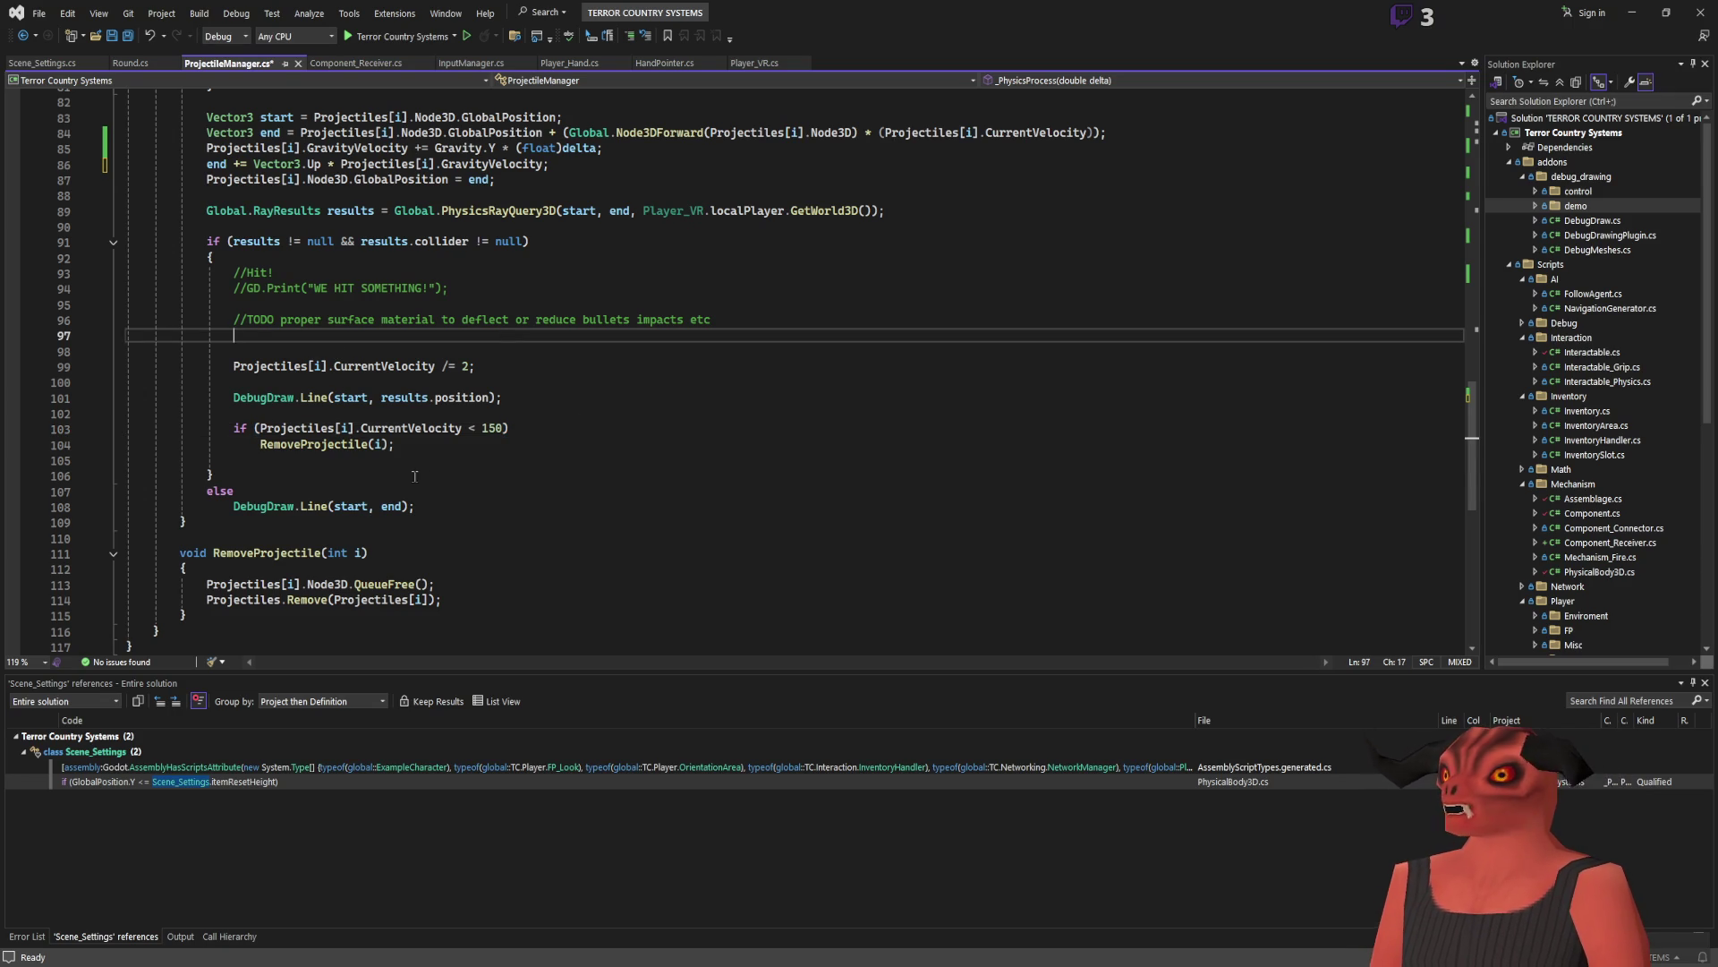
scroll(372, 484, "up", 2)
scroll(431, 476, "down", 4)
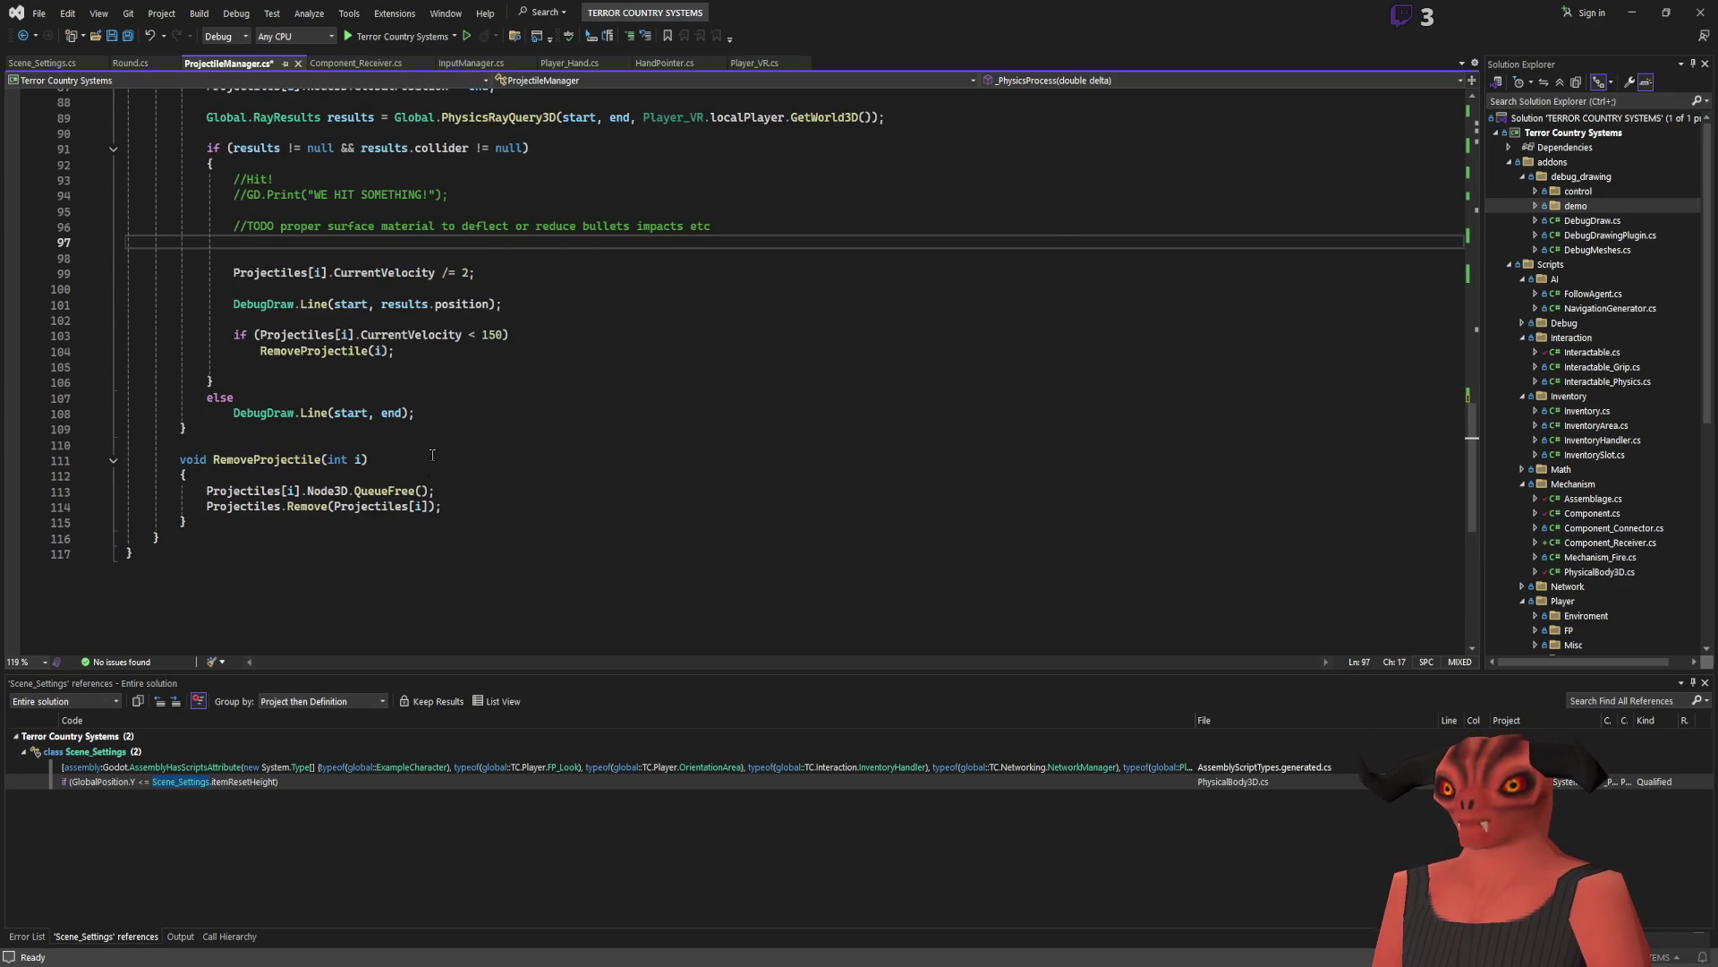
scroll(432, 461, "up", 11)
scroll(432, 455, "down", 6)
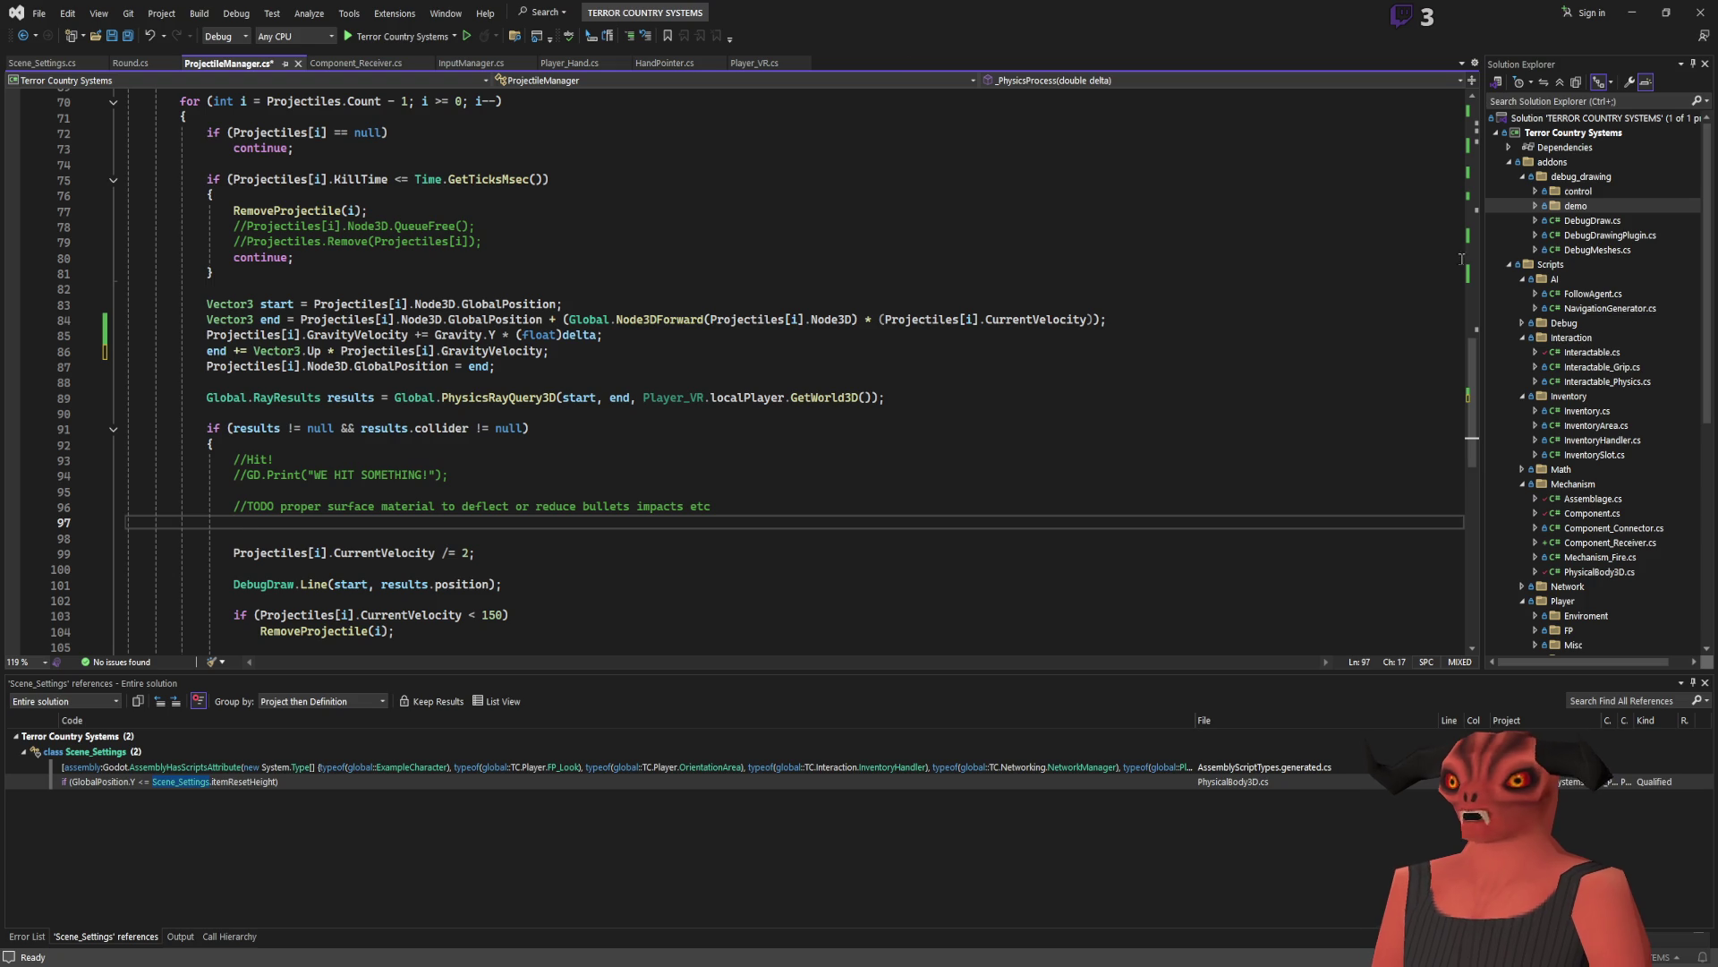
Step: Collapse the addons folder in Solution Explorer, keeping Scripts expanded
left_click(1509, 163)
left_click(1510, 176)
left_click(1510, 176)
scroll(1533, 220, "up", 1)
Step: Review the continue on line 80 and the end point's forward-times-velocity term on line 84
left_click(618, 255)
key("Down")
scroll(537, 295, "up", 3)
scroll(567, 329, "down", 7)
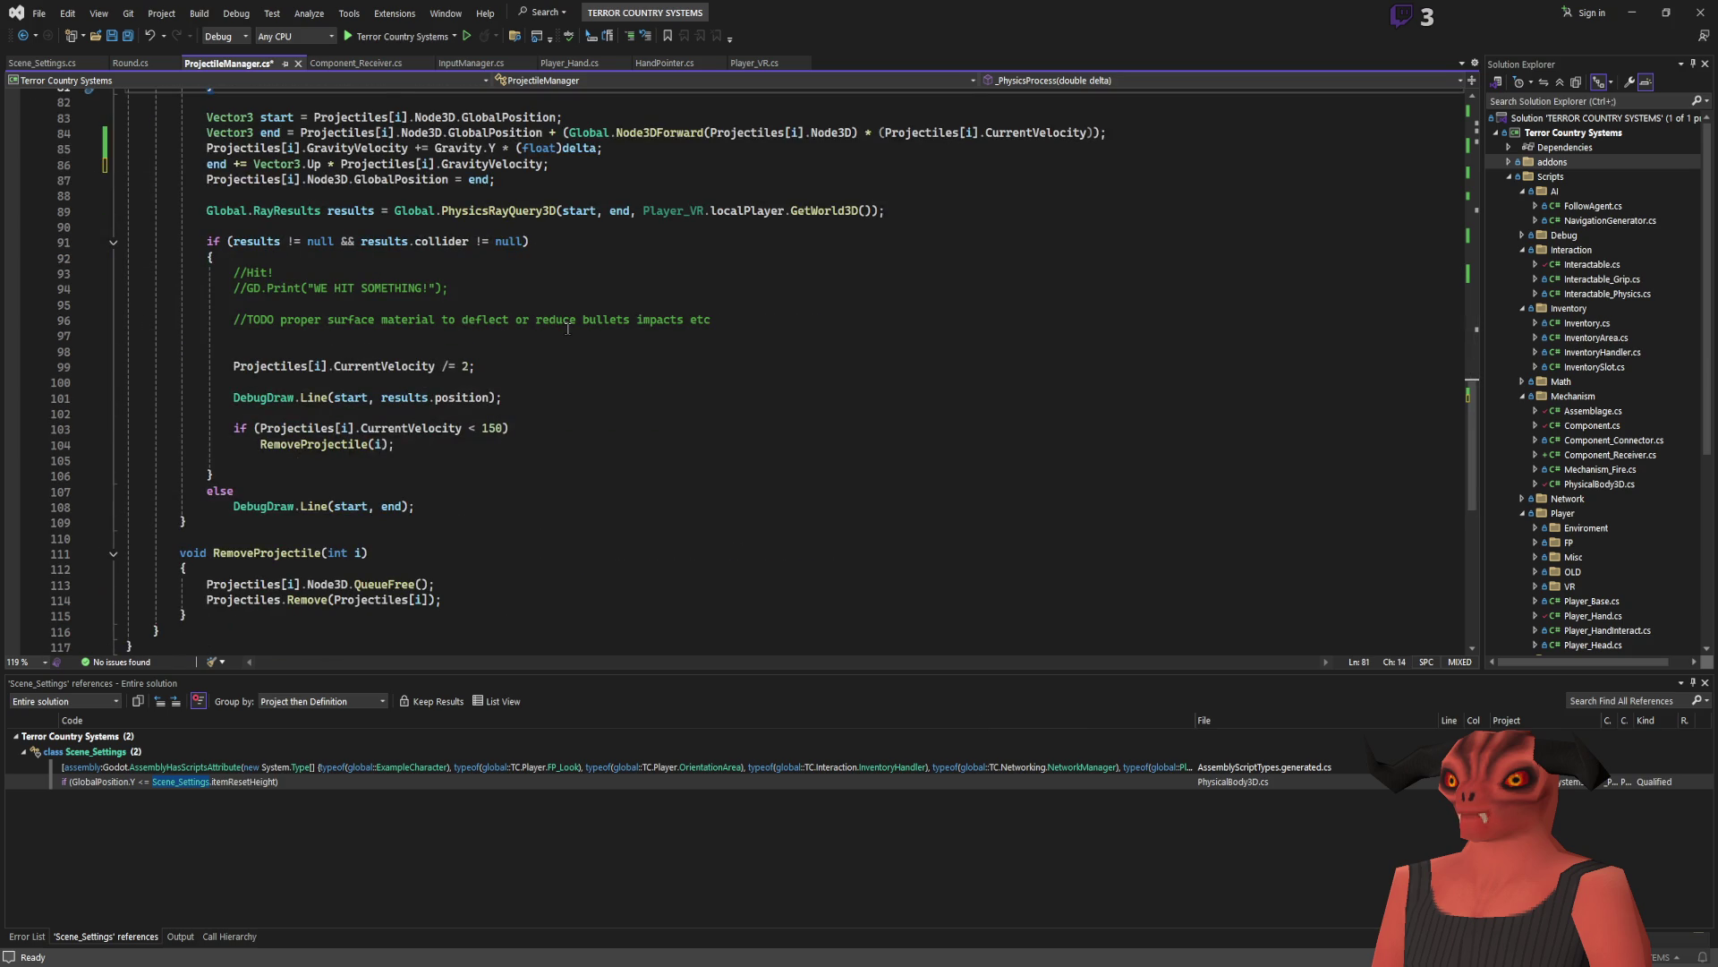
scroll(567, 329, "up", 2)
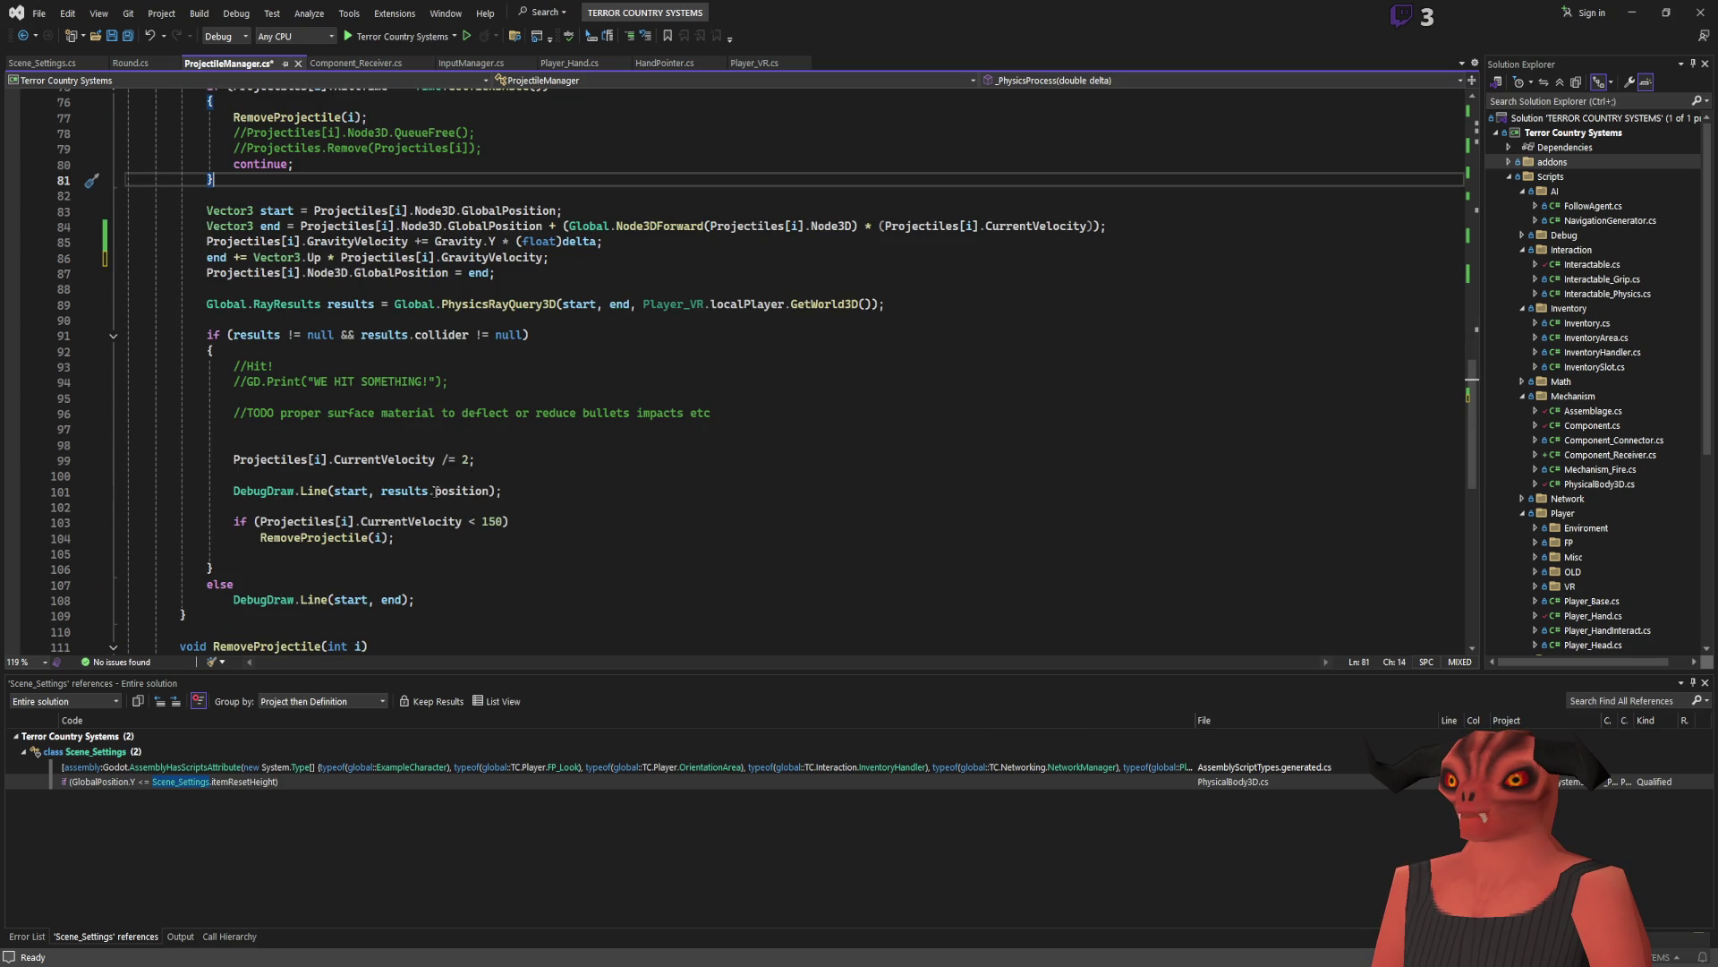
left_click(475, 271)
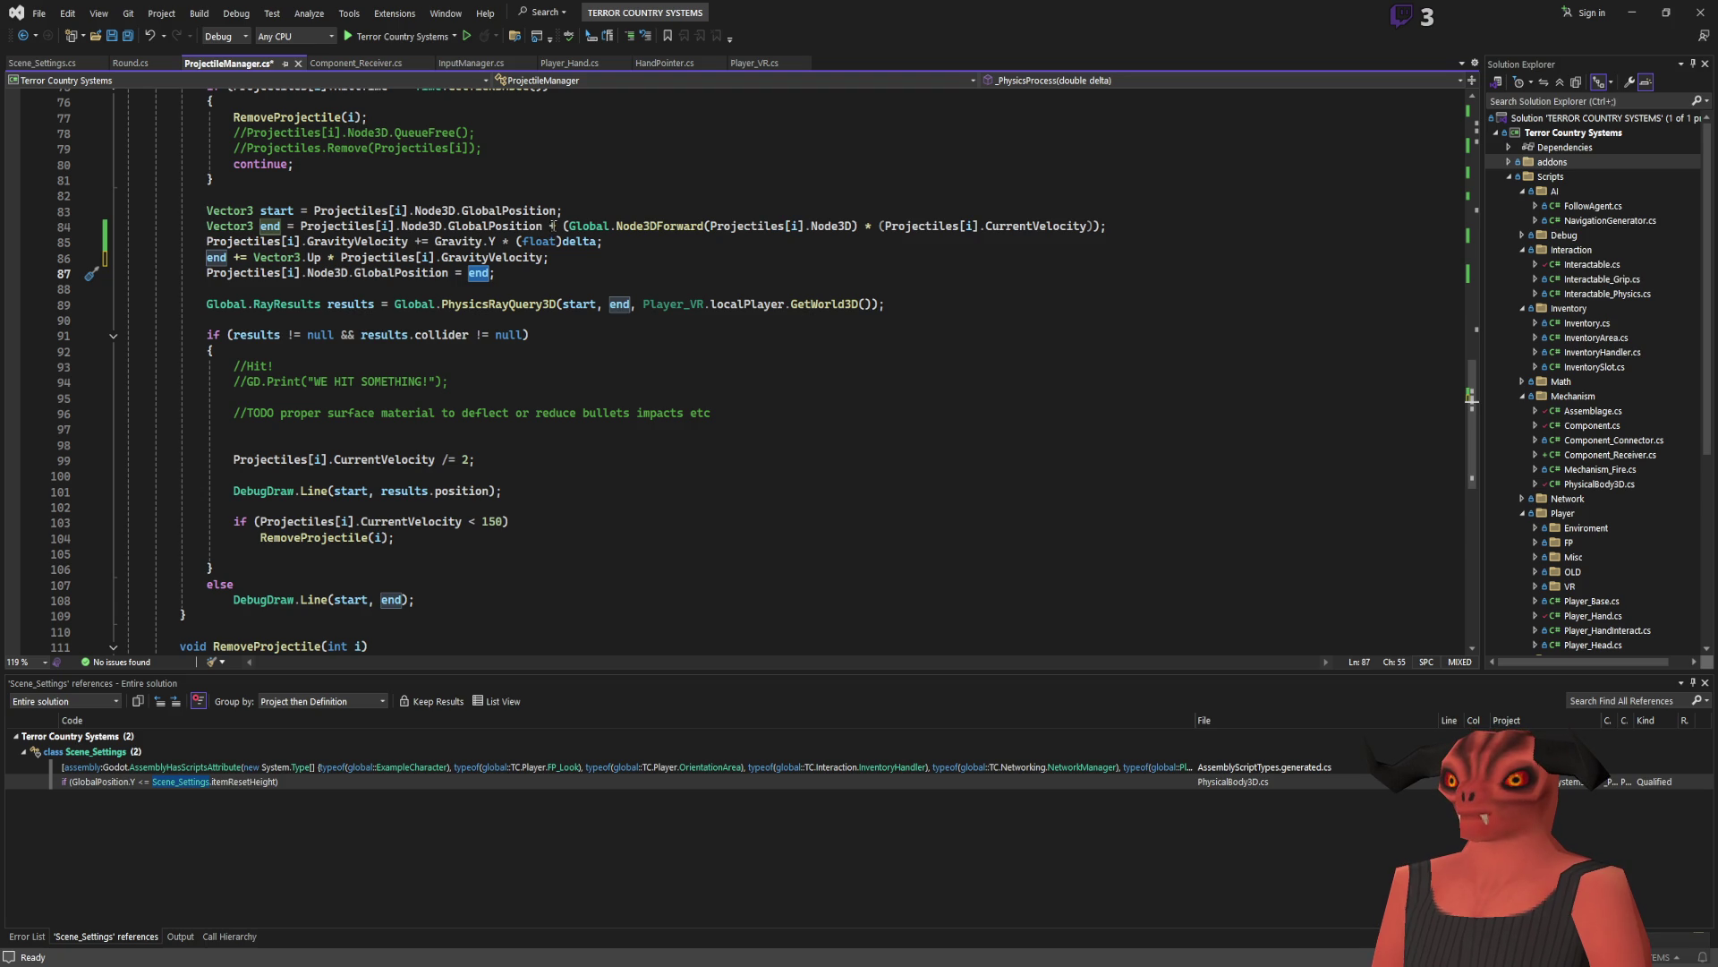
left_click_drag(562, 226, 1014, 225)
Step: Highlight CurrentVelocity uses and inspect the projectile update lines 82–90, including gravity on 86
scroll(664, 383, "up", 2)
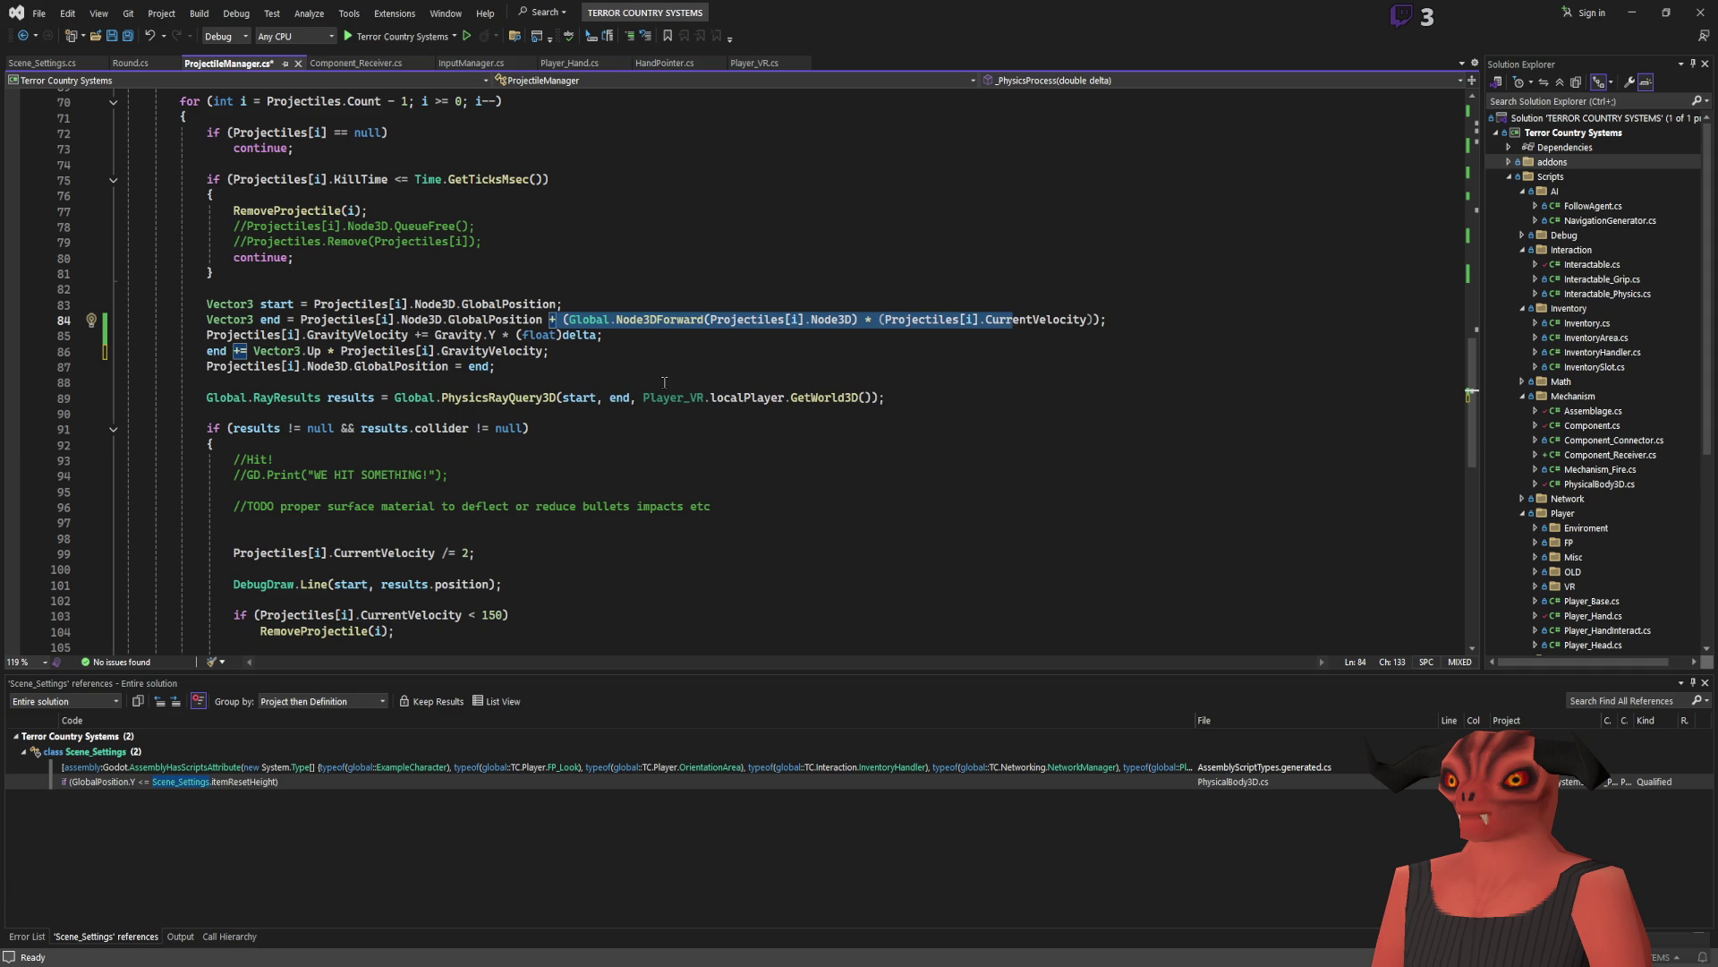
double_click(1038, 320)
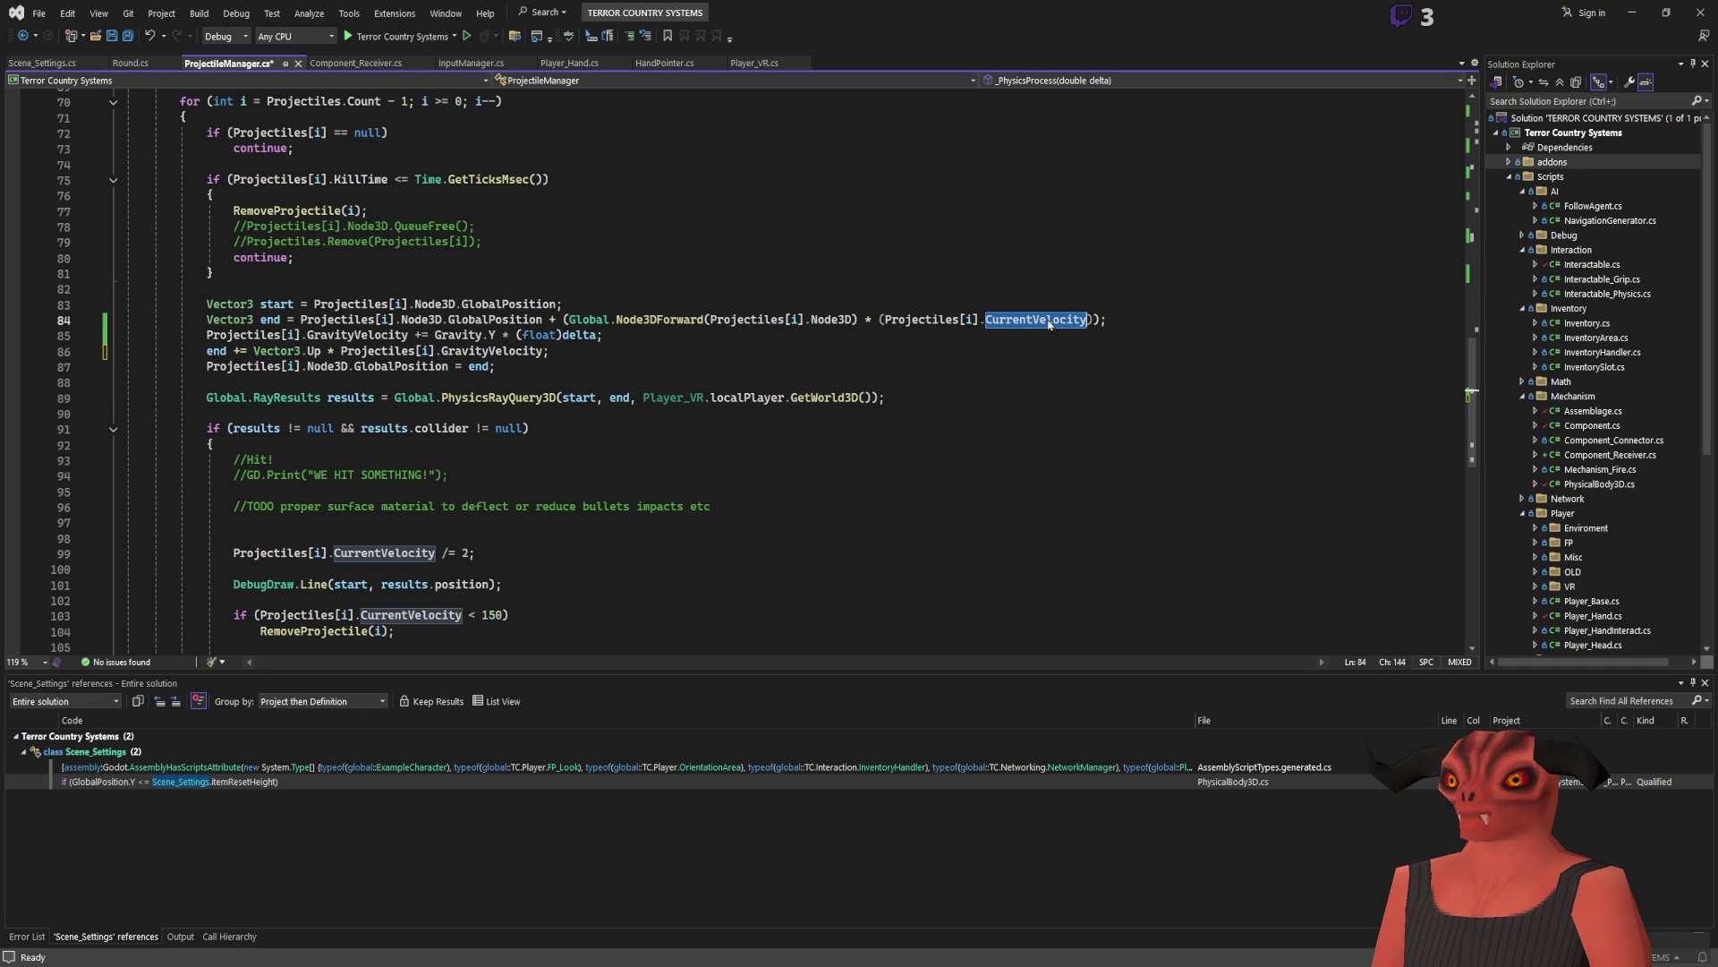
left_click_drag(210, 288, 372, 418)
left_click(720, 383)
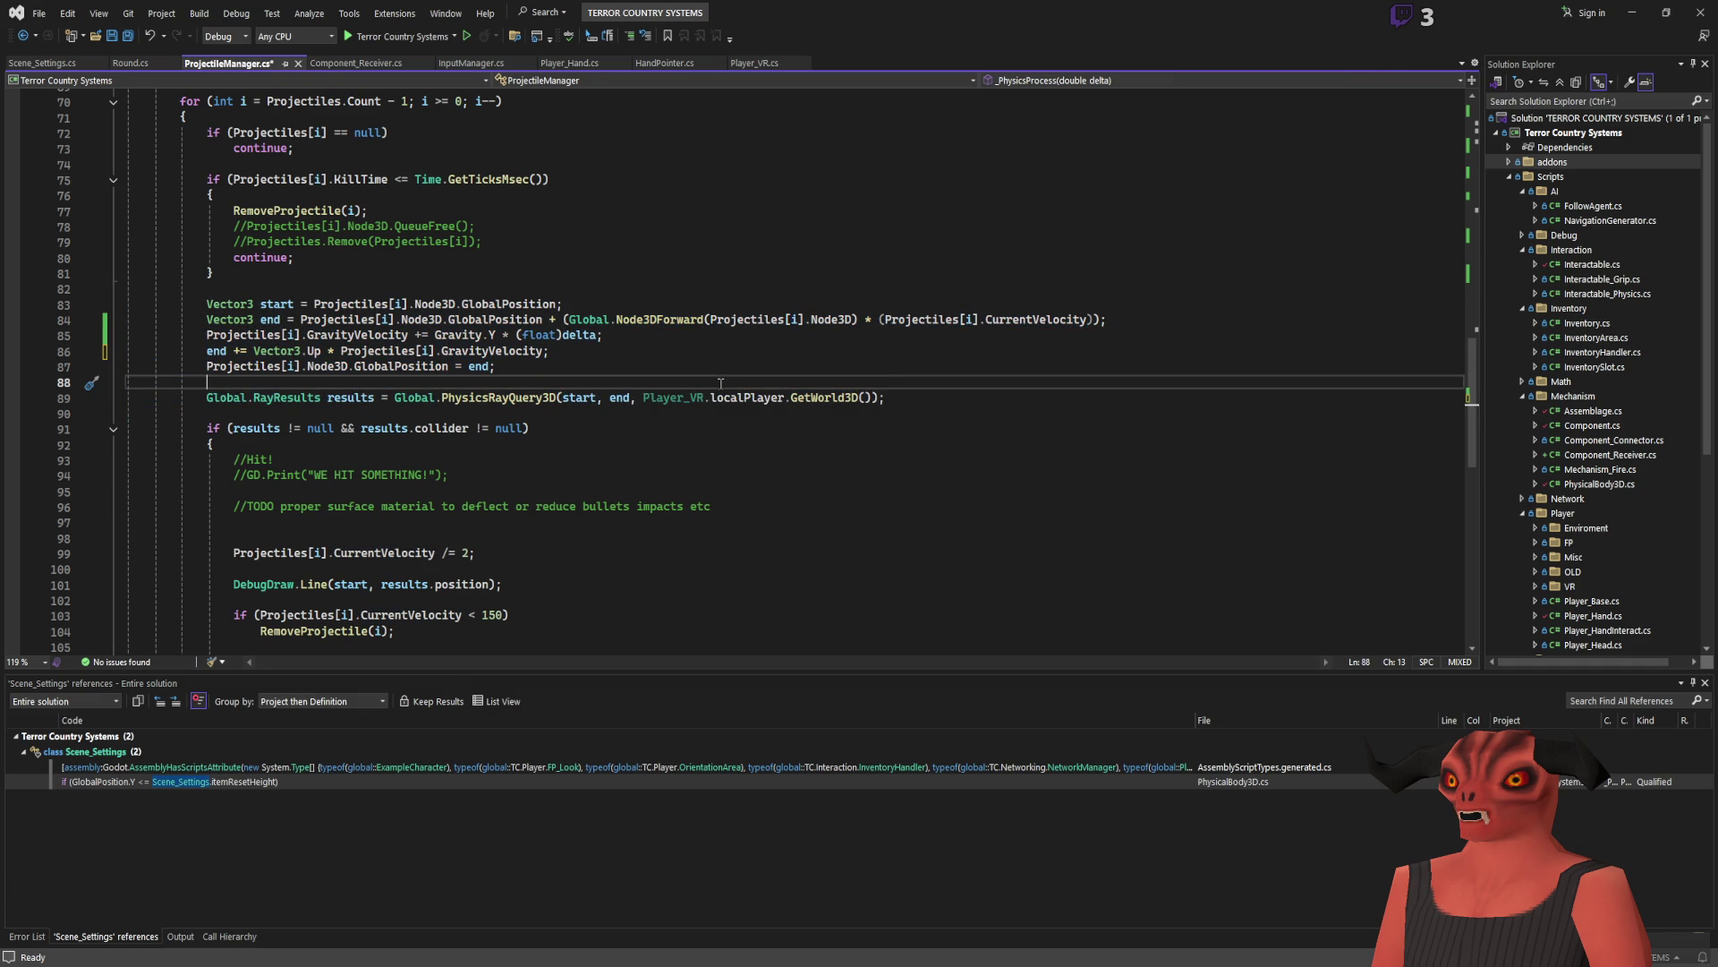
left_click_drag(720, 383, 206, 296)
left_click(548, 350)
Step: Select the movement lines 83–89, then switch over to the Godot editor
scroll(494, 602, "down", 5)
scroll(494, 602, "up", 5)
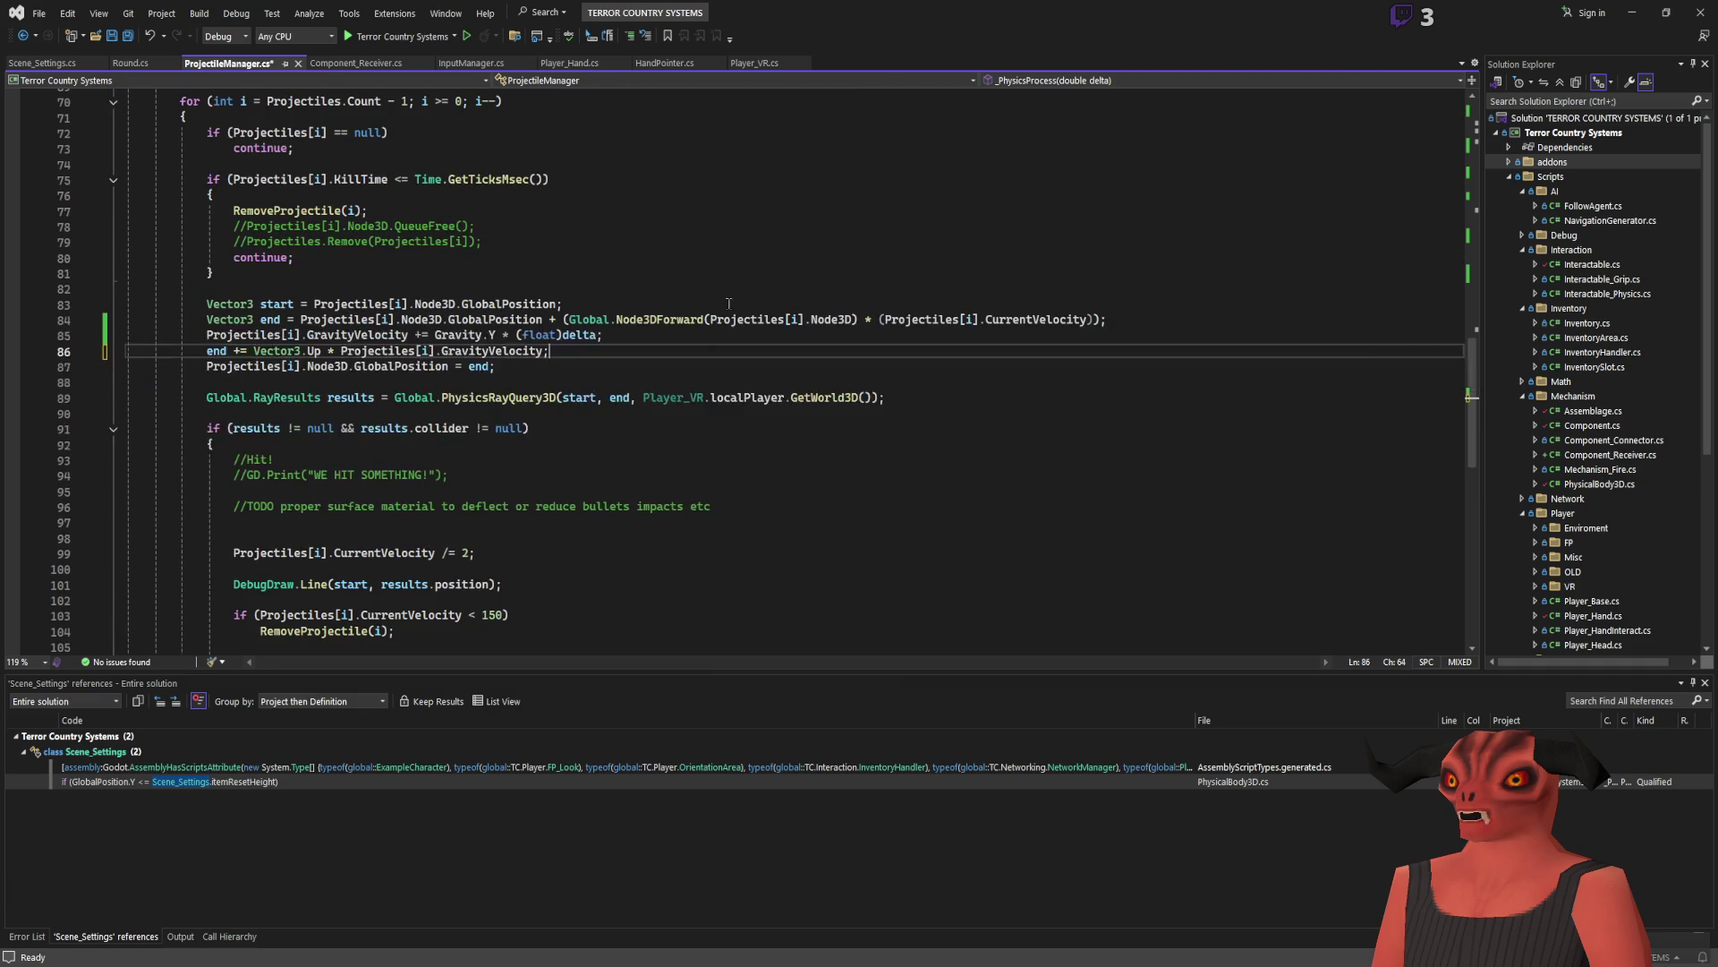
scroll(320, 598, "down", 8)
scroll(232, 362, "up", 6)
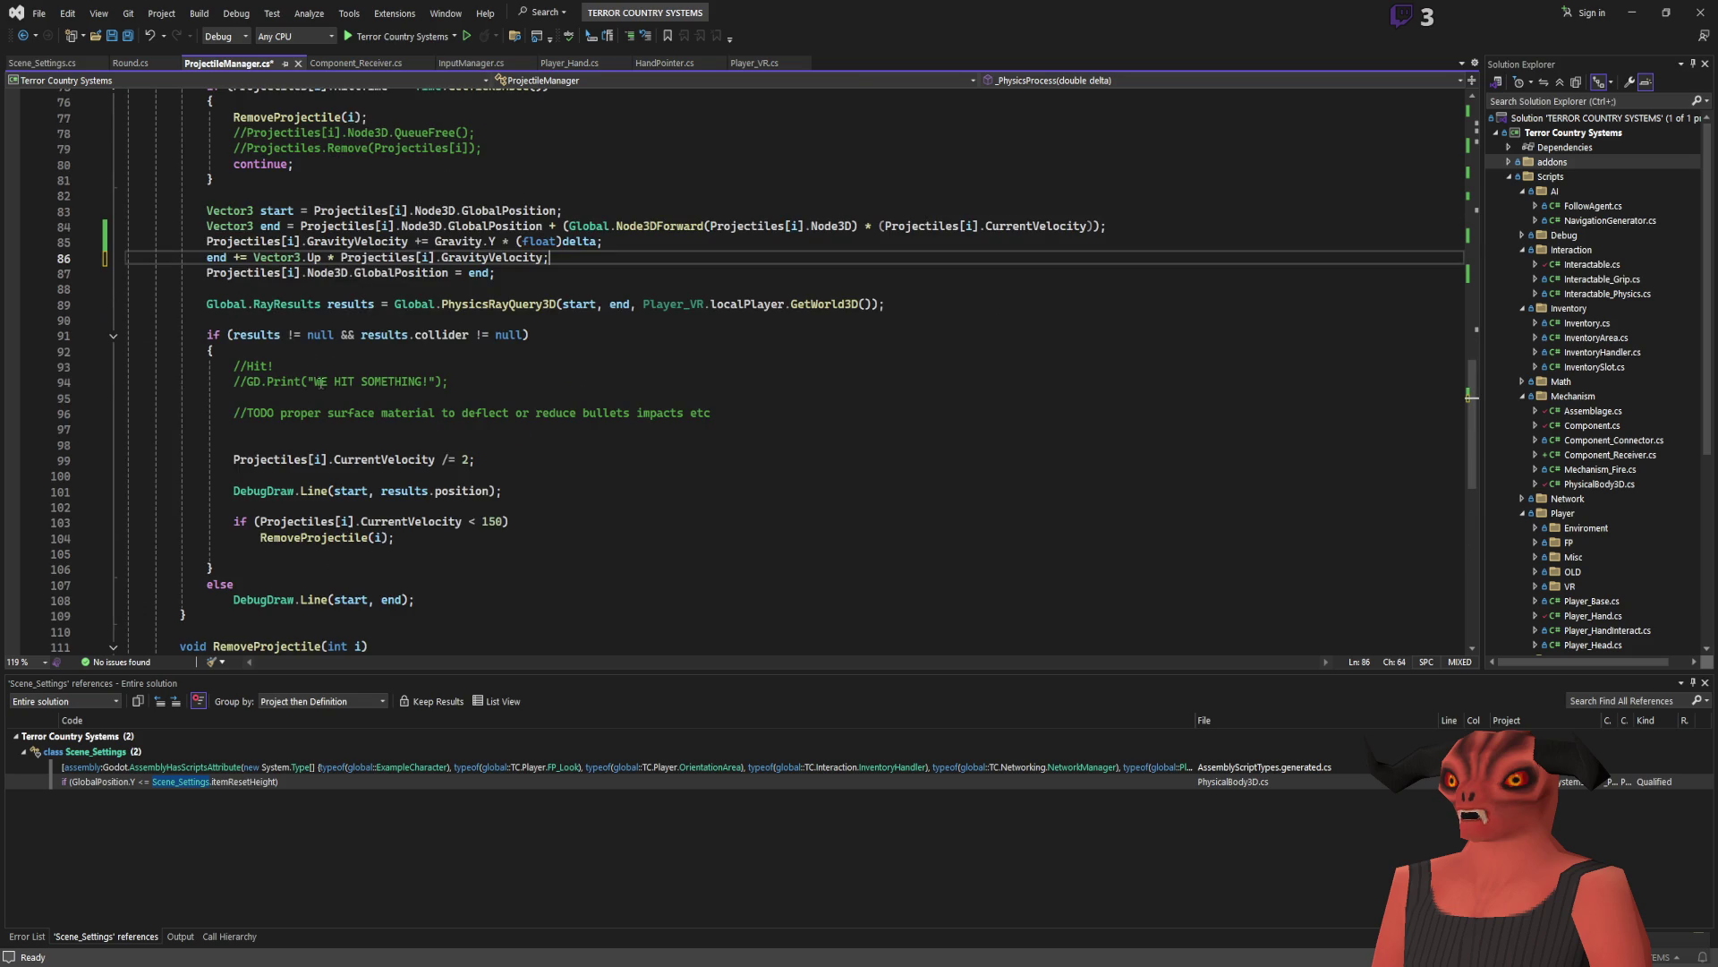
scroll(1014, 360, "up", 3)
left_click_drag(1014, 358, 886, 444)
left_click(1201, 355)
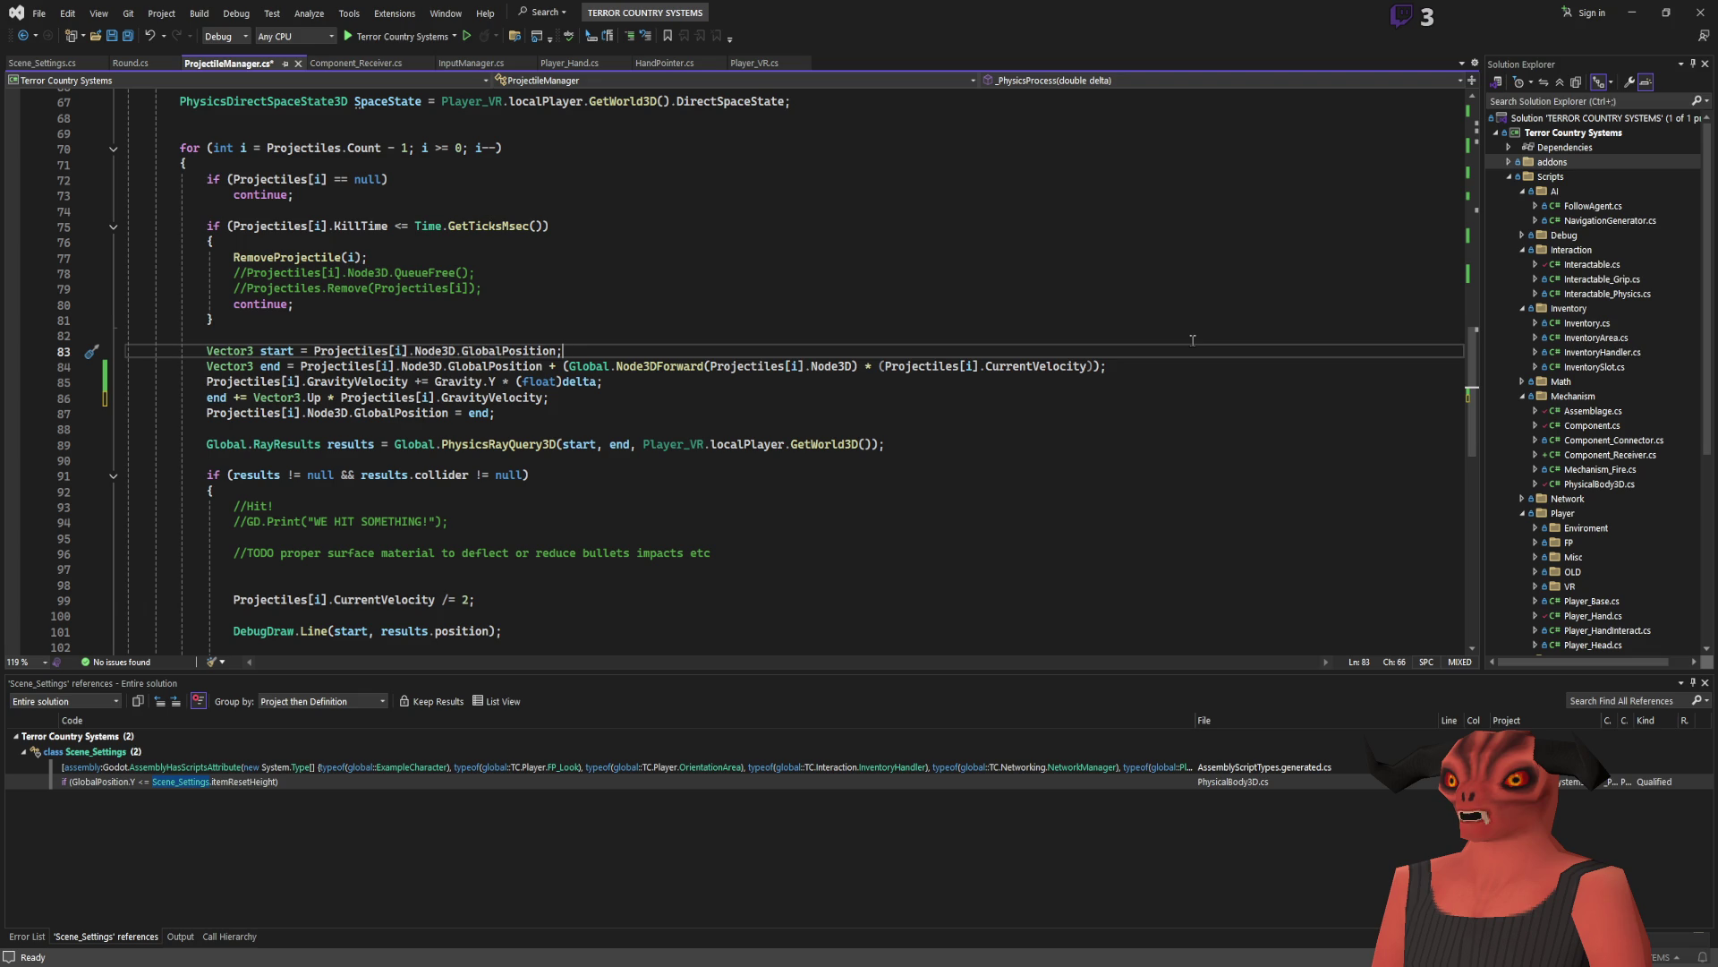
key("alt+Tab")
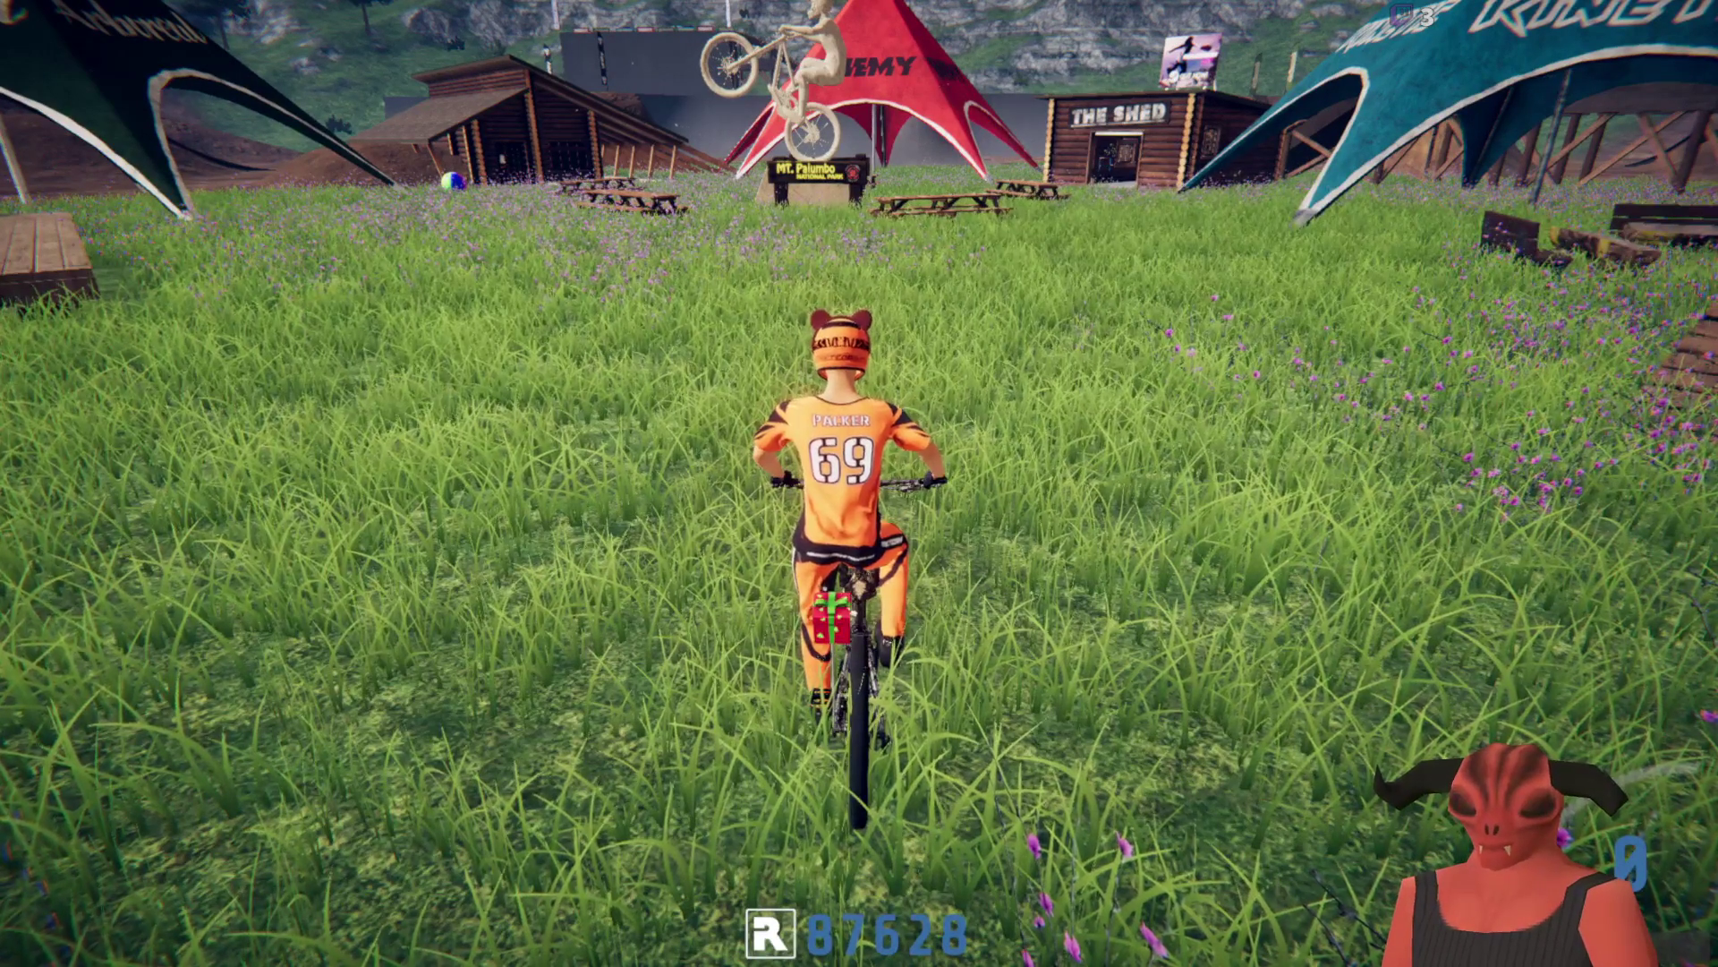
Step: Show the player list, go first-person, and wheelie and stoppie across the helipad
key("Tab")
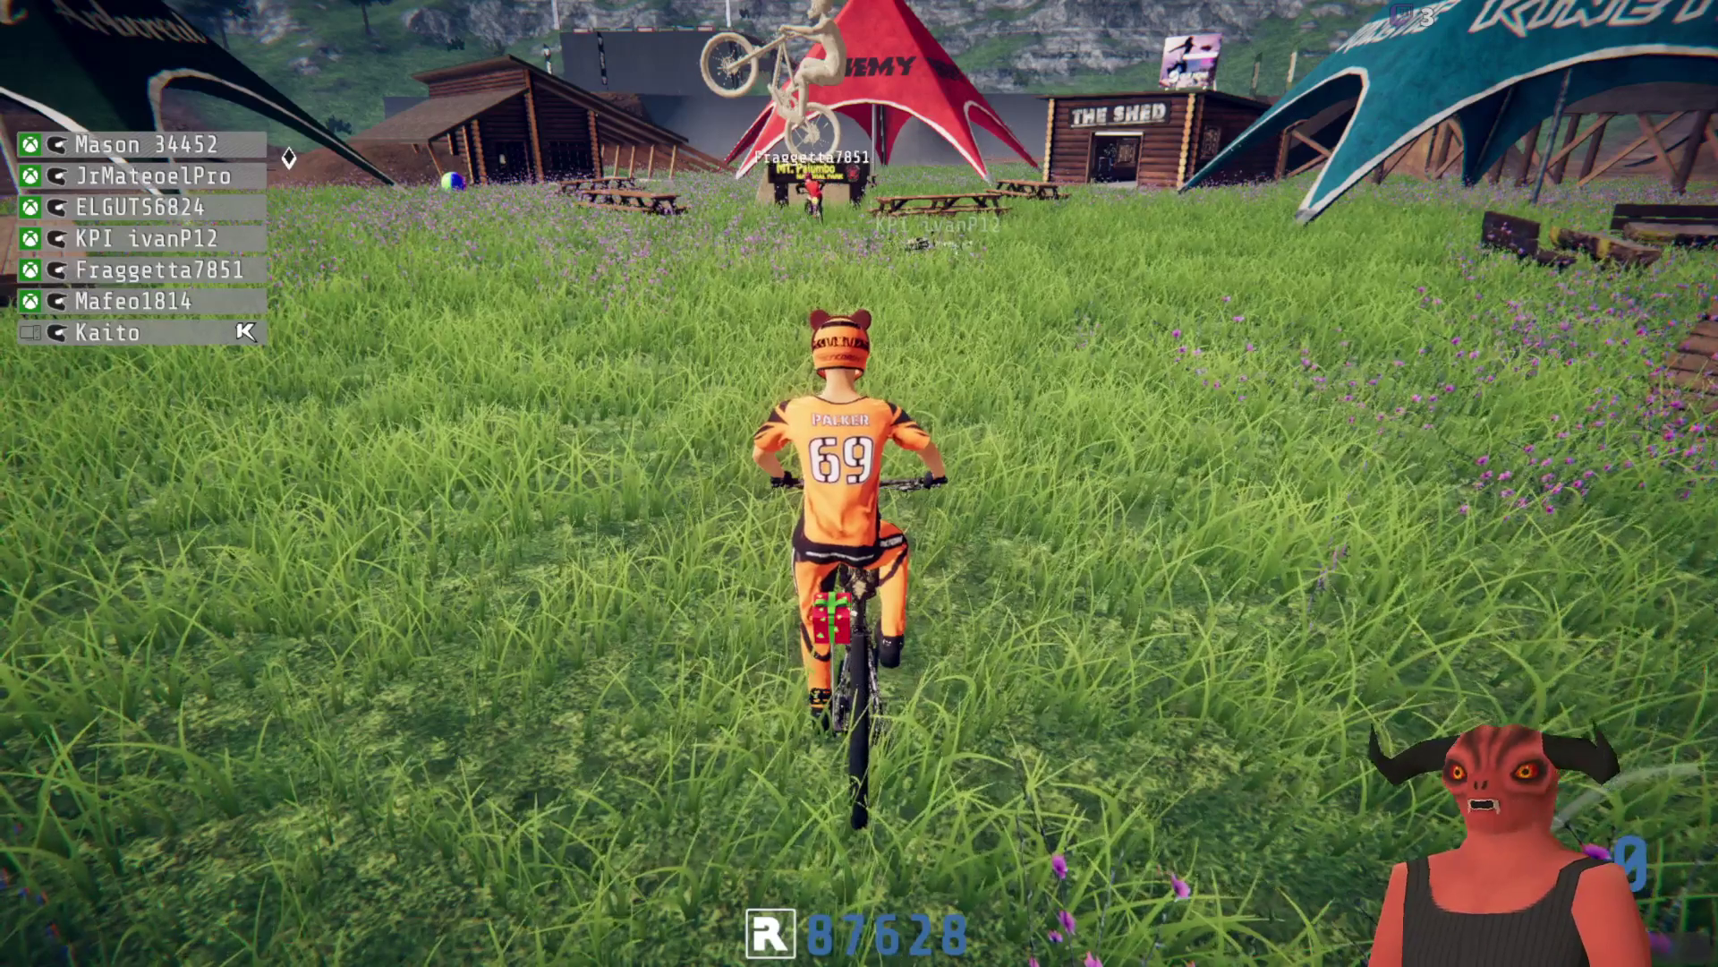
key("c")
key("c")
key("a")
key("s")
key("w")
key("d")
key("d")
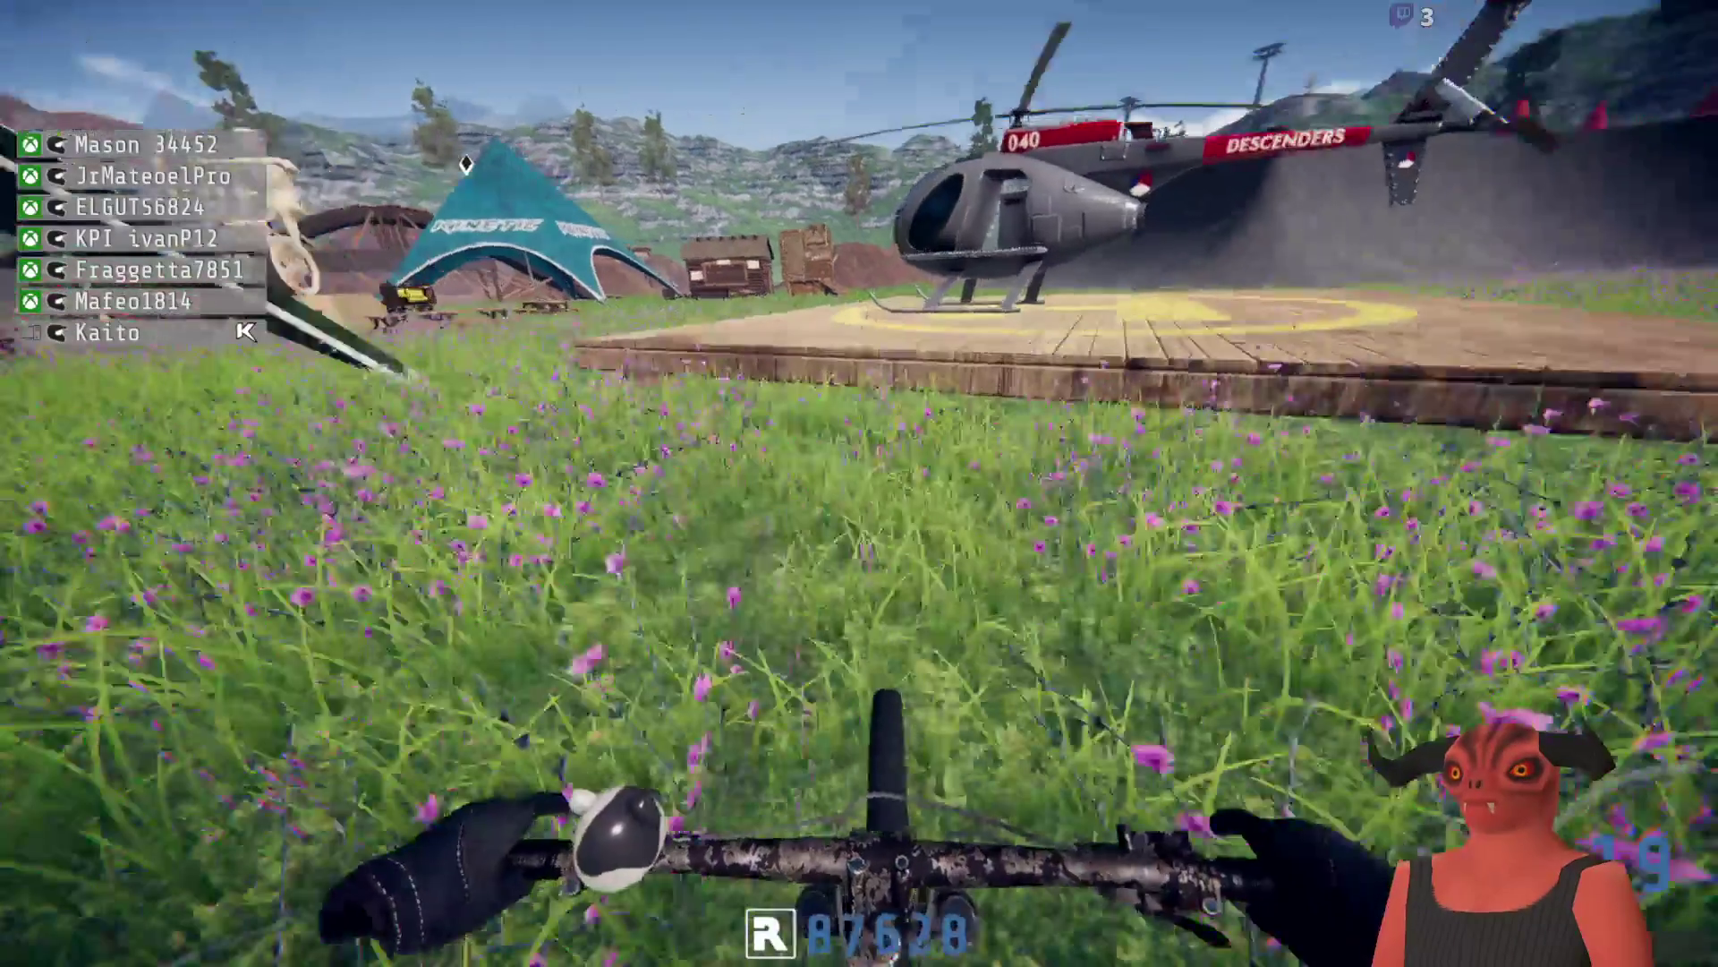
Step: Launch off the dirt wall, ride up the wooden ramp, then return to the main menu
key("d")
key("w")
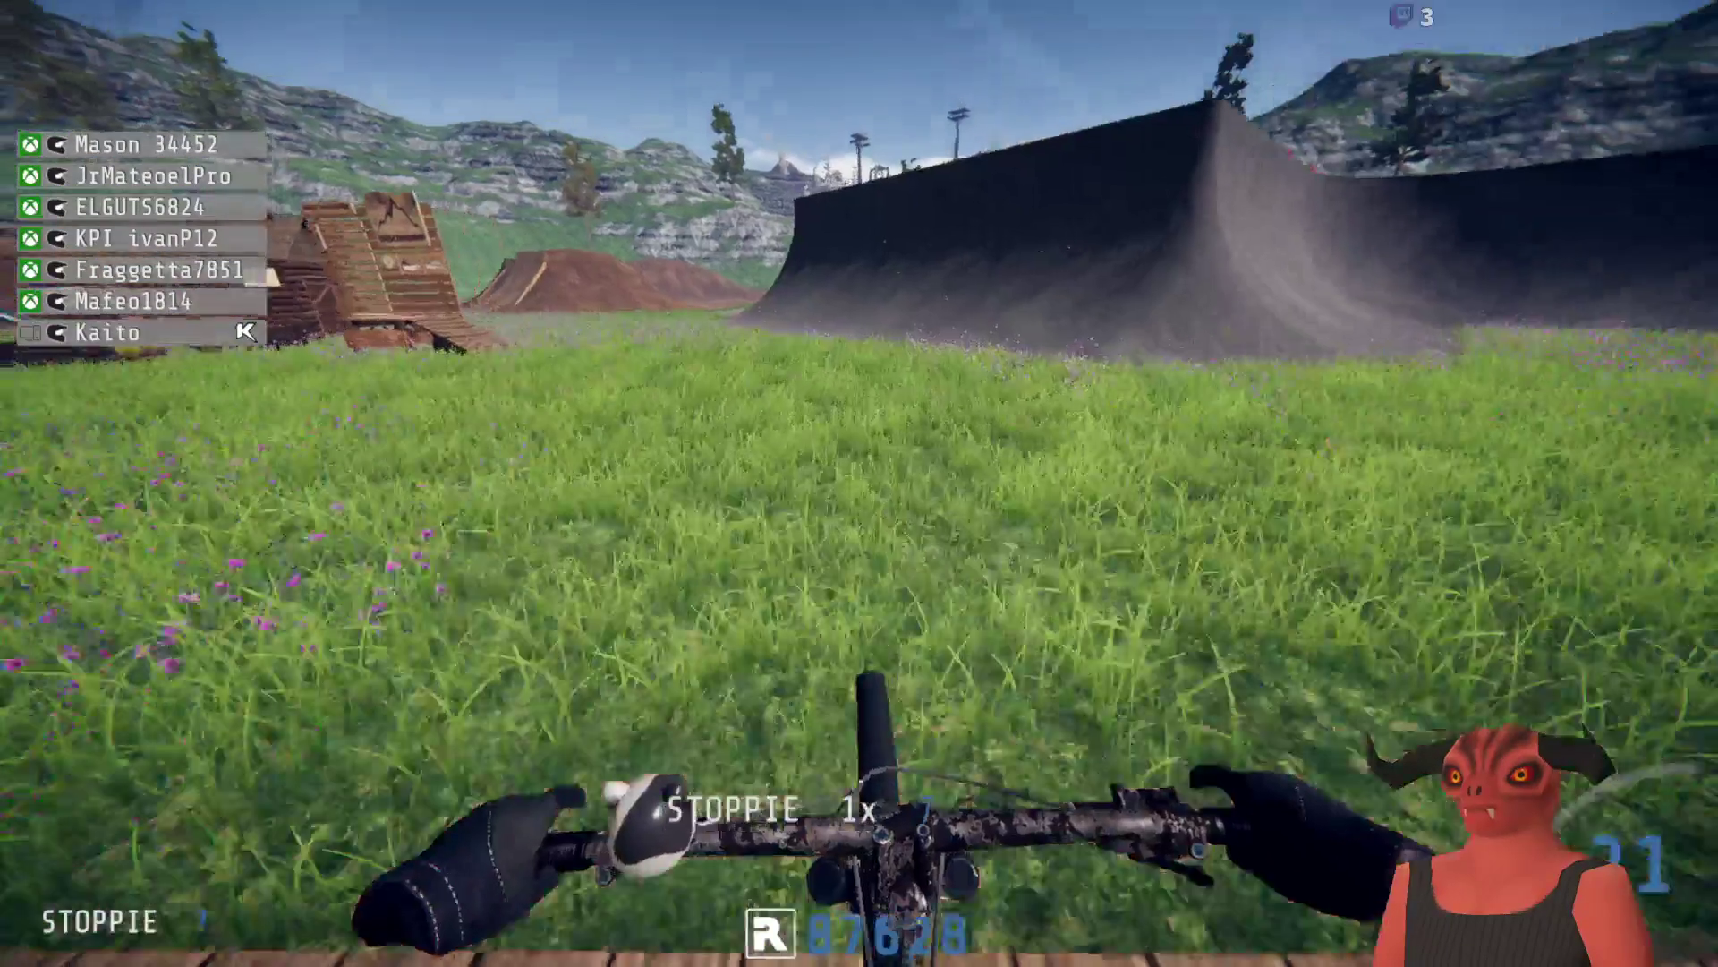
key("a")
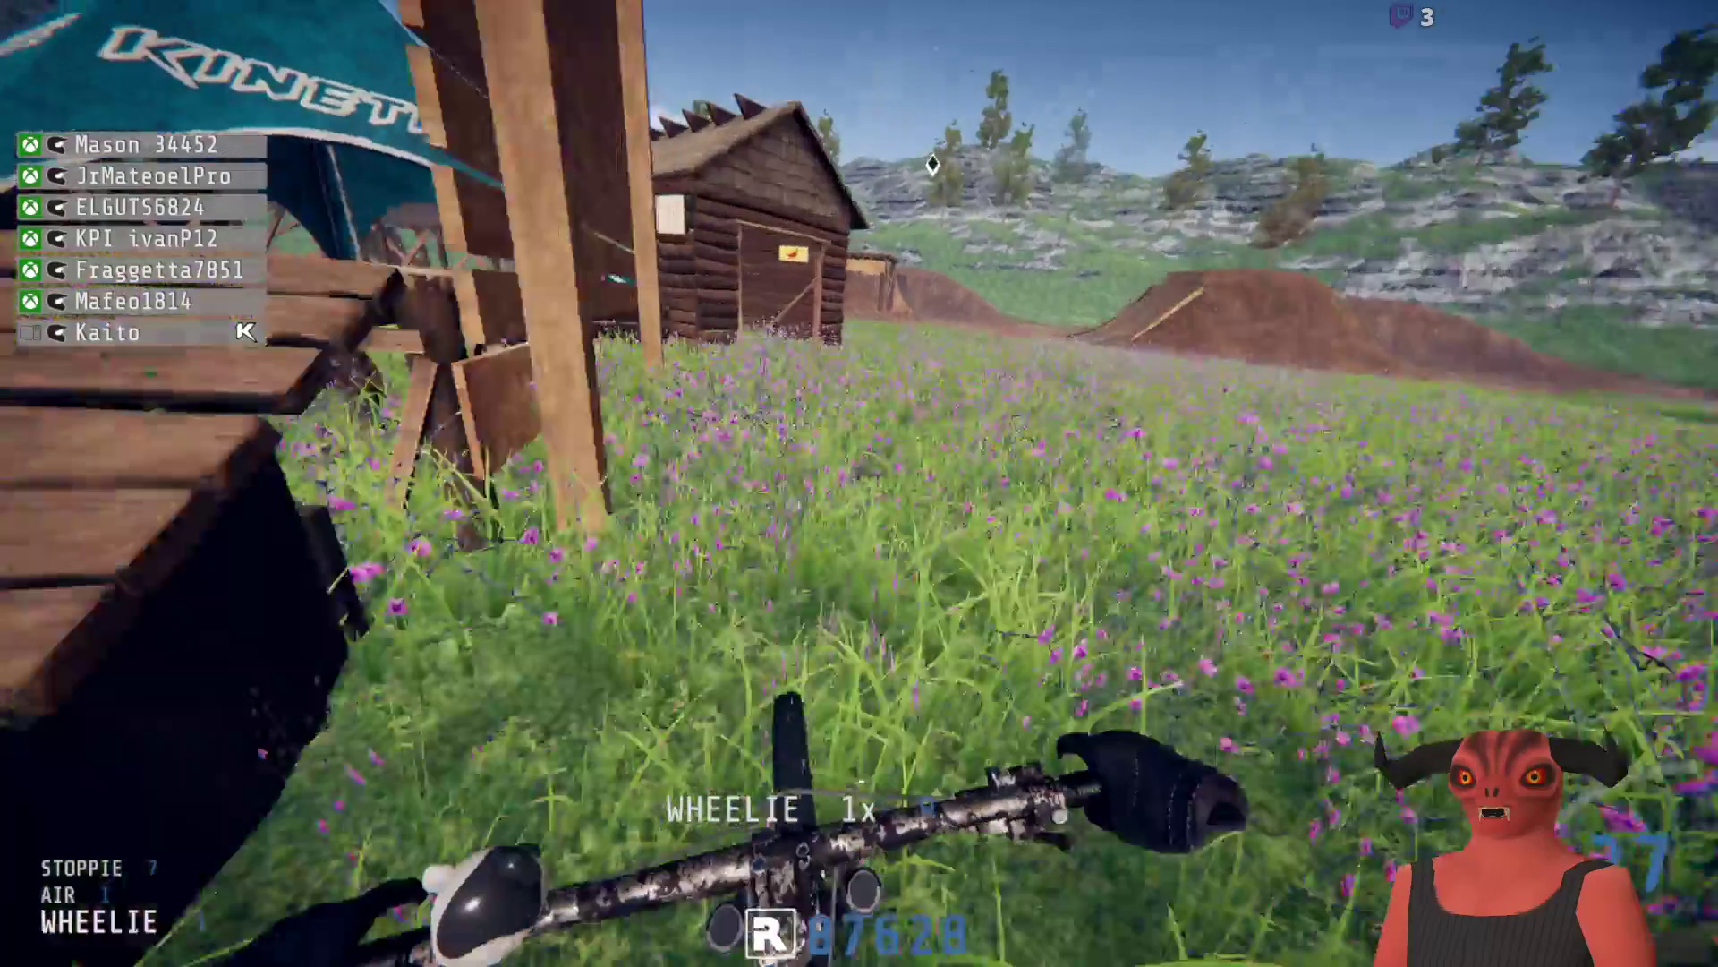
key("d")
key("a")
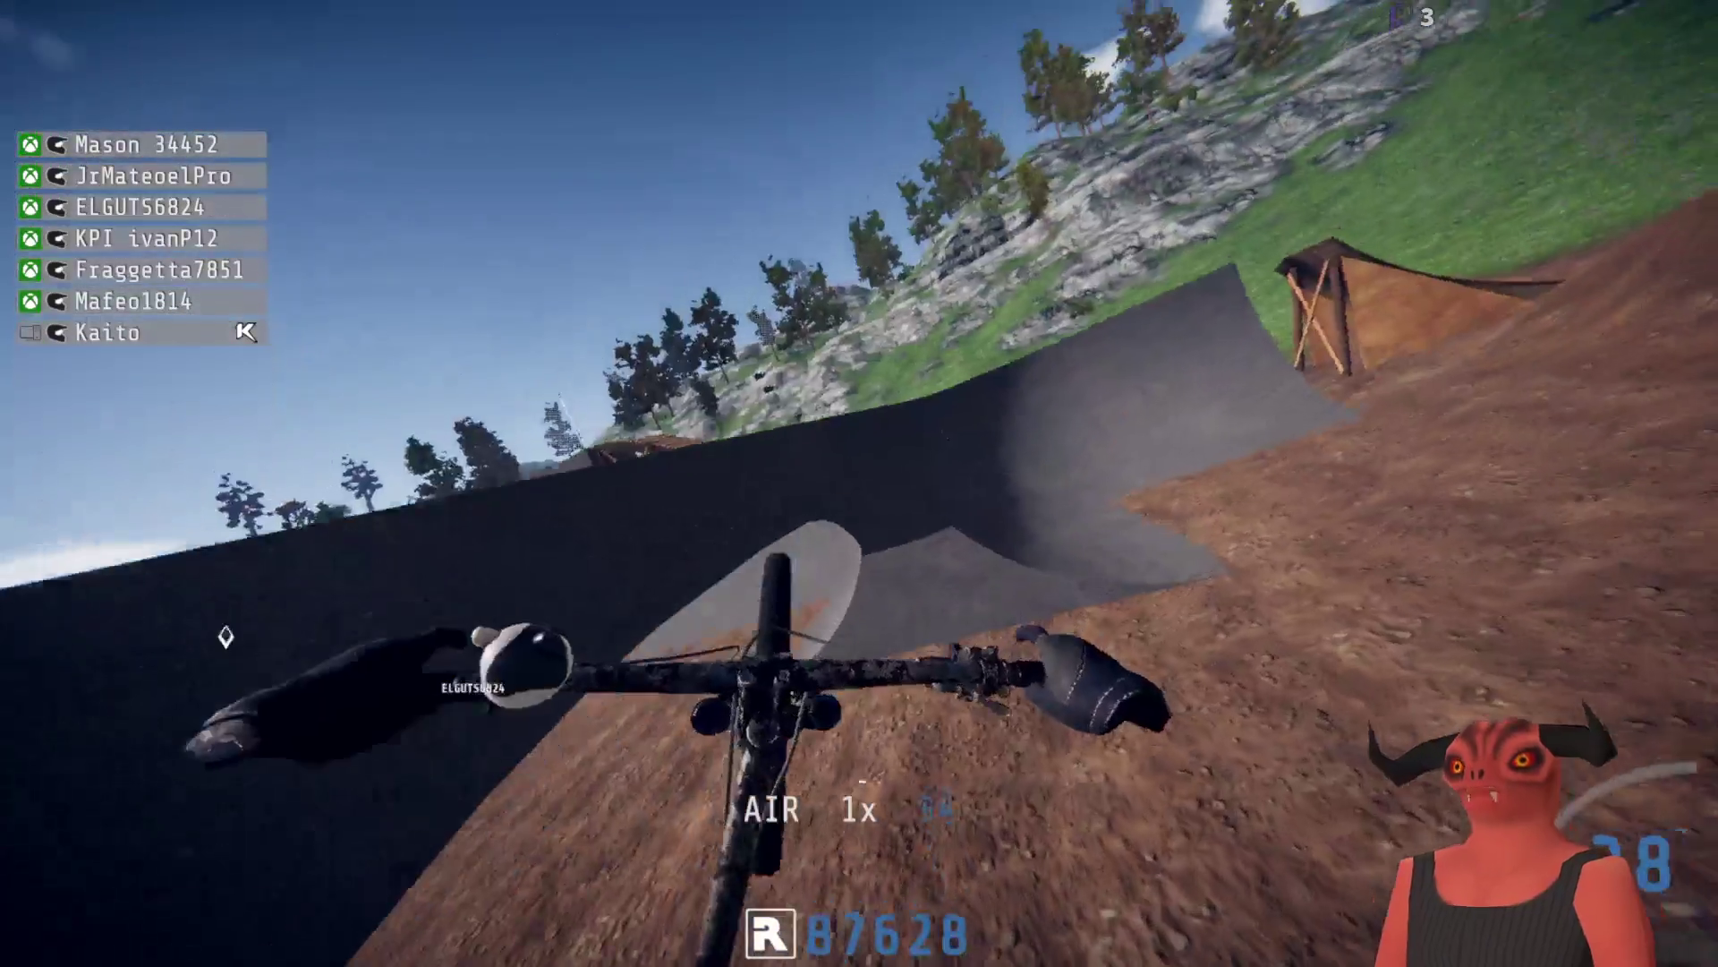
key("Escape")
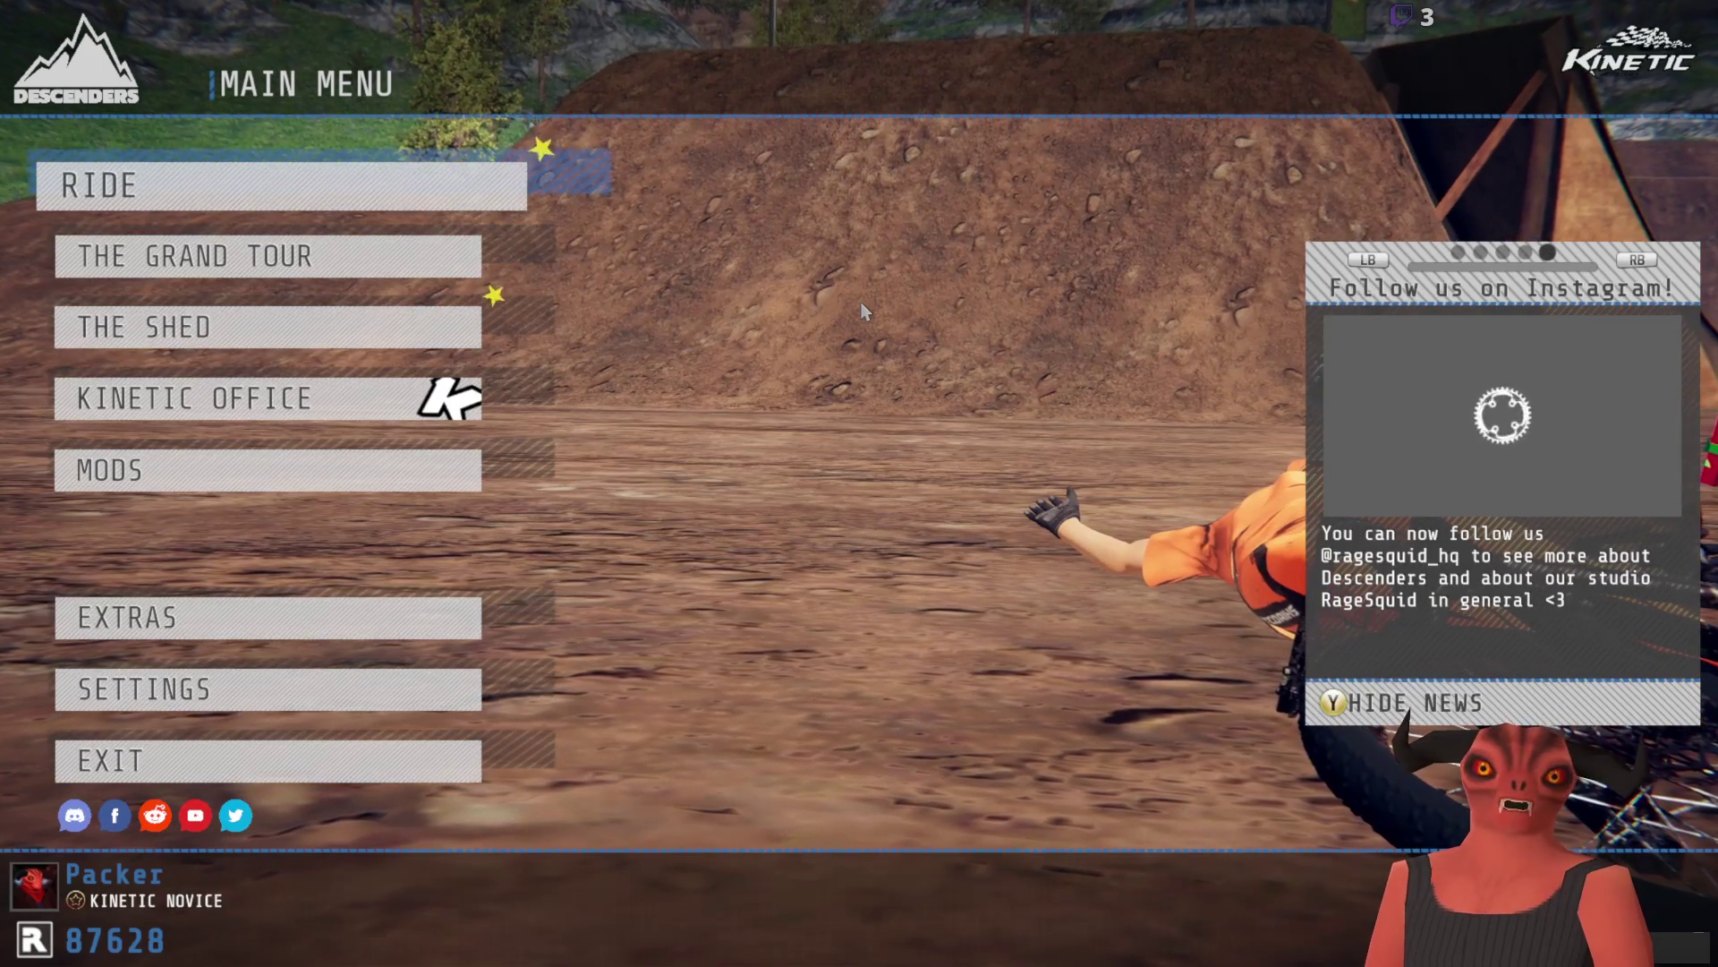
Step: Open Freeride's Build Track From Seed settings and set the world to Forest
key("Return")
key("Down")
key("Down")
key("Return")
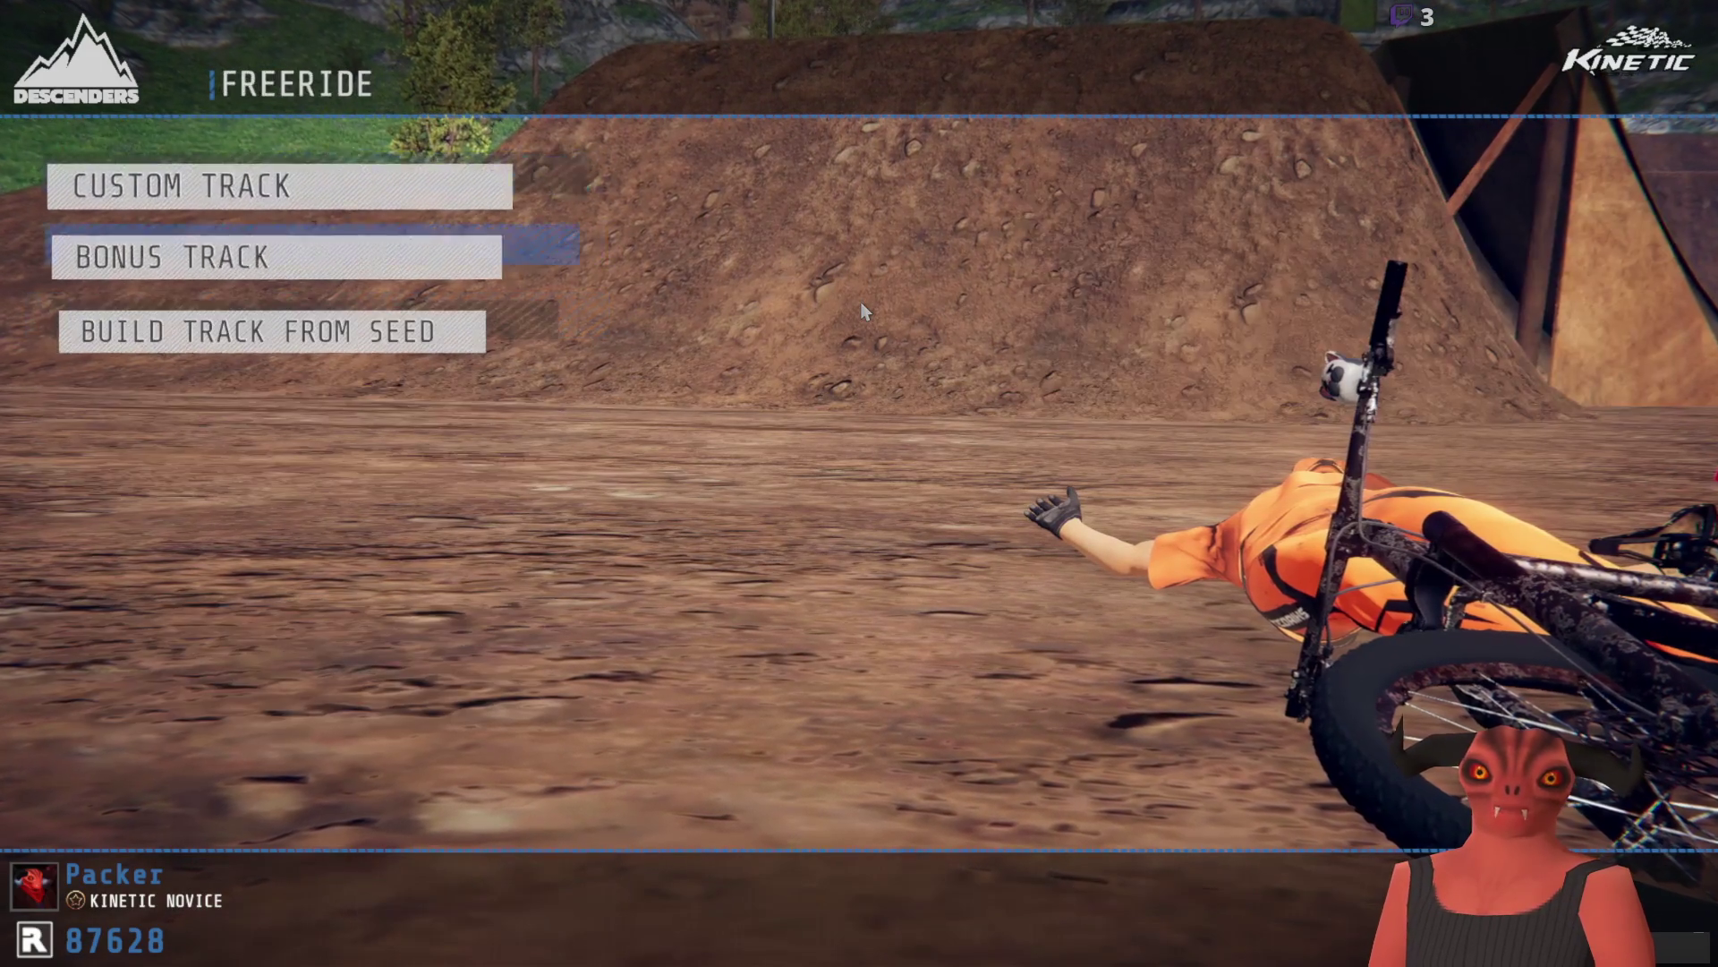
key("Down")
key("Return")
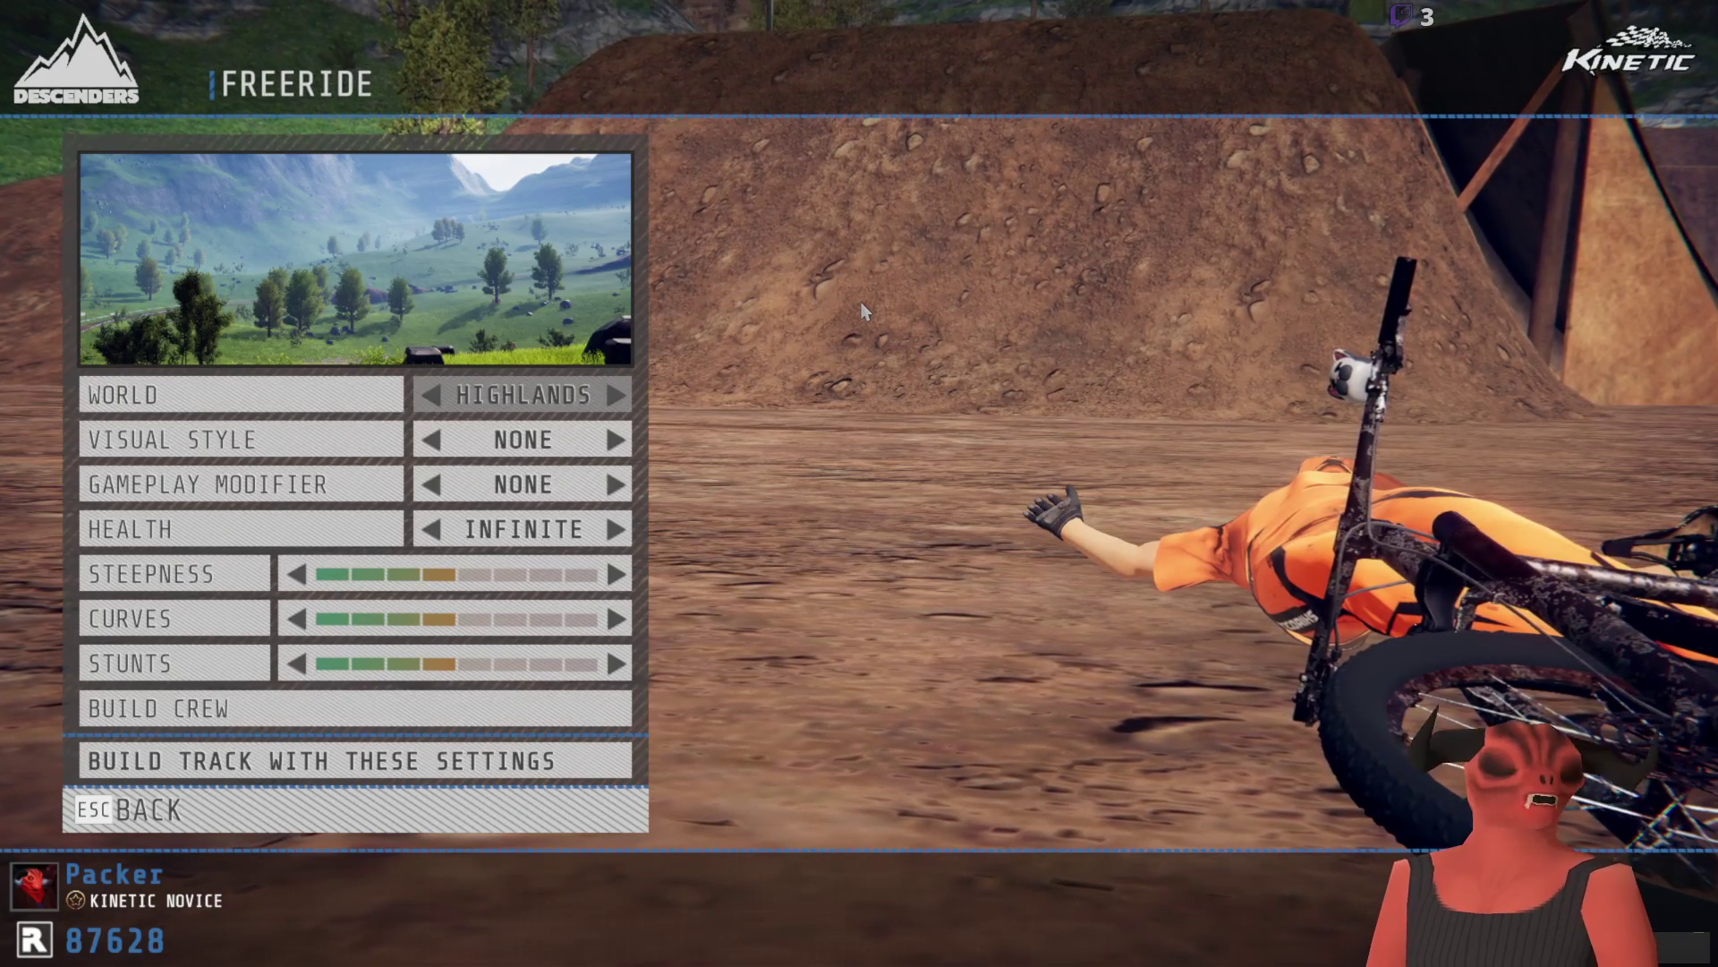
key("Right")
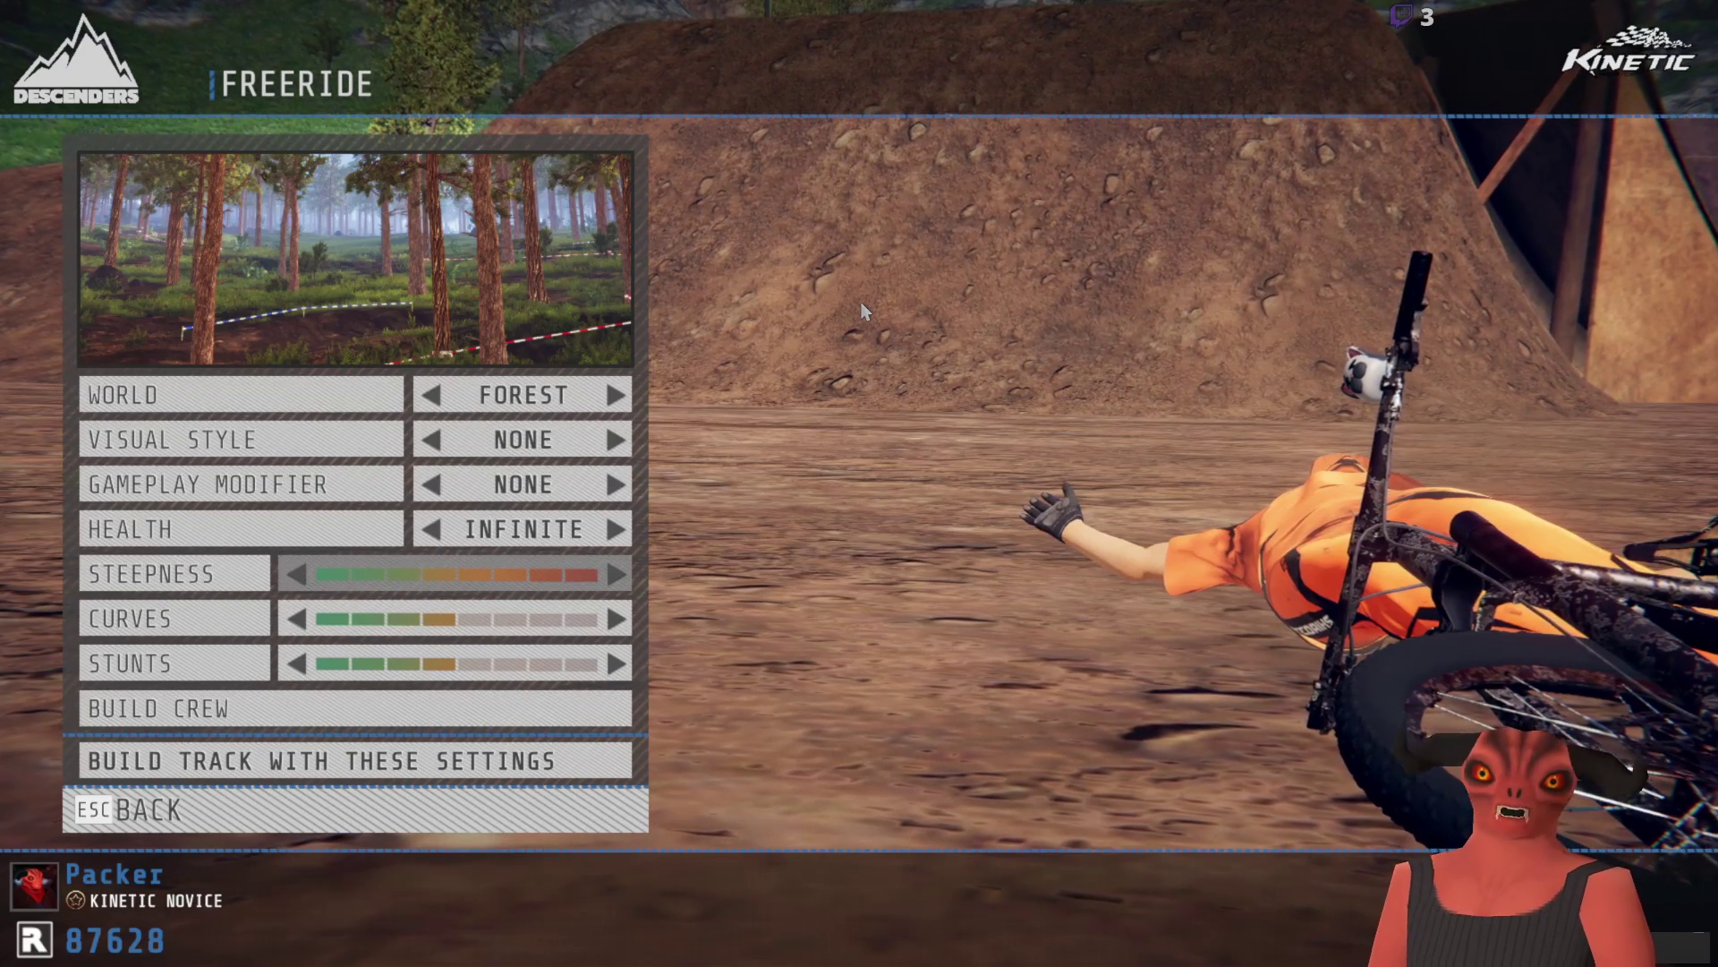
key("Down")
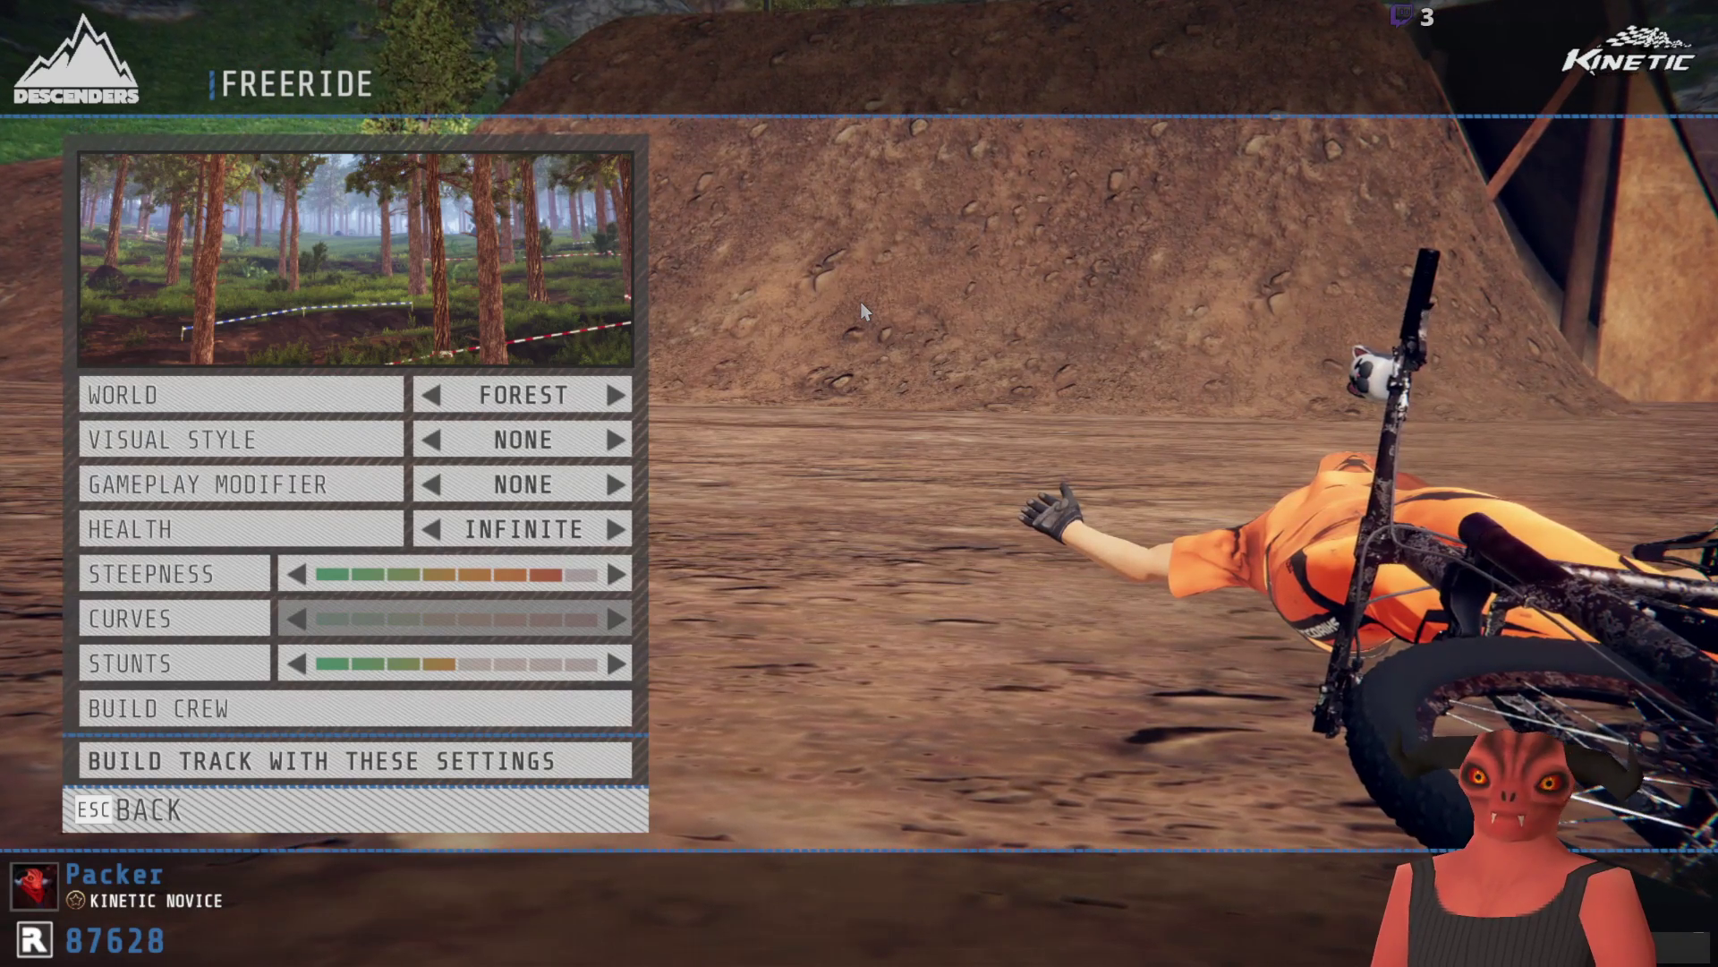
key("Down")
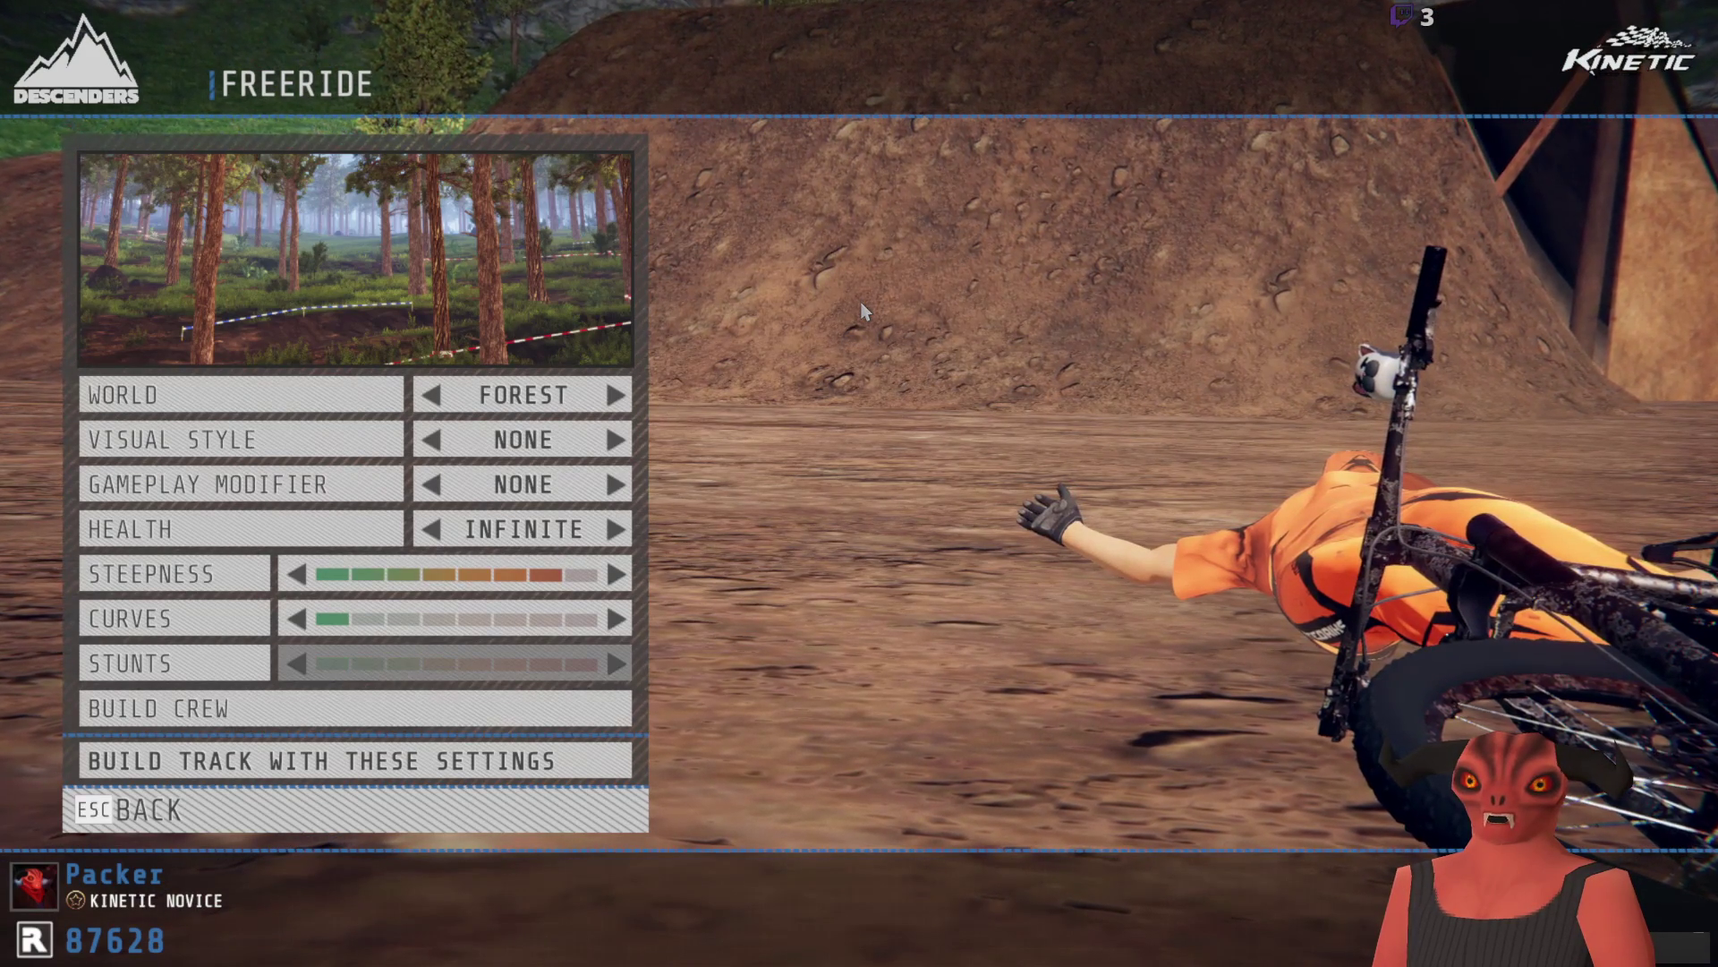
key("Down")
Step: Add Landing Impact to the Build Crew, then build the track with these settings
key("Return")
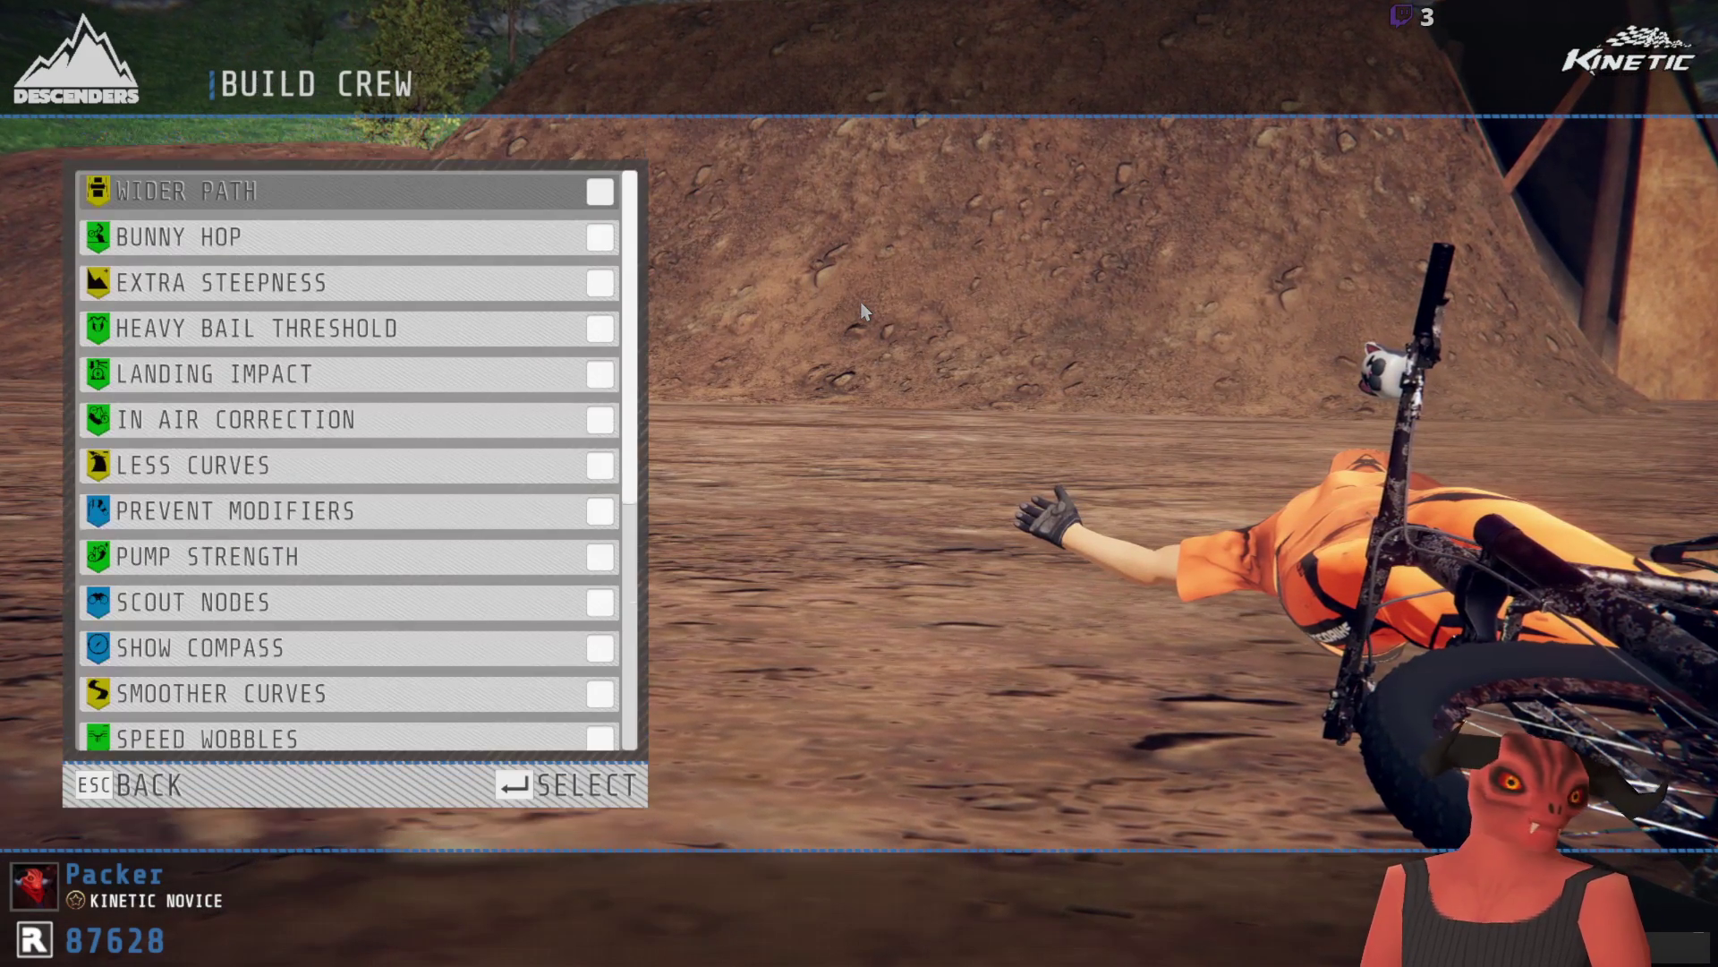
key("Down")
key("Down")
key("Down")
key("Down")
key("Down")
key("Down")
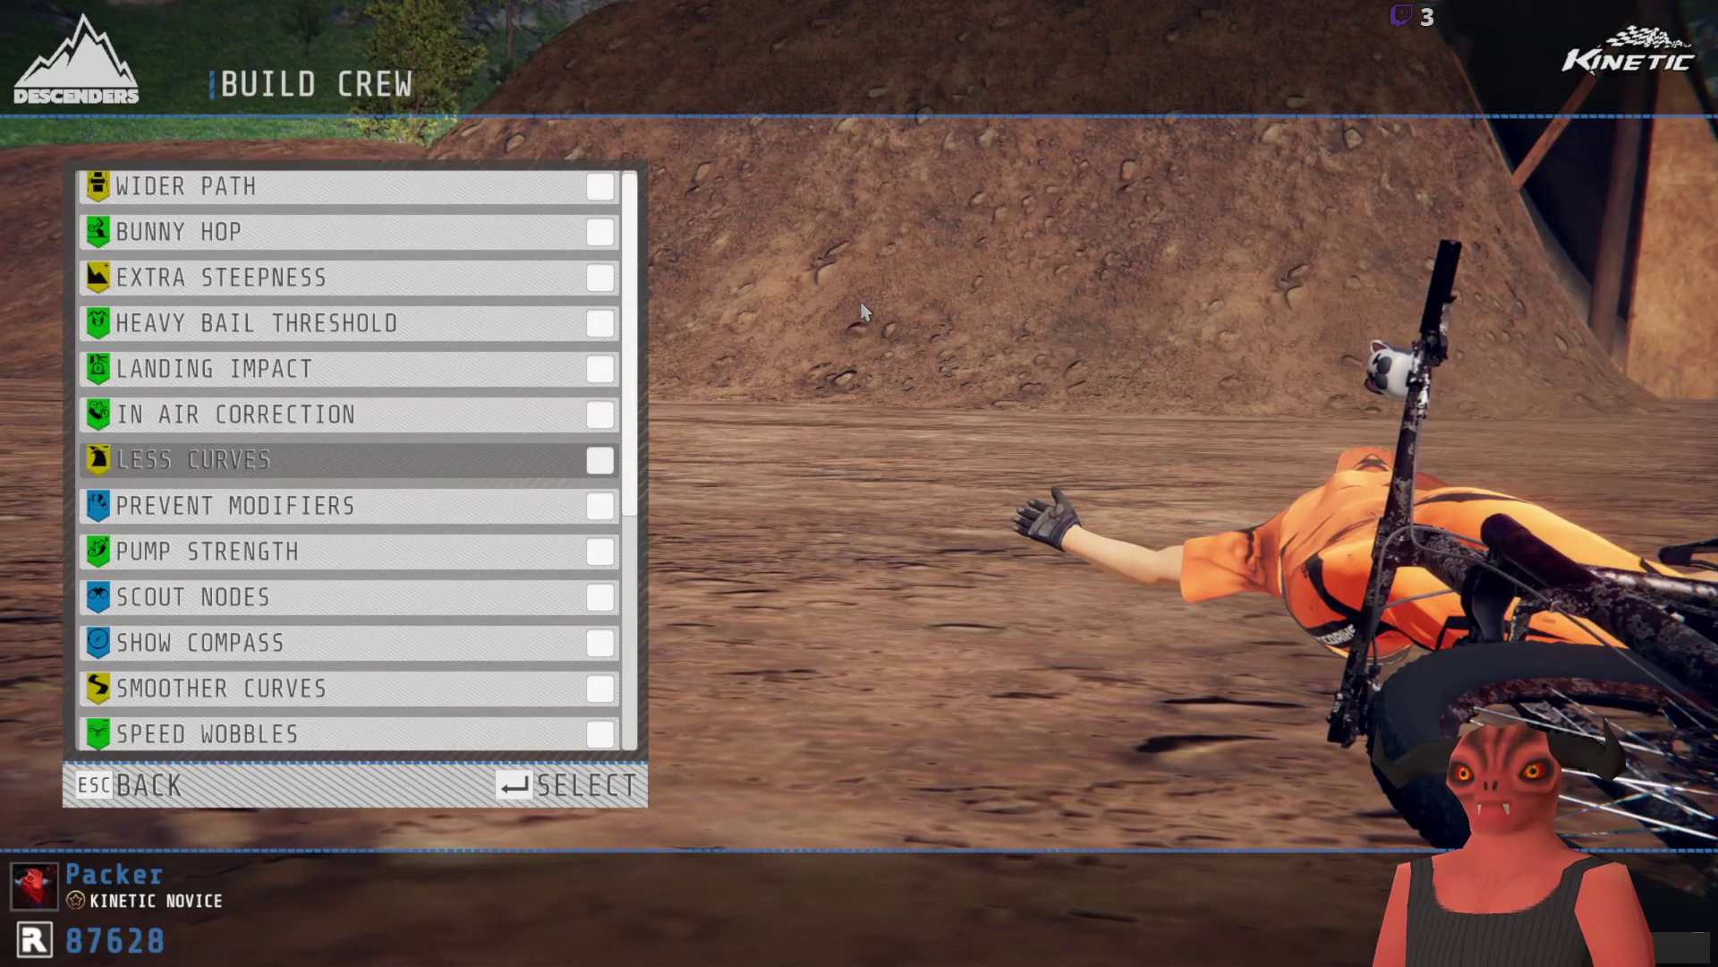
key("Up")
key("Up")
key("Return")
key("Down")
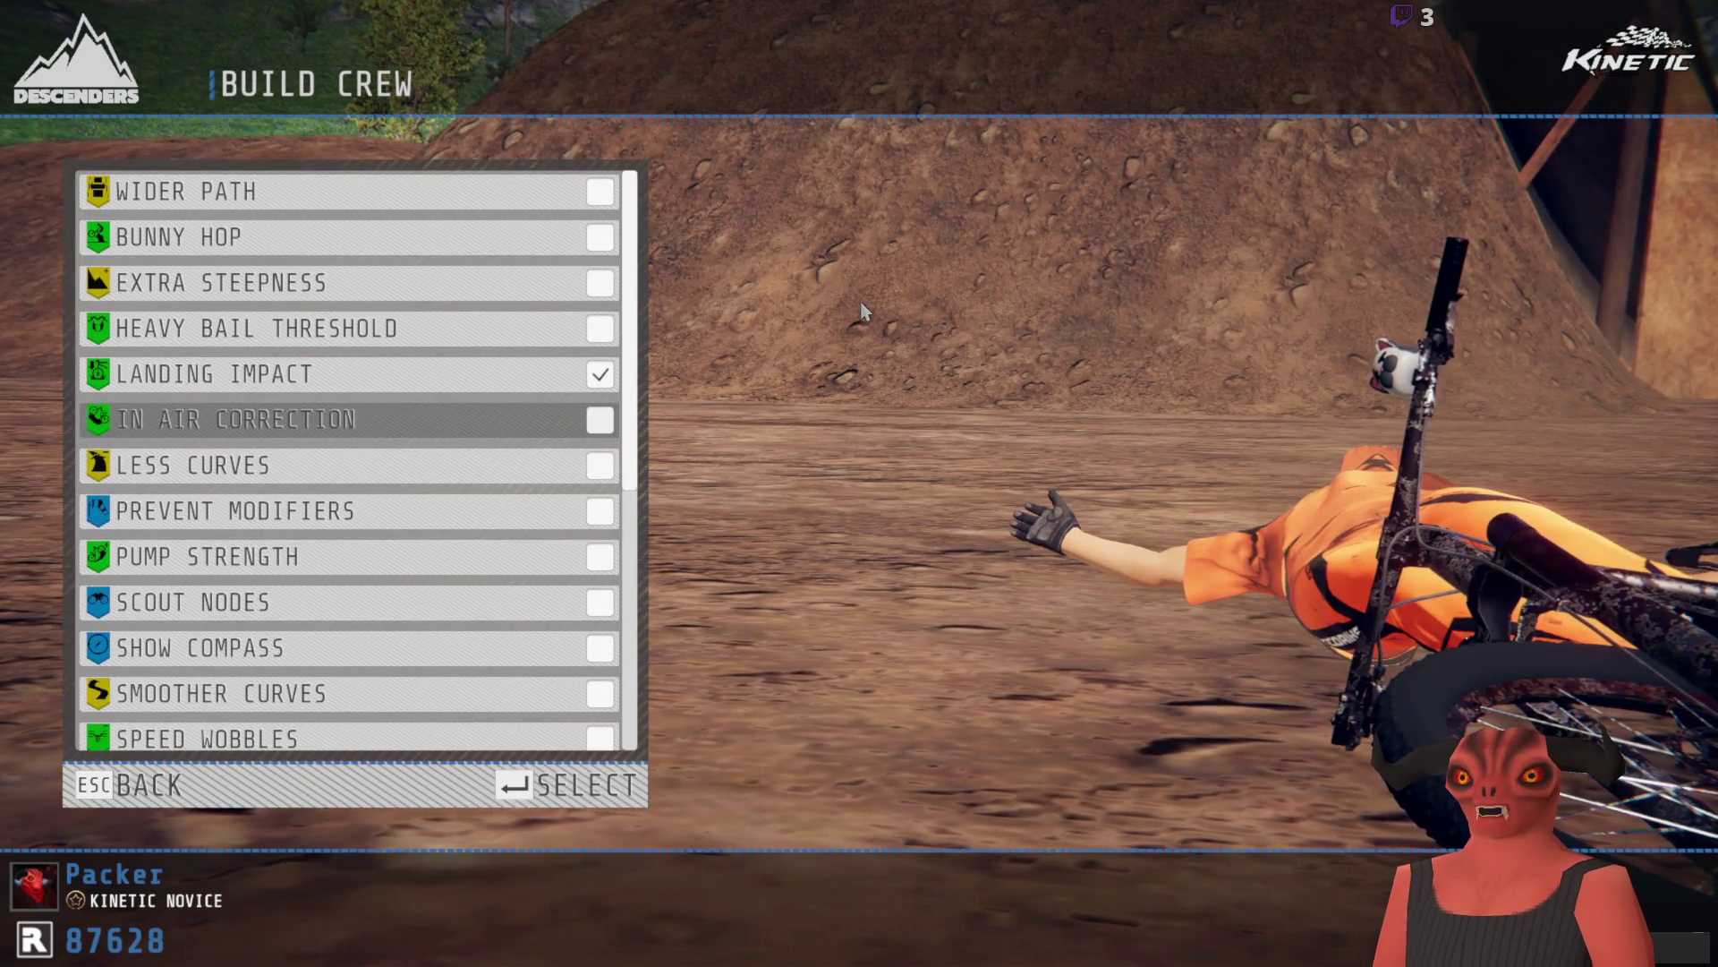
key("Up")
key("Up")
key("Down")
key("Down")
key("Down")
key("Down")
key("Down")
key("Down")
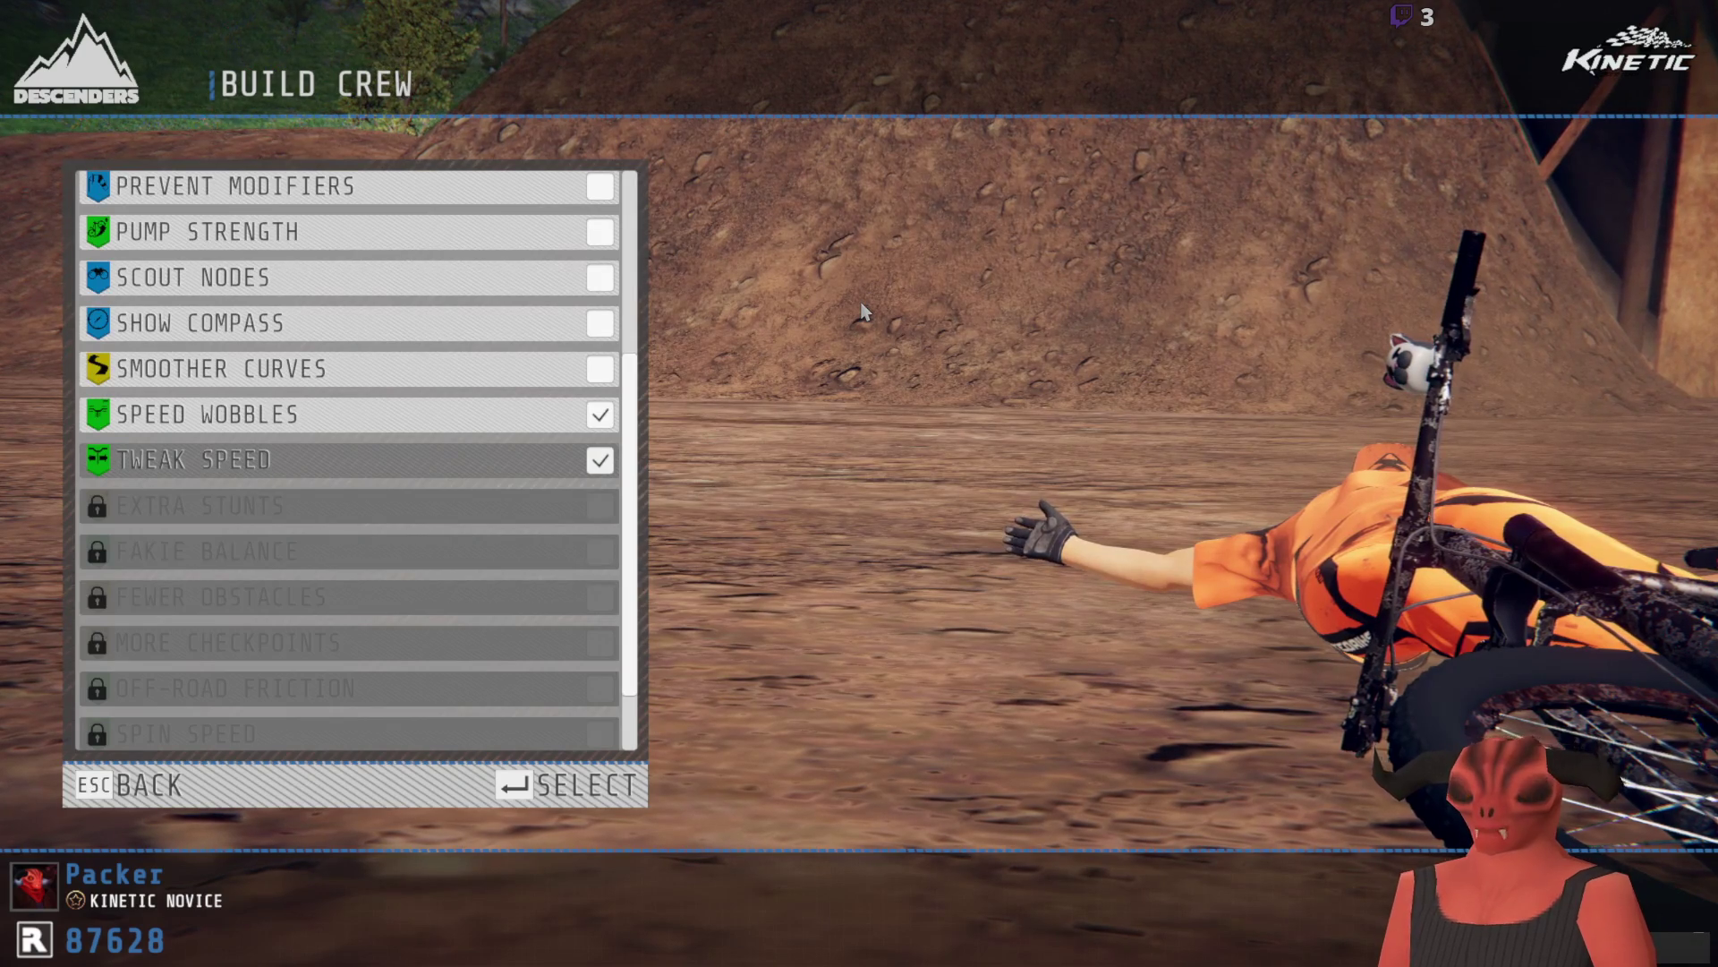
key("Escape")
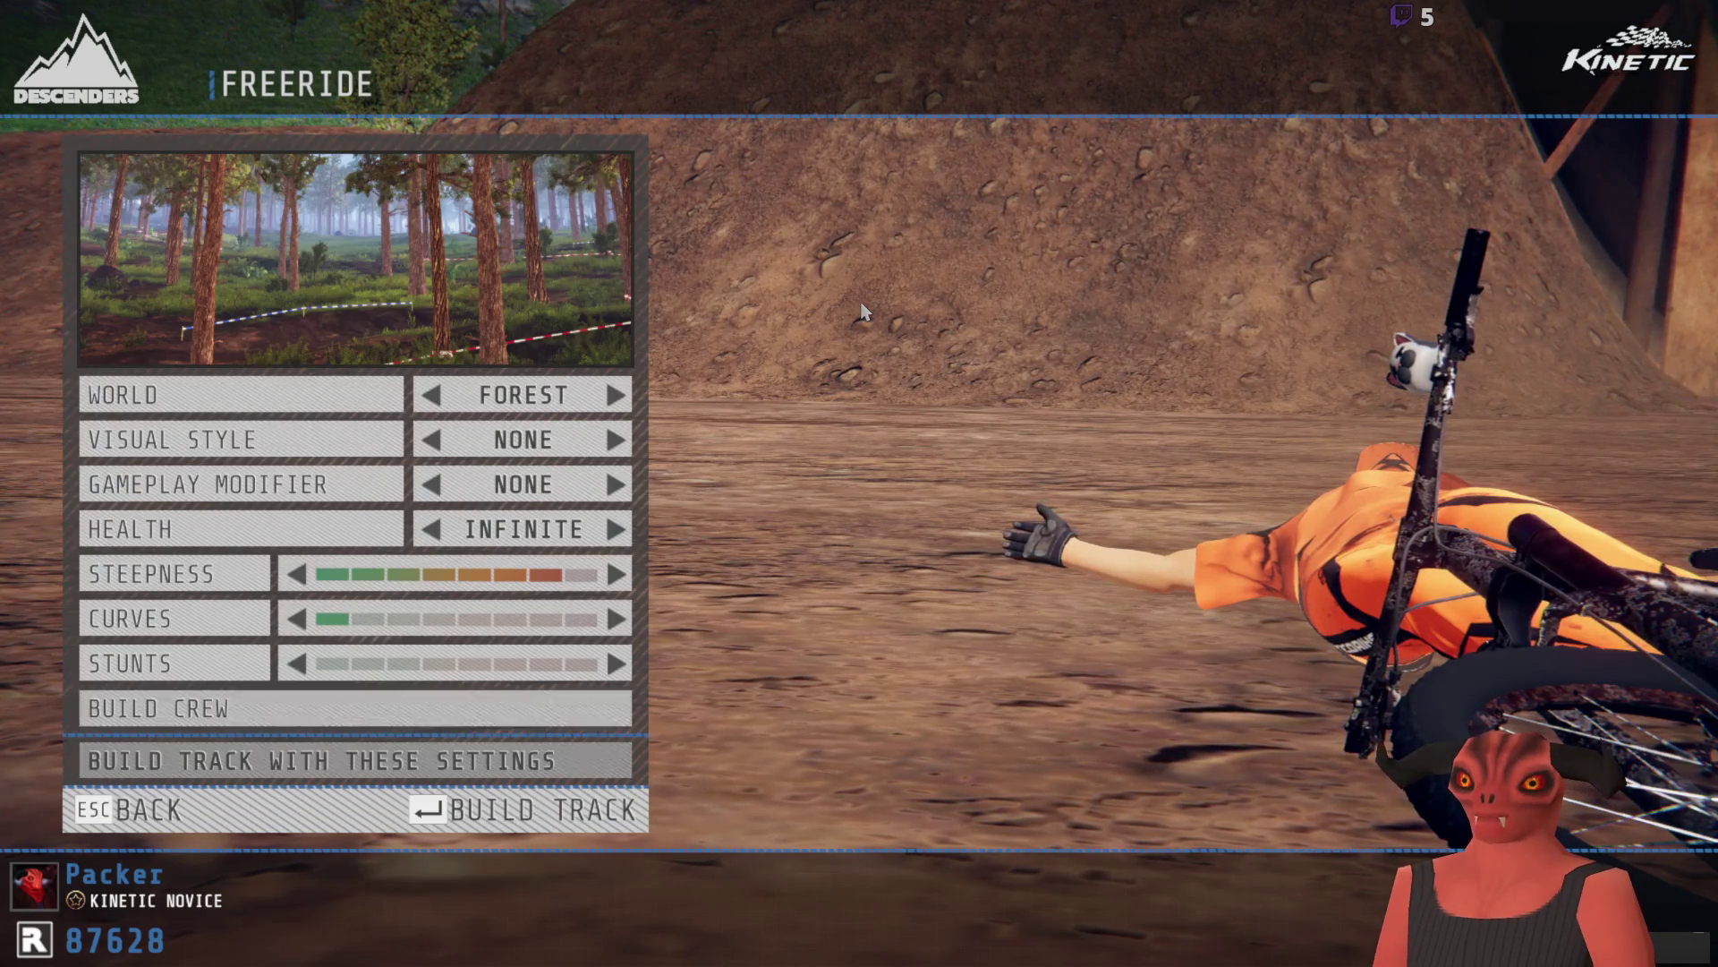
key("Return")
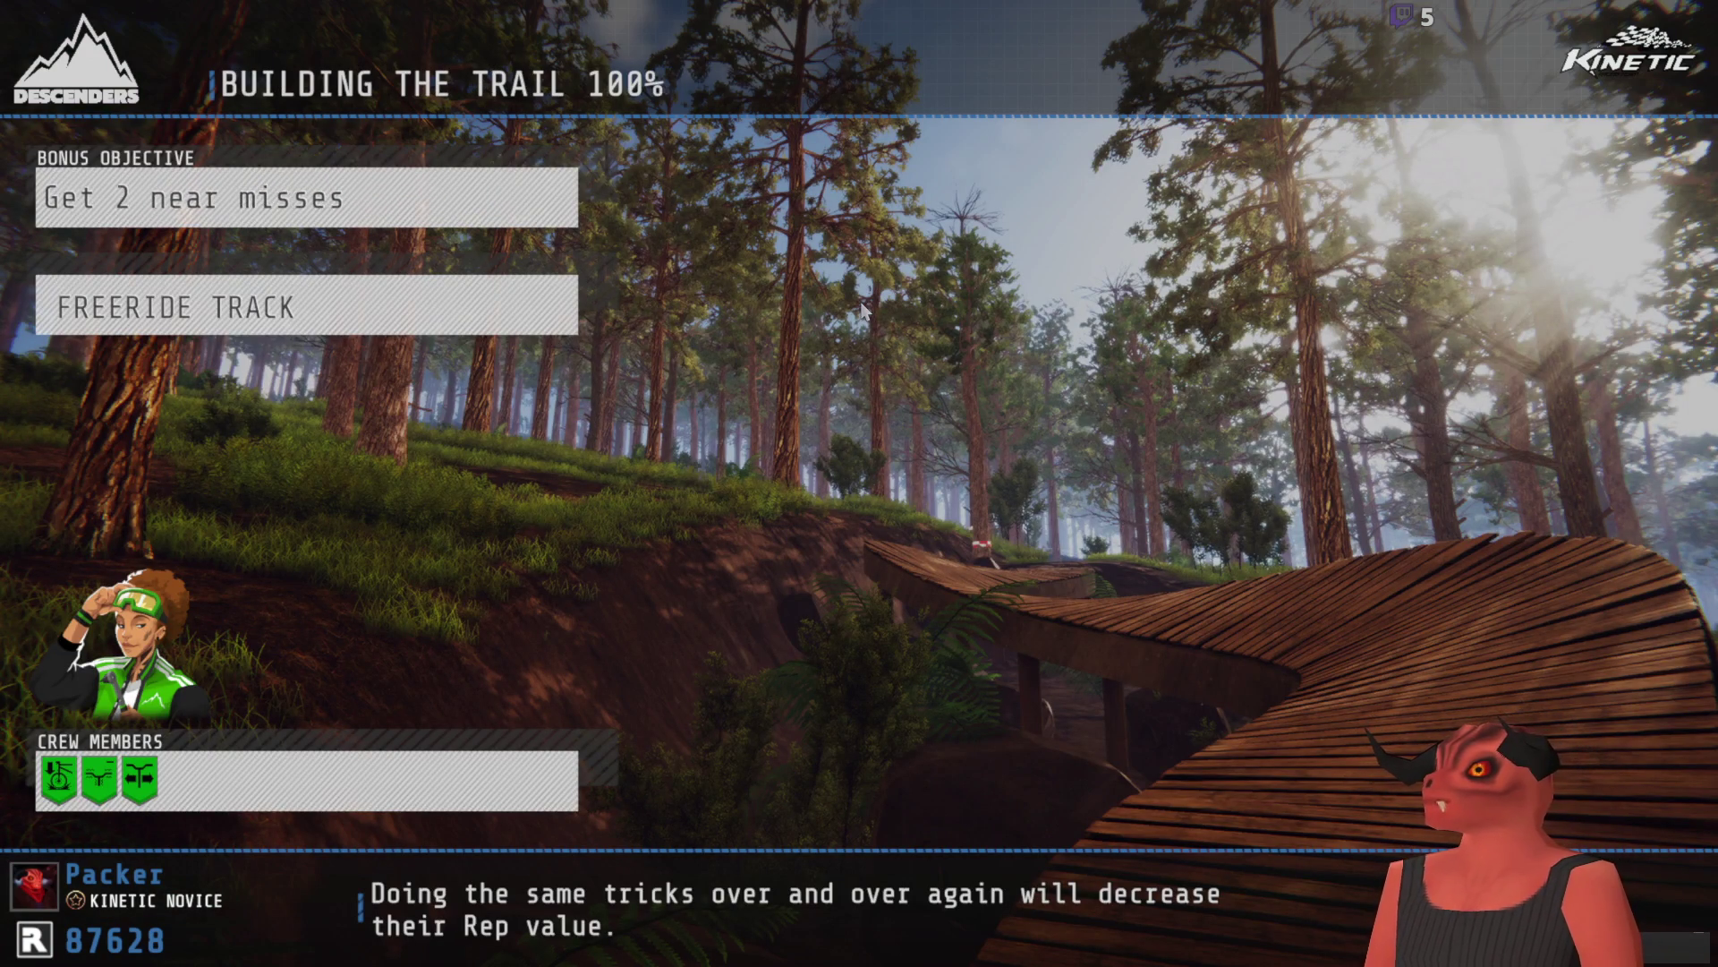
Step: Ride the Forest trail, respawning after crashes, finishing in 00:54.725 for 2049 Rep
key("w")
key("r")
key("w")
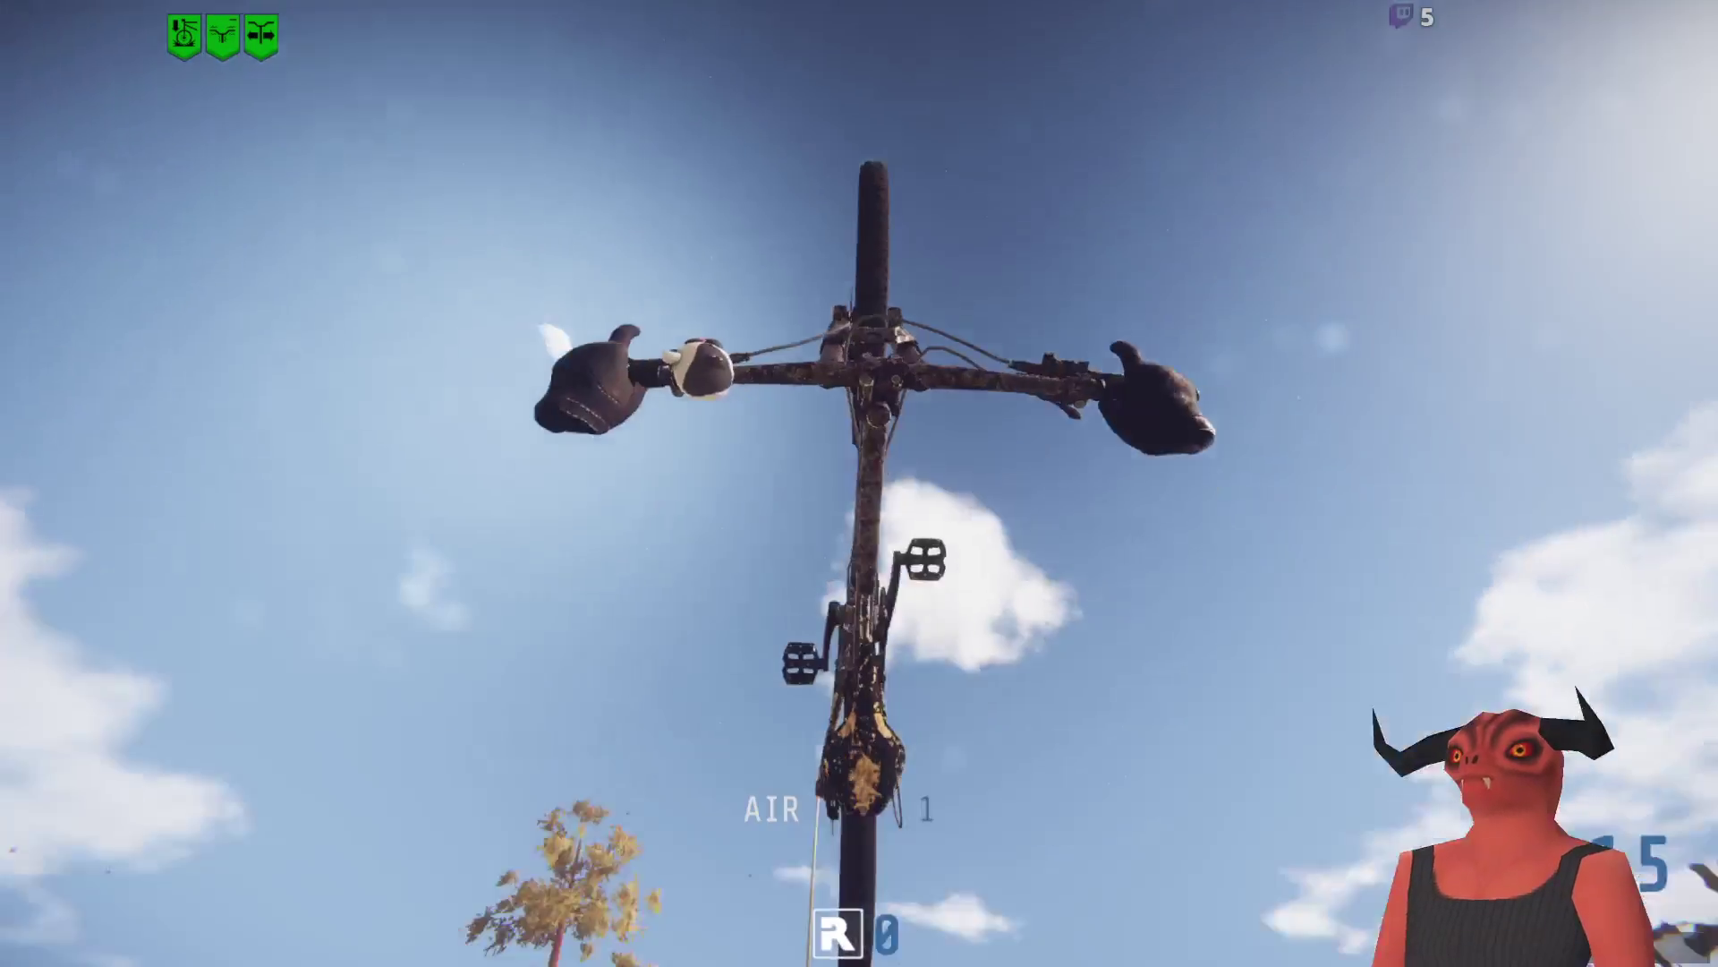
key("s")
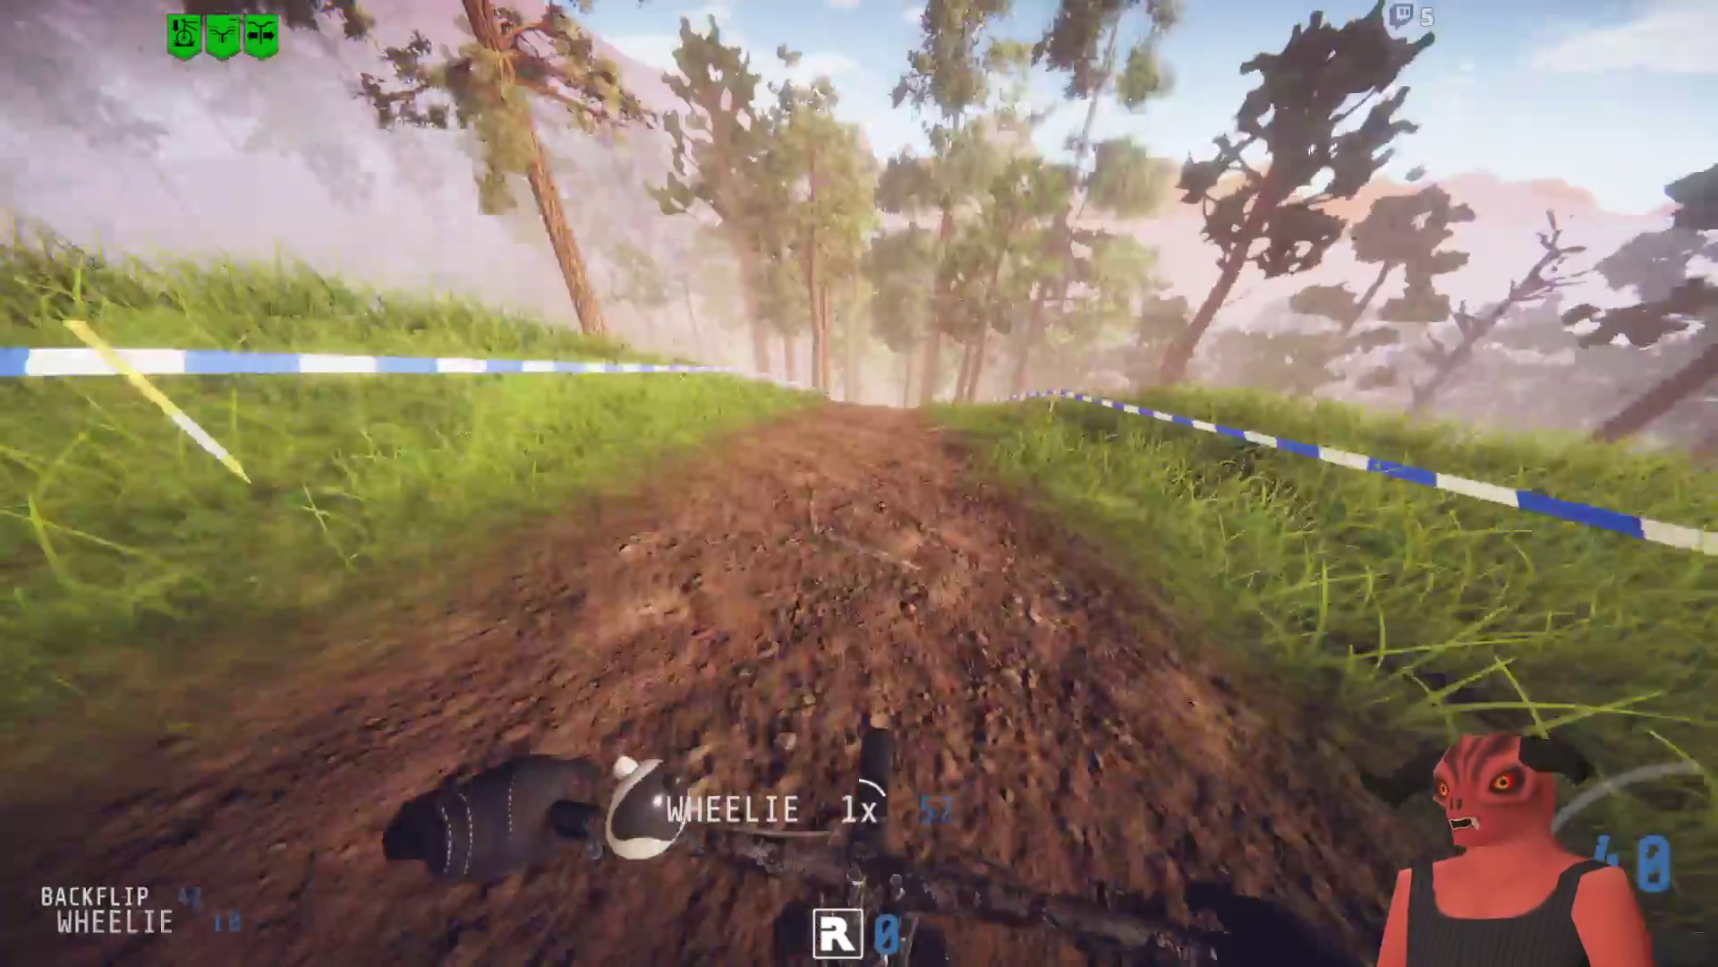
key("a")
key("d")
key("a")
key("r")
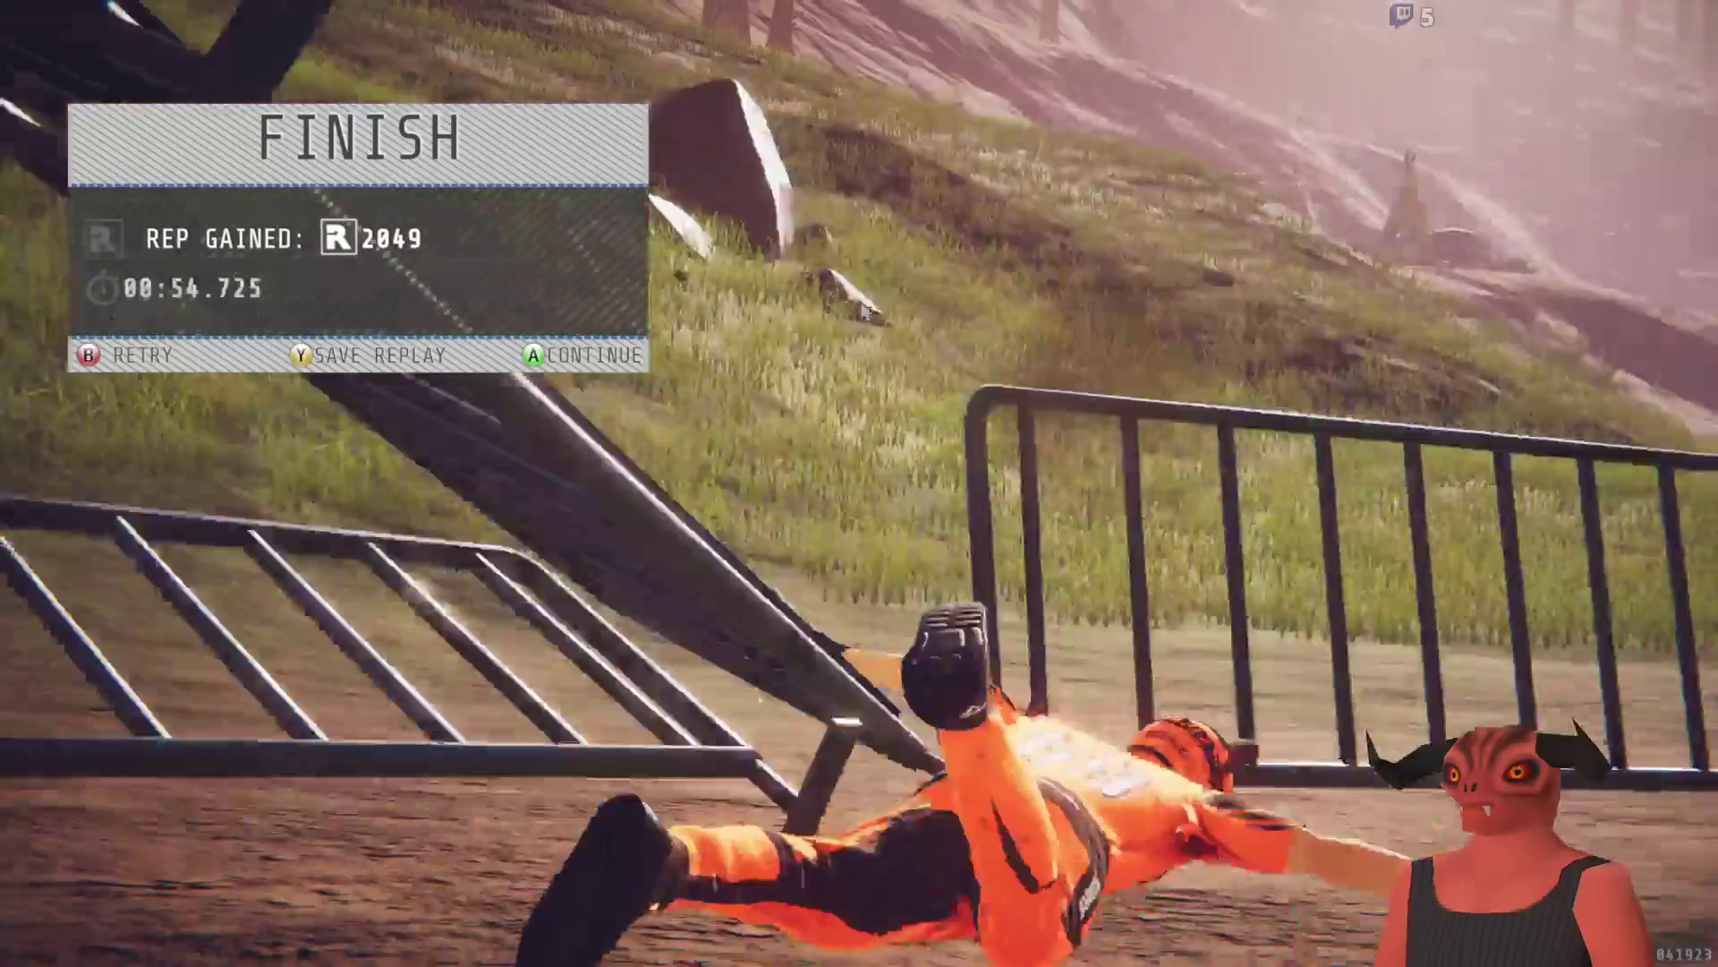
key("Return")
Step: Build a new Freeride track with the same settings
key("Down")
key("Up")
key("Down")
key("Up")
key("Up")
key("Down")
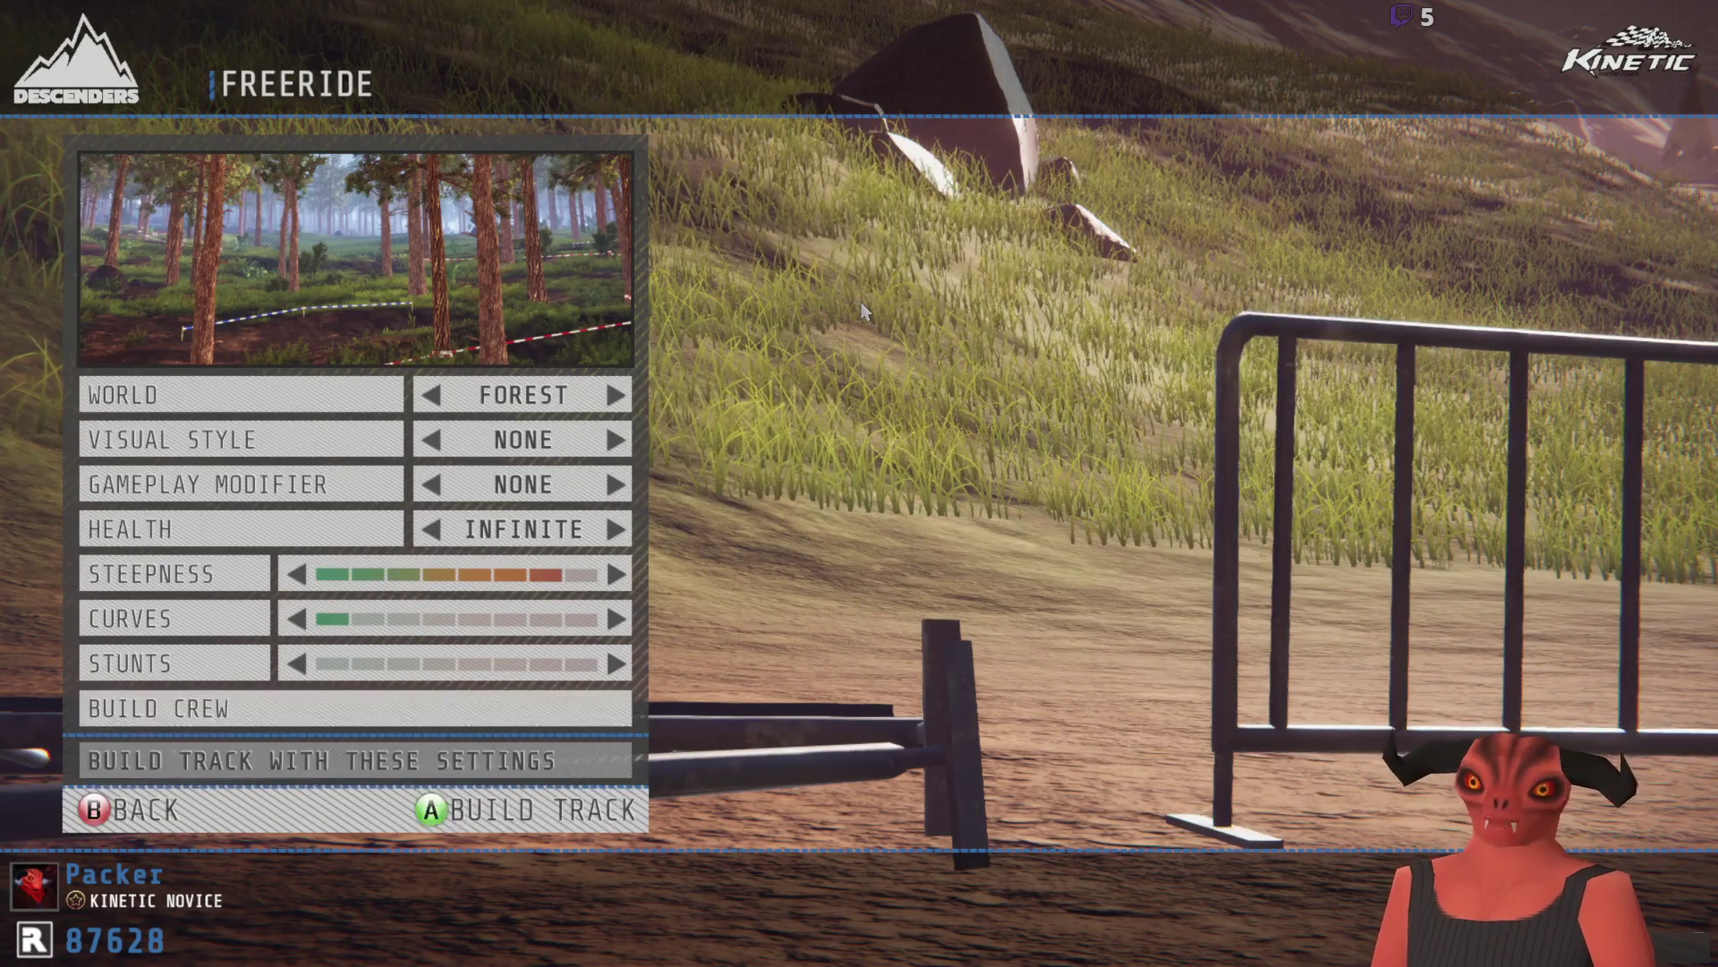
key("Return")
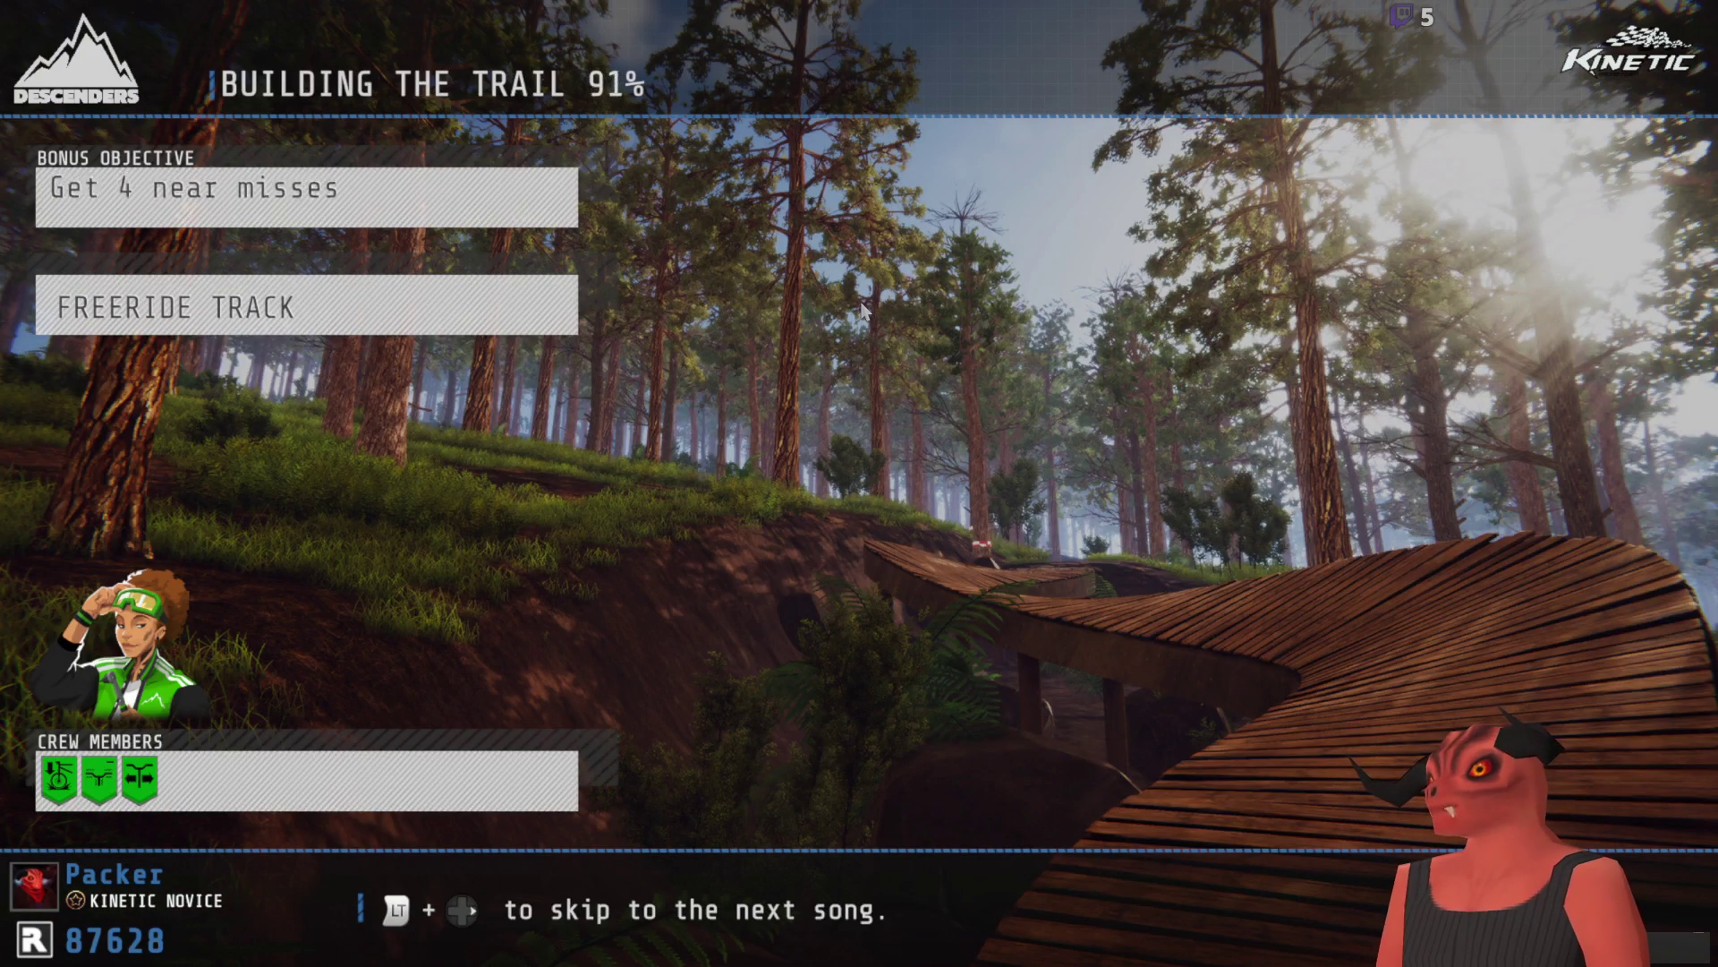
Step: Ride the new trail with a backflip to the finish for 457 Rep
key("Return")
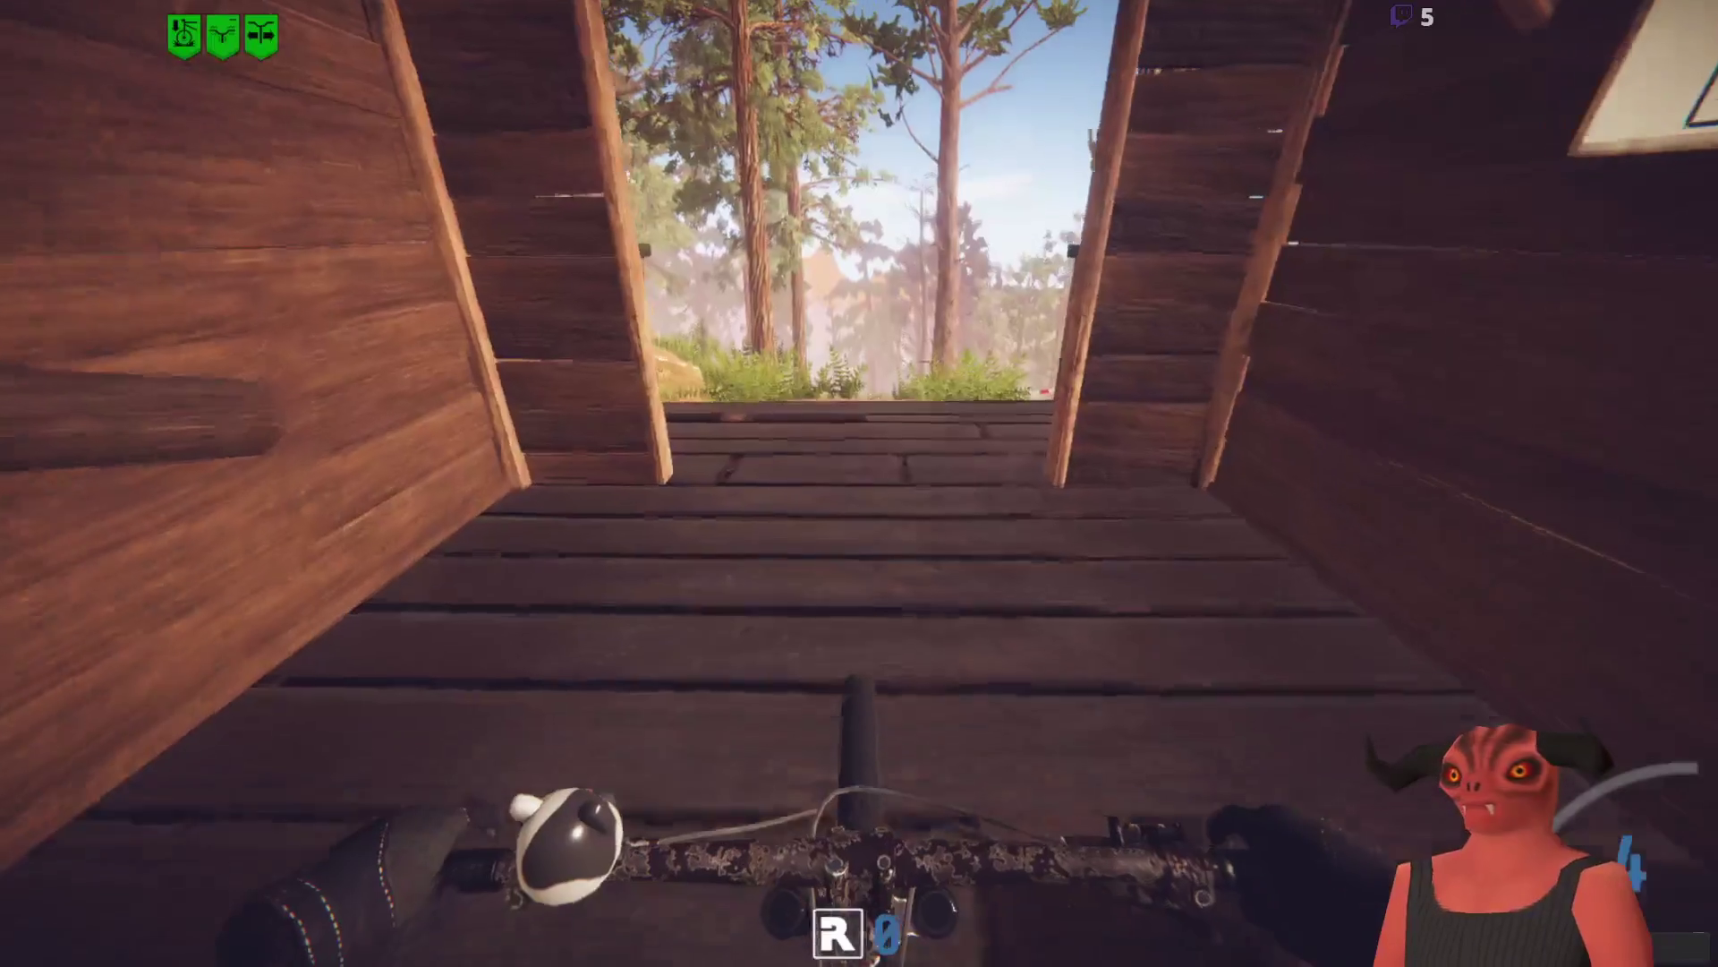
key("Down")
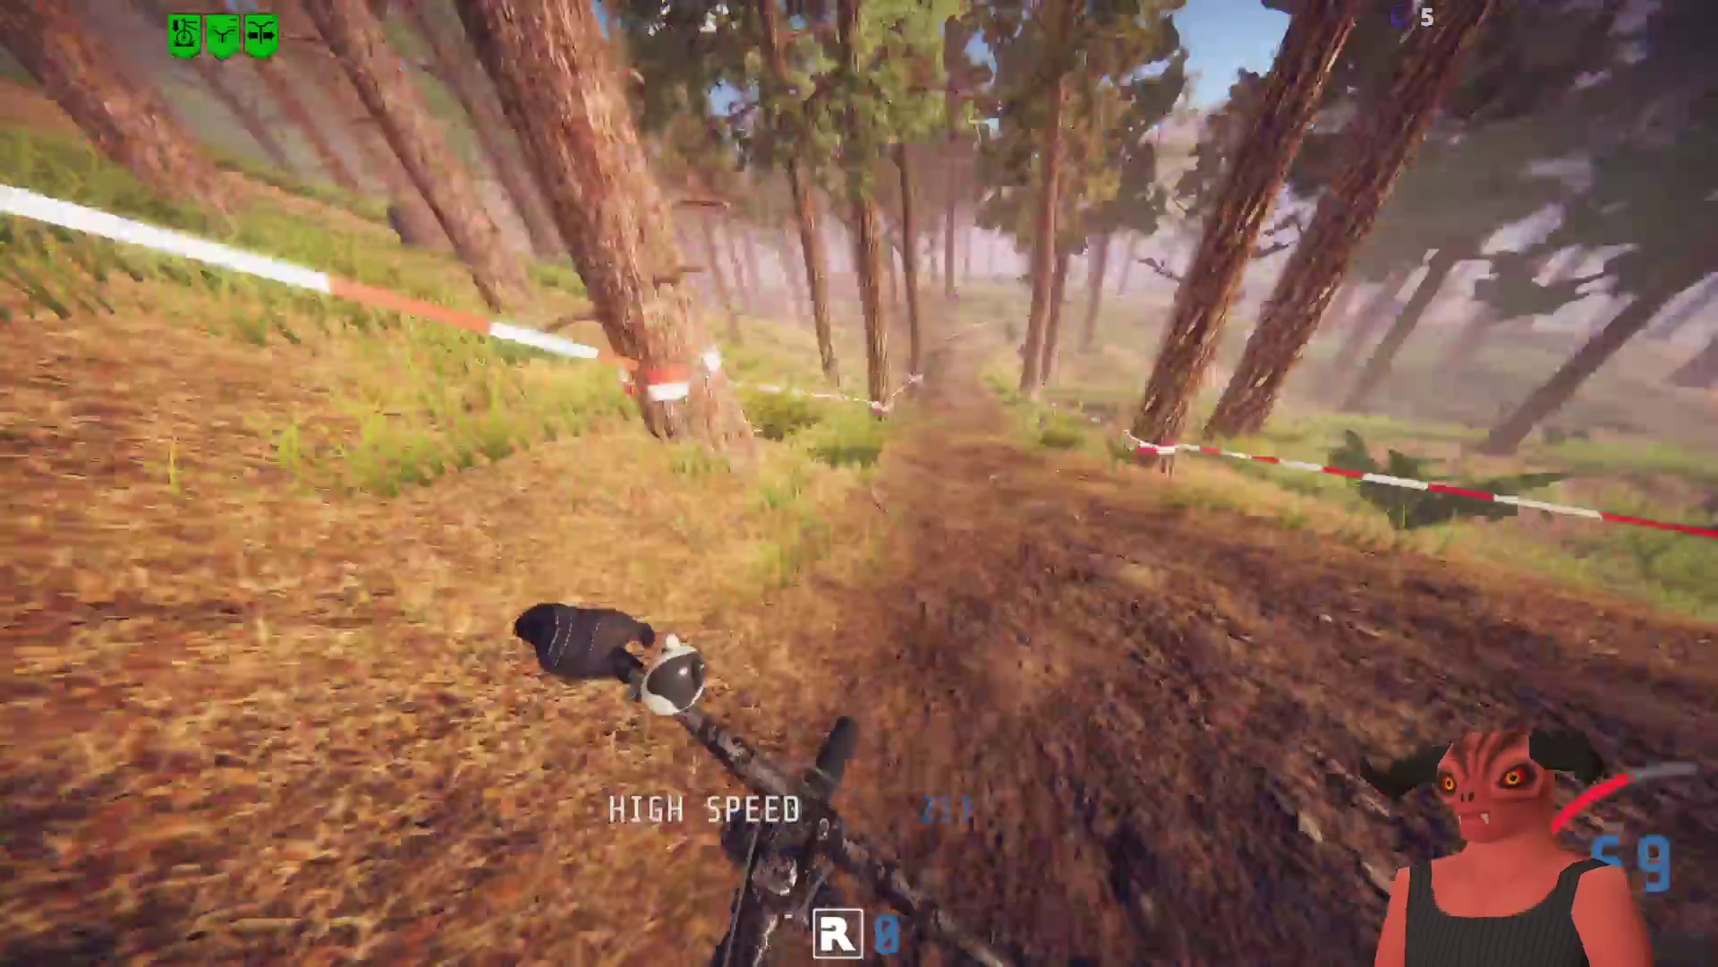
key("a")
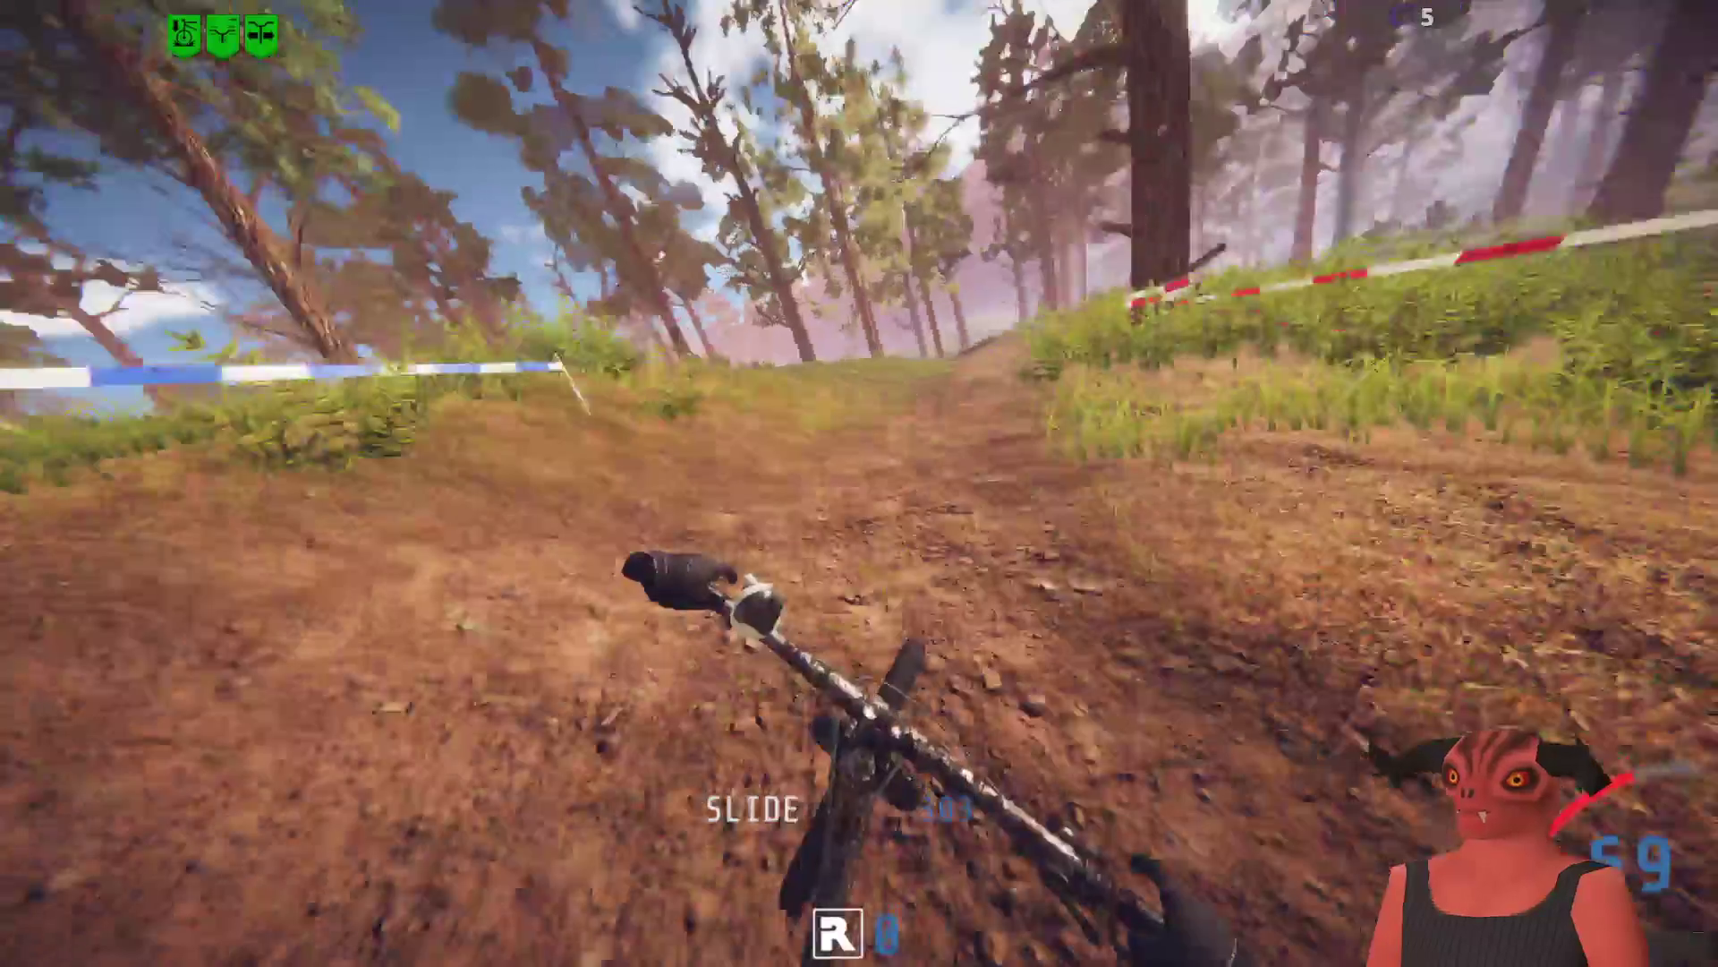
key("d")
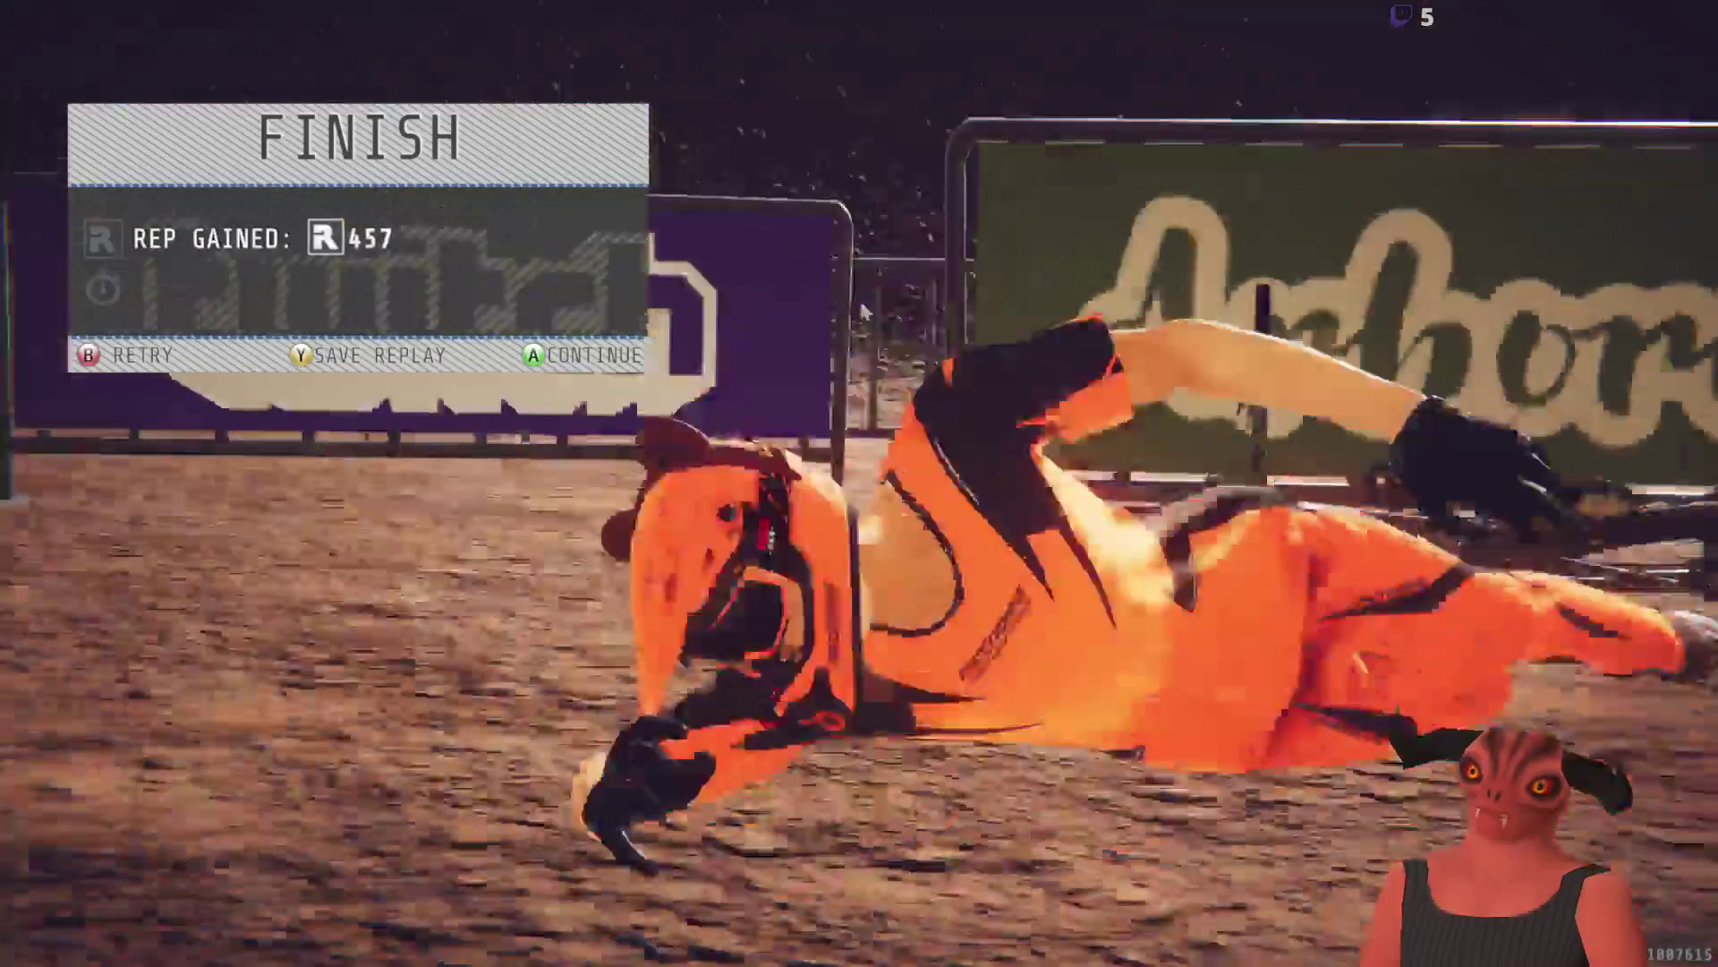
key("Return")
key("Return")
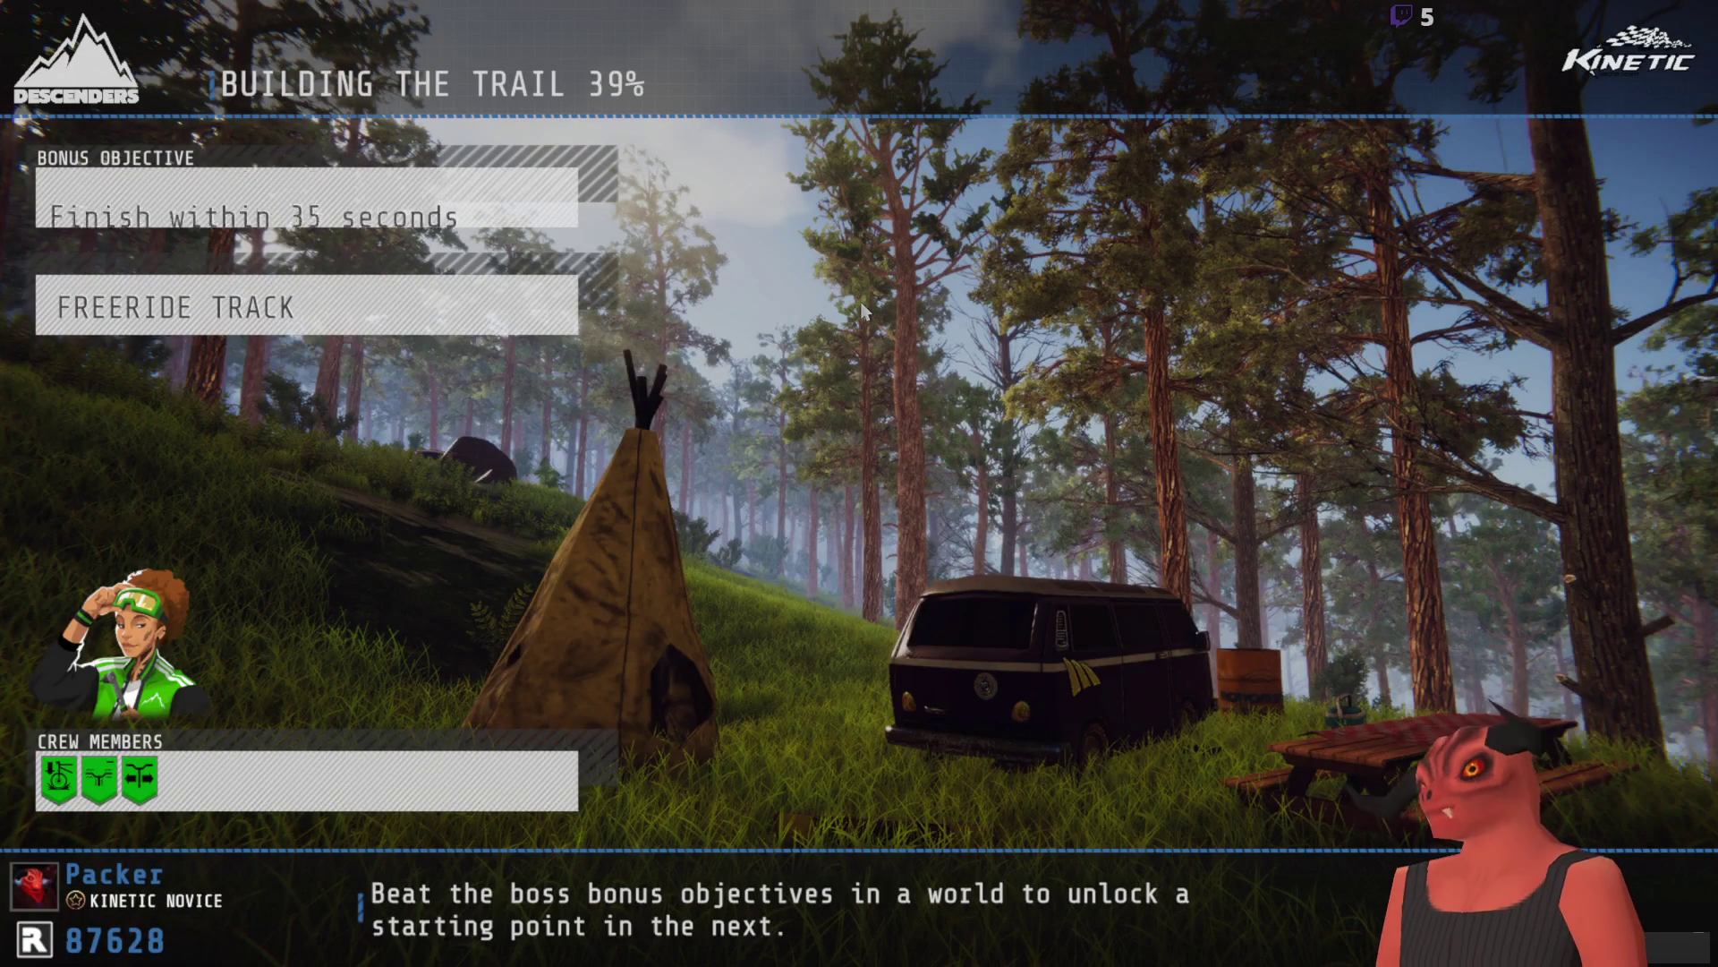
Step: Ride the new forest trail, respawning three times after crashes, then pause the run
key("Return")
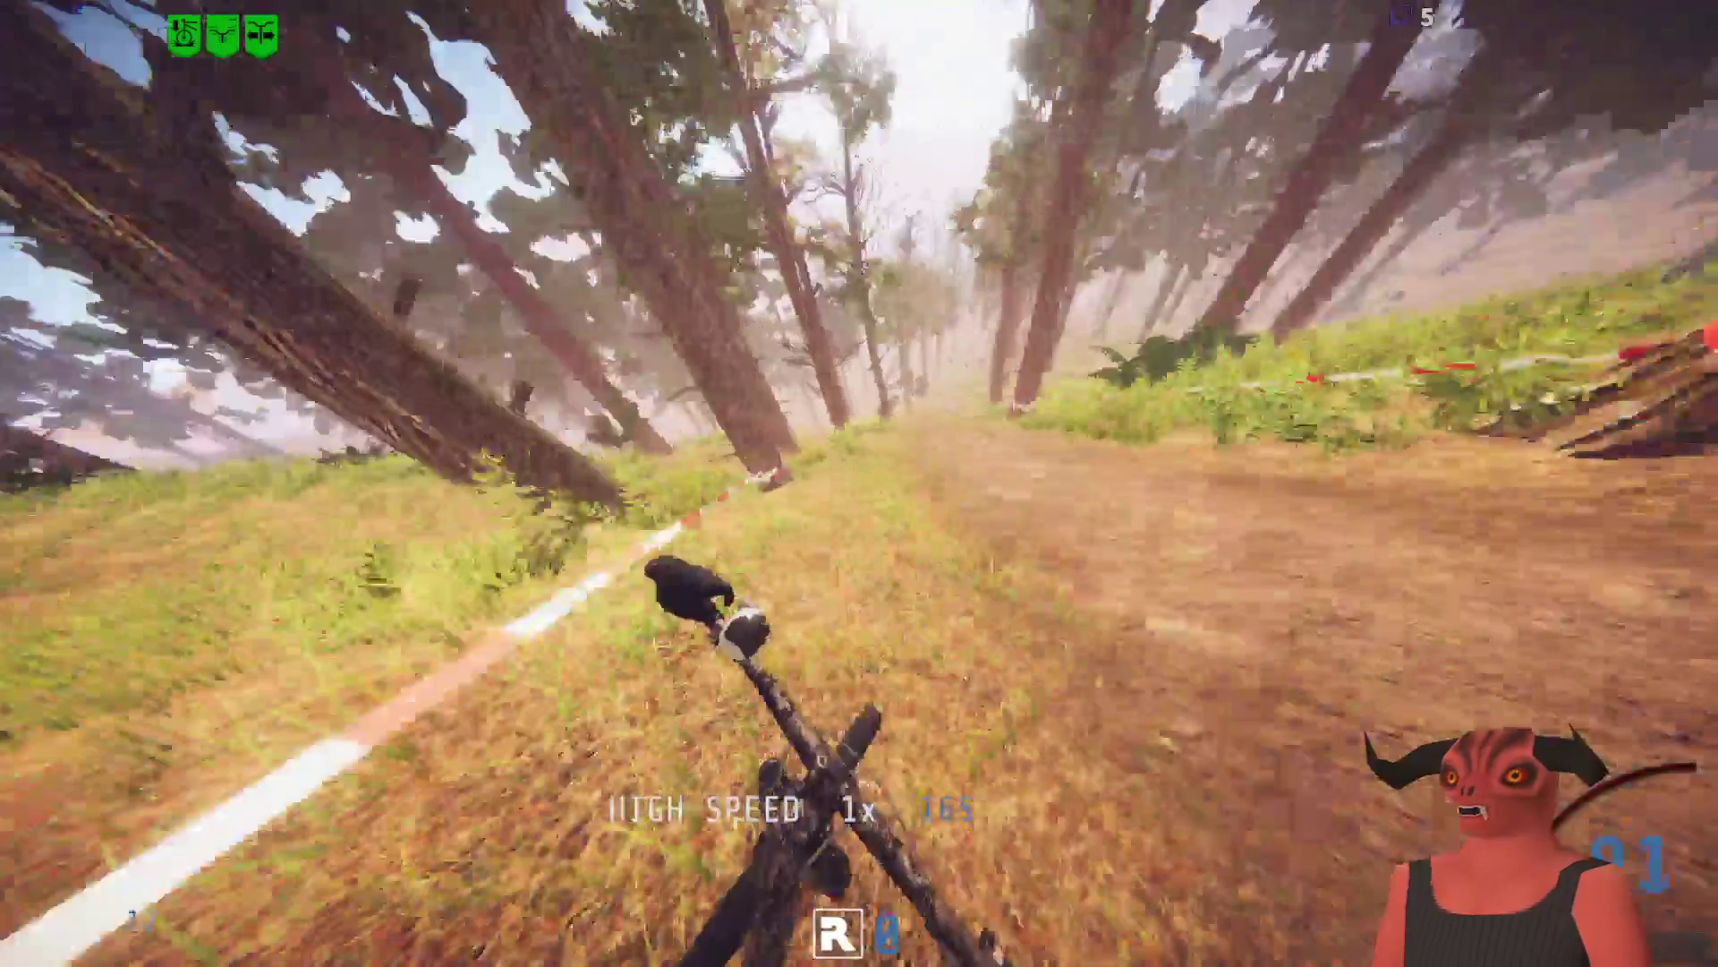
key("b")
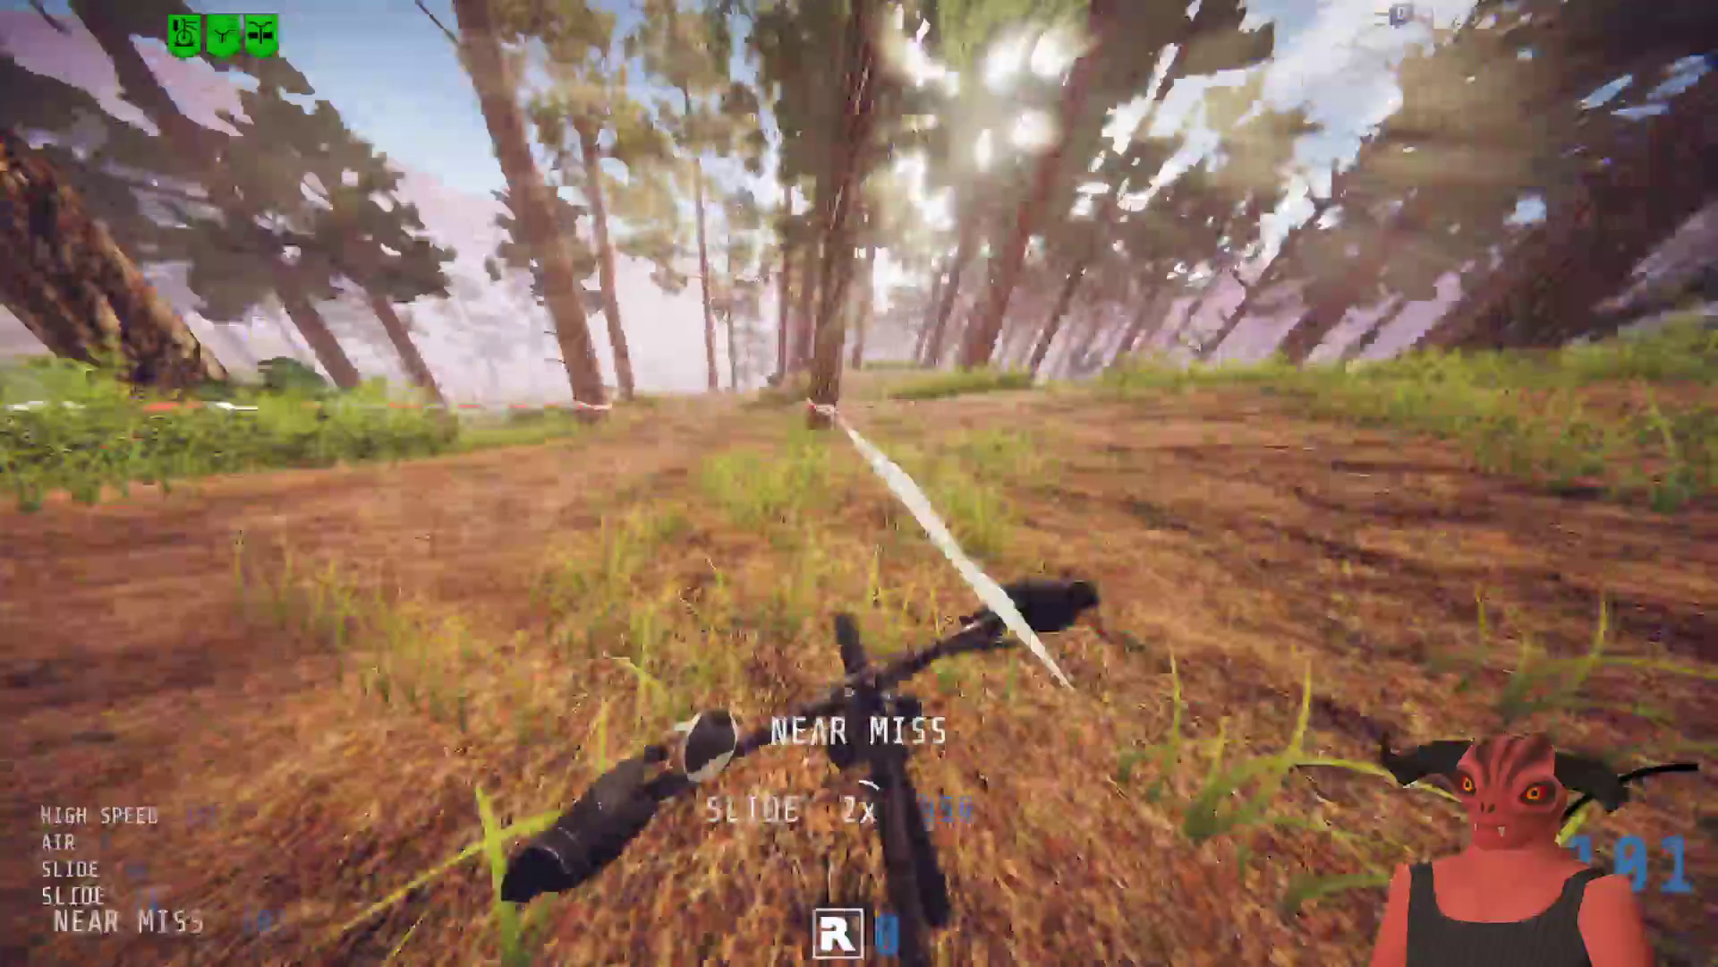
key("b")
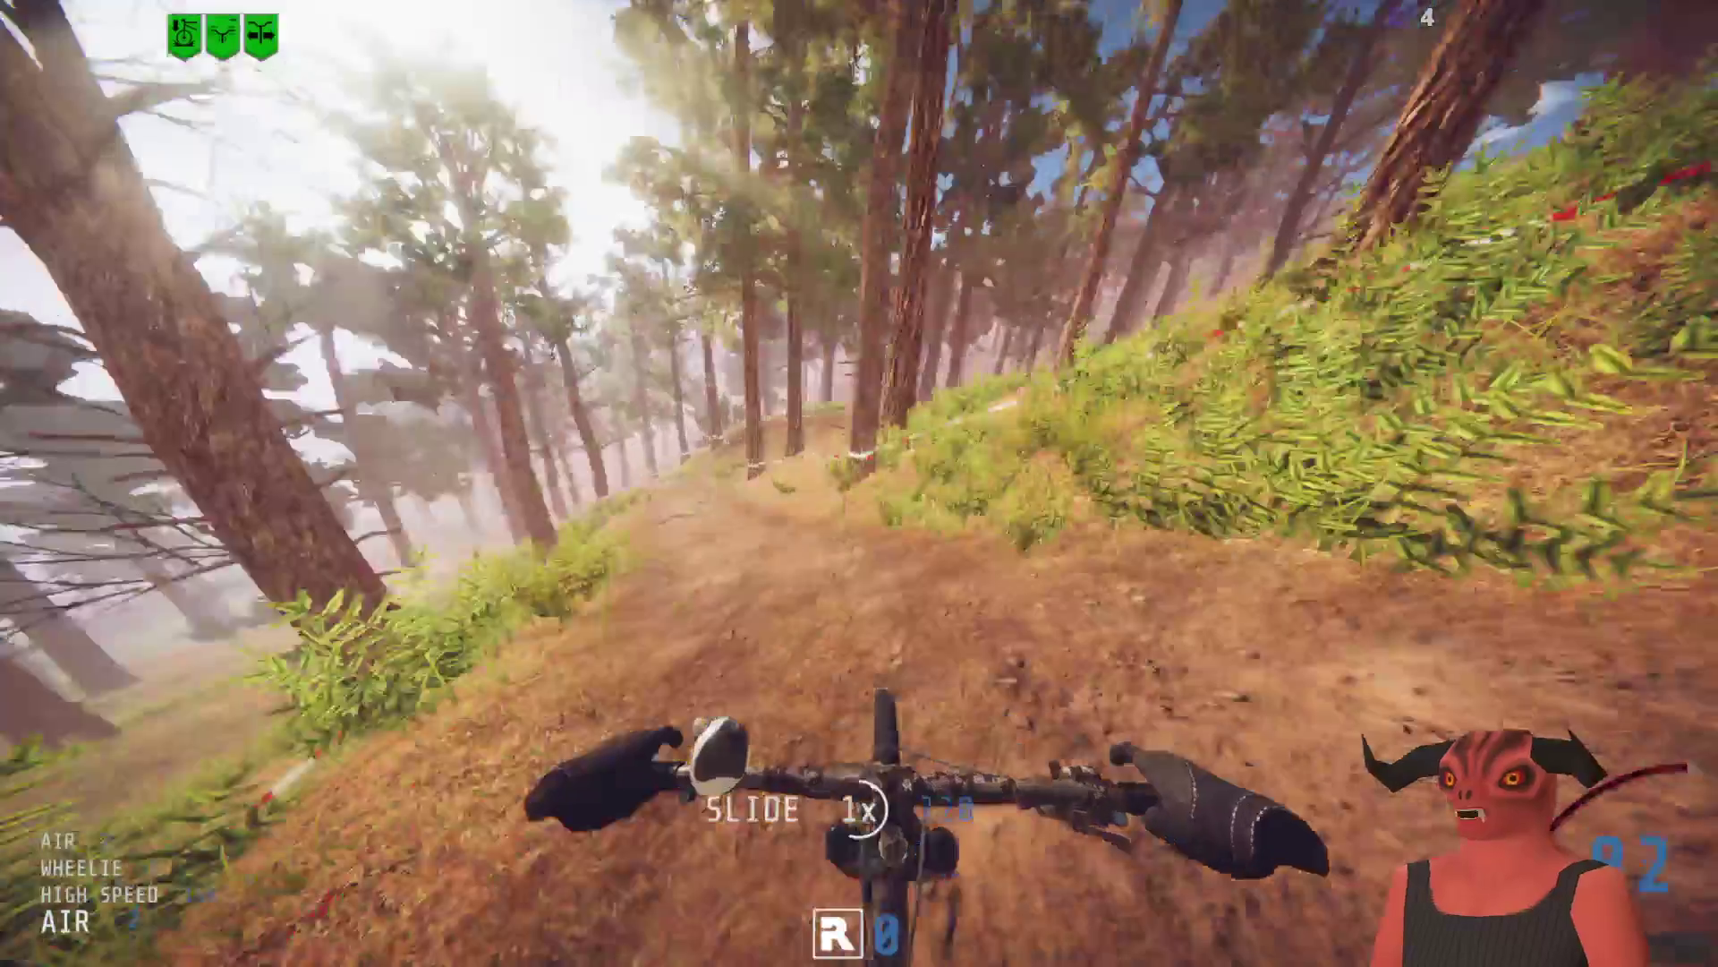
key("b")
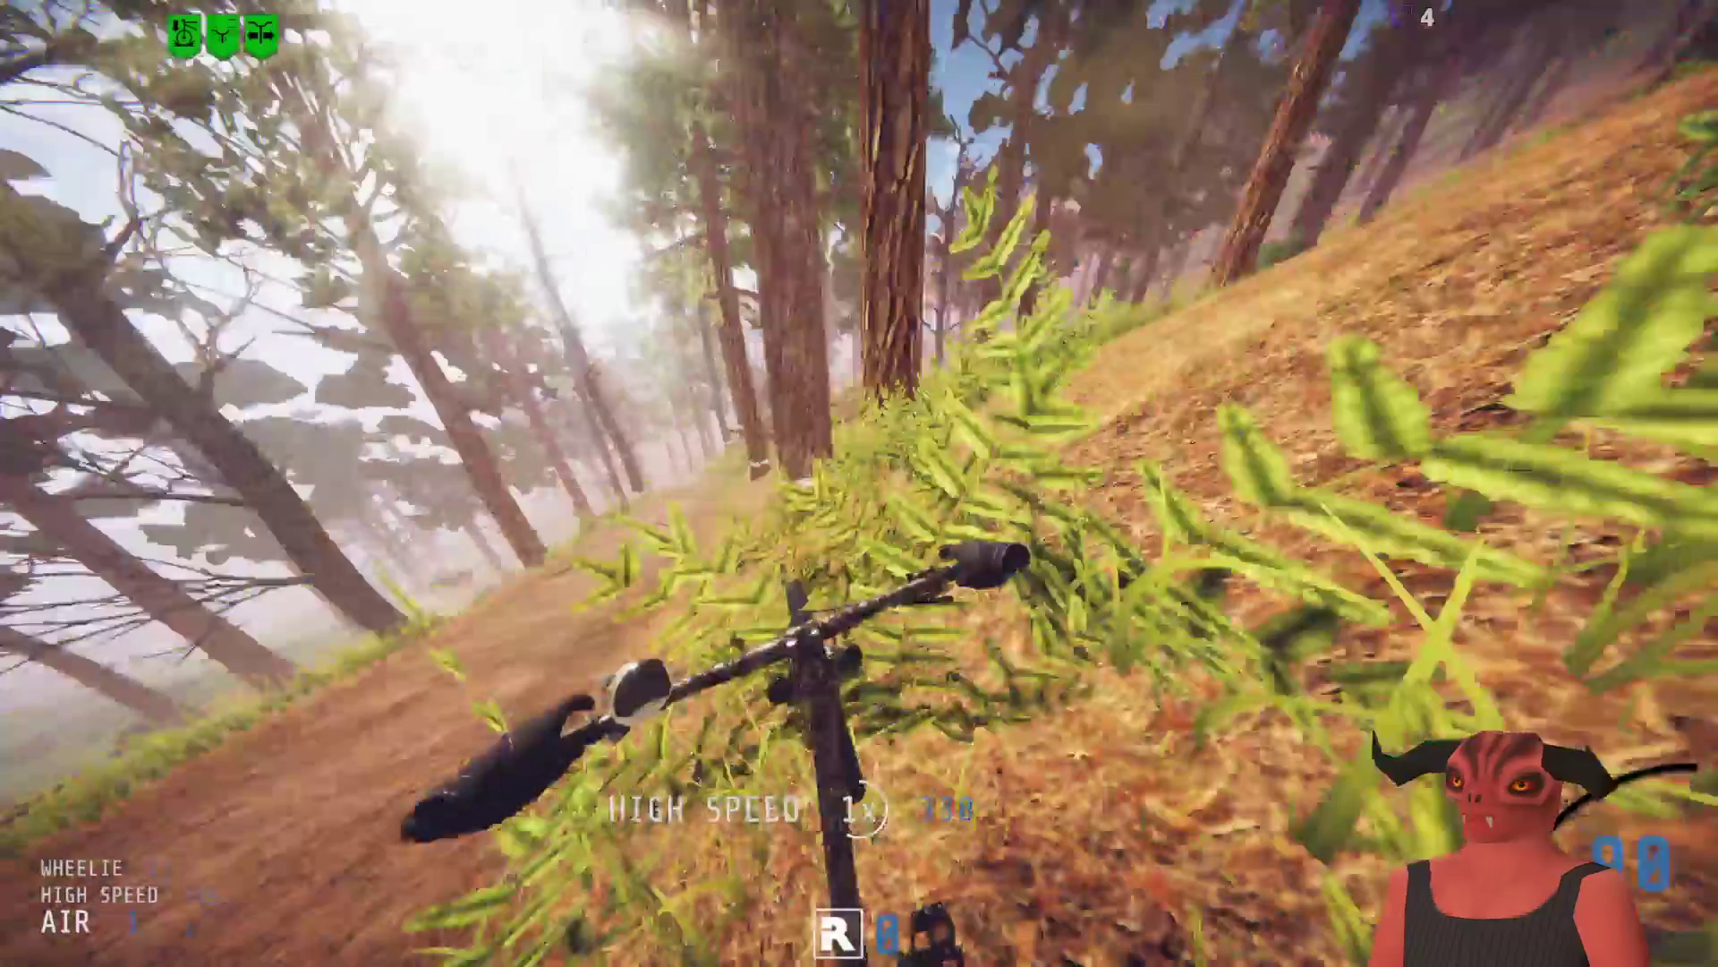
key("Escape")
Step: End the current track from the pause menu and confirm retiring from the session
key("Down")
key("Down")
key("Down")
key("Return")
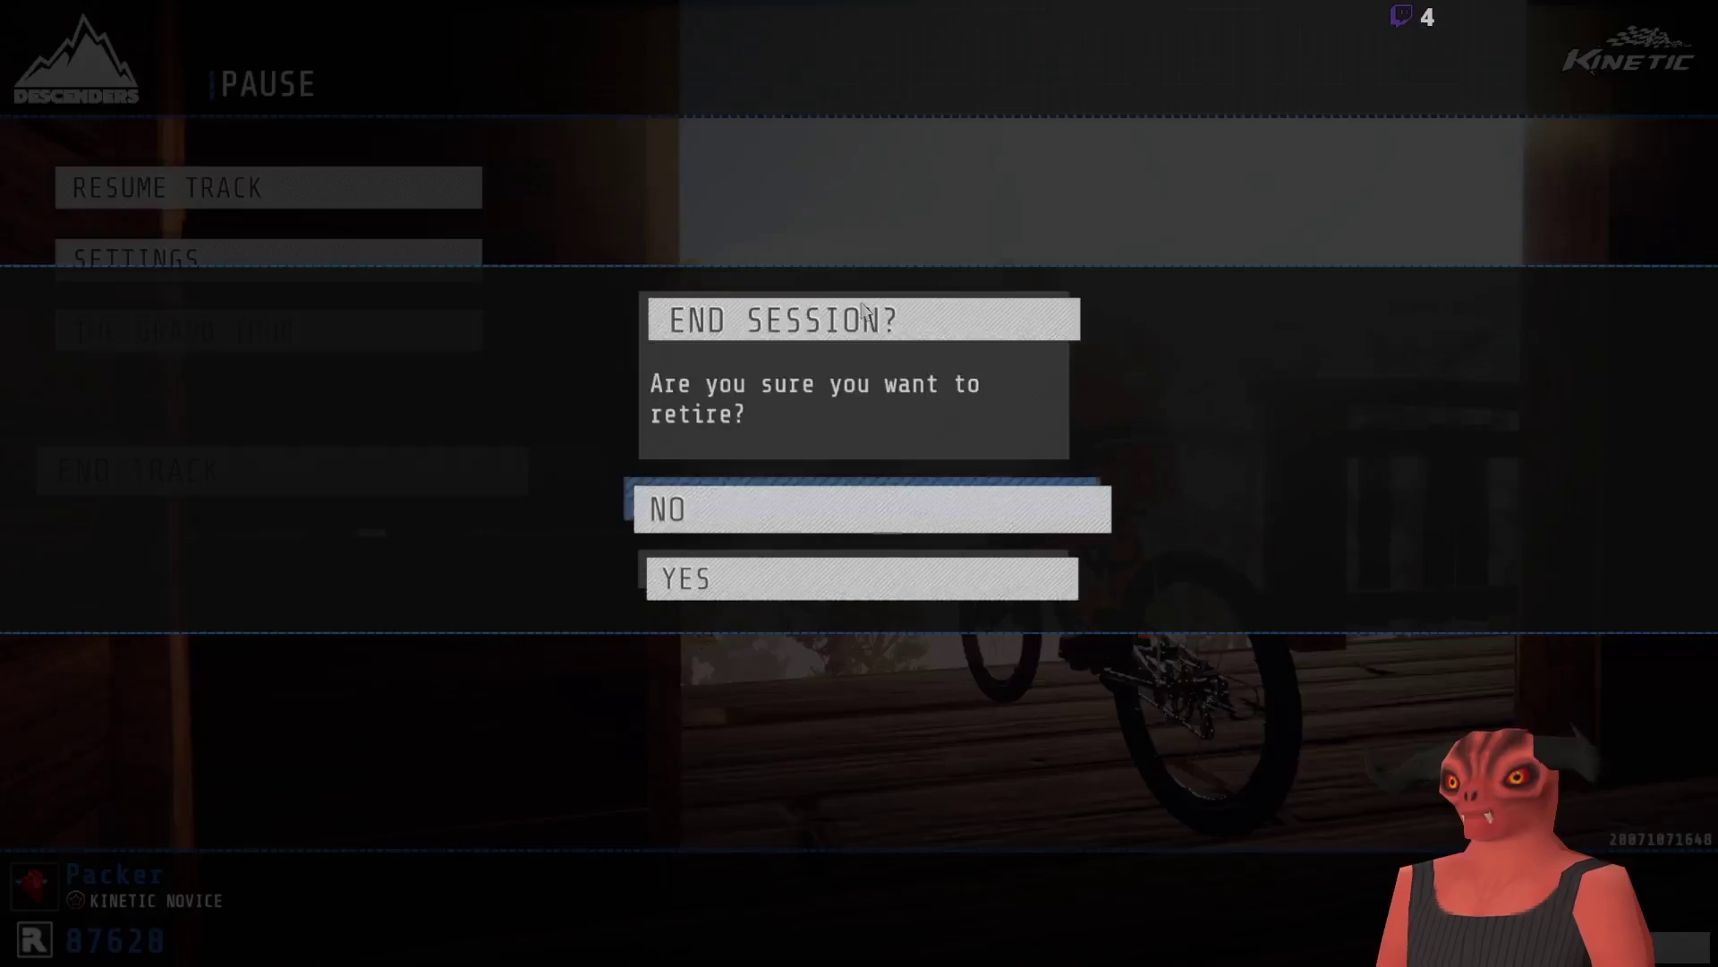
key("Down")
key("Return")
key("Return")
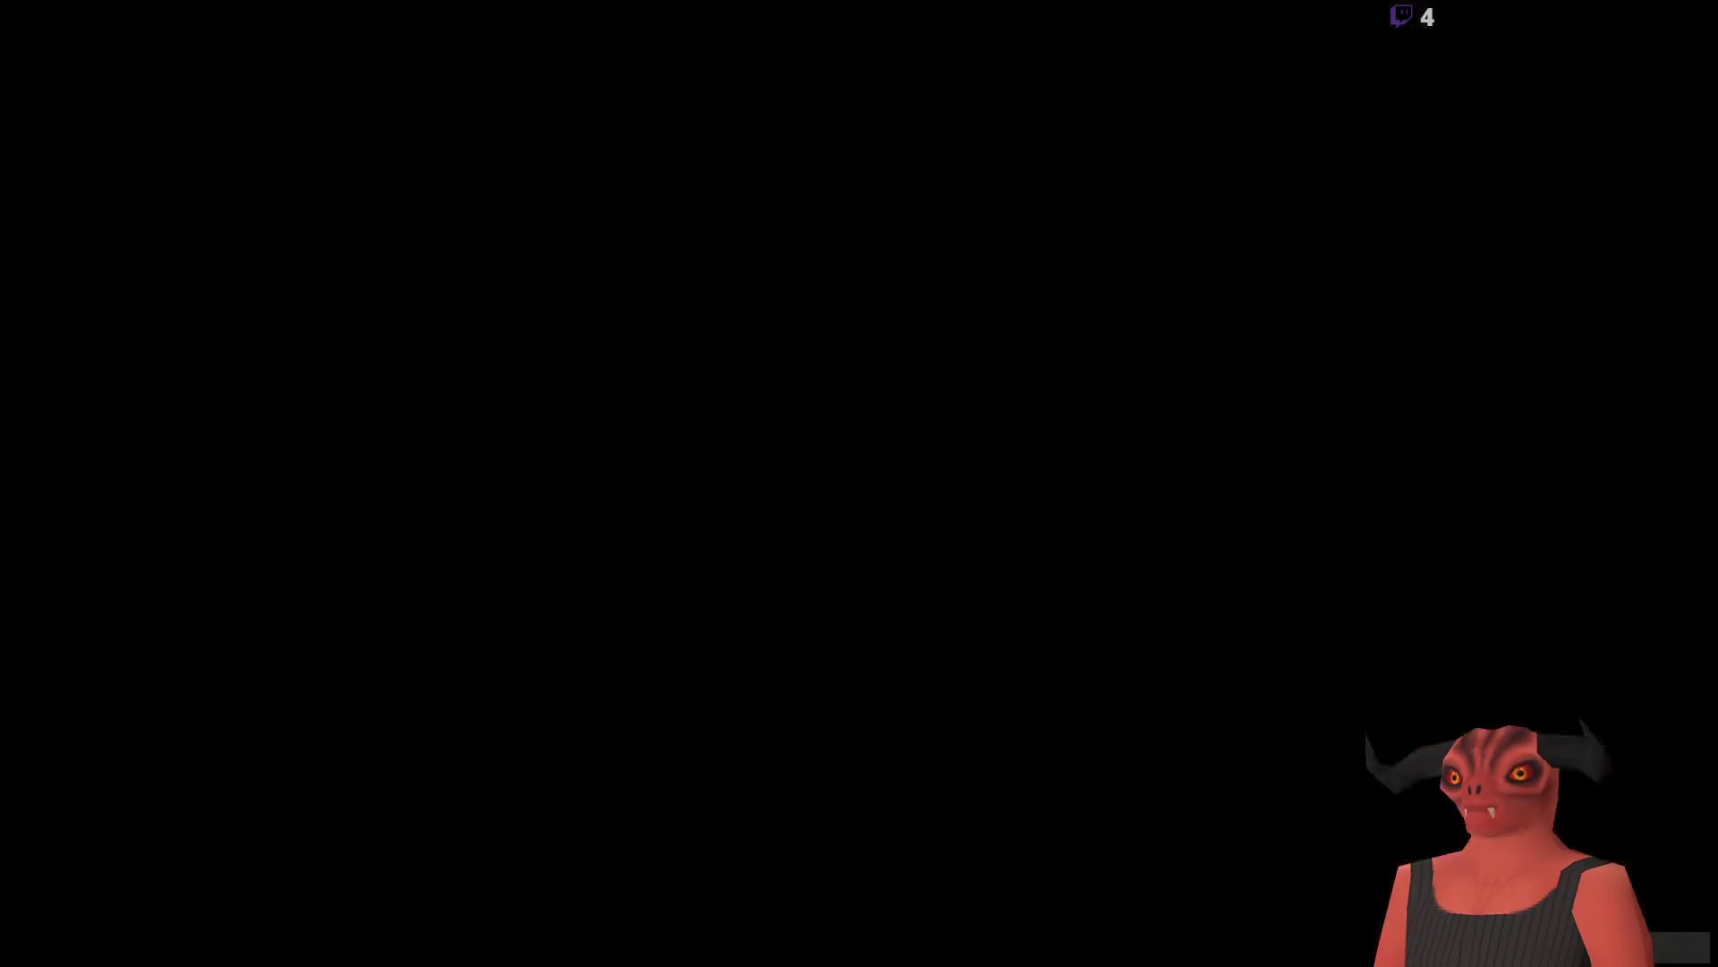
Step: Leave the start hut and ride down the new Freeride track, wheelieing and steering left
key("Return")
key("Down")
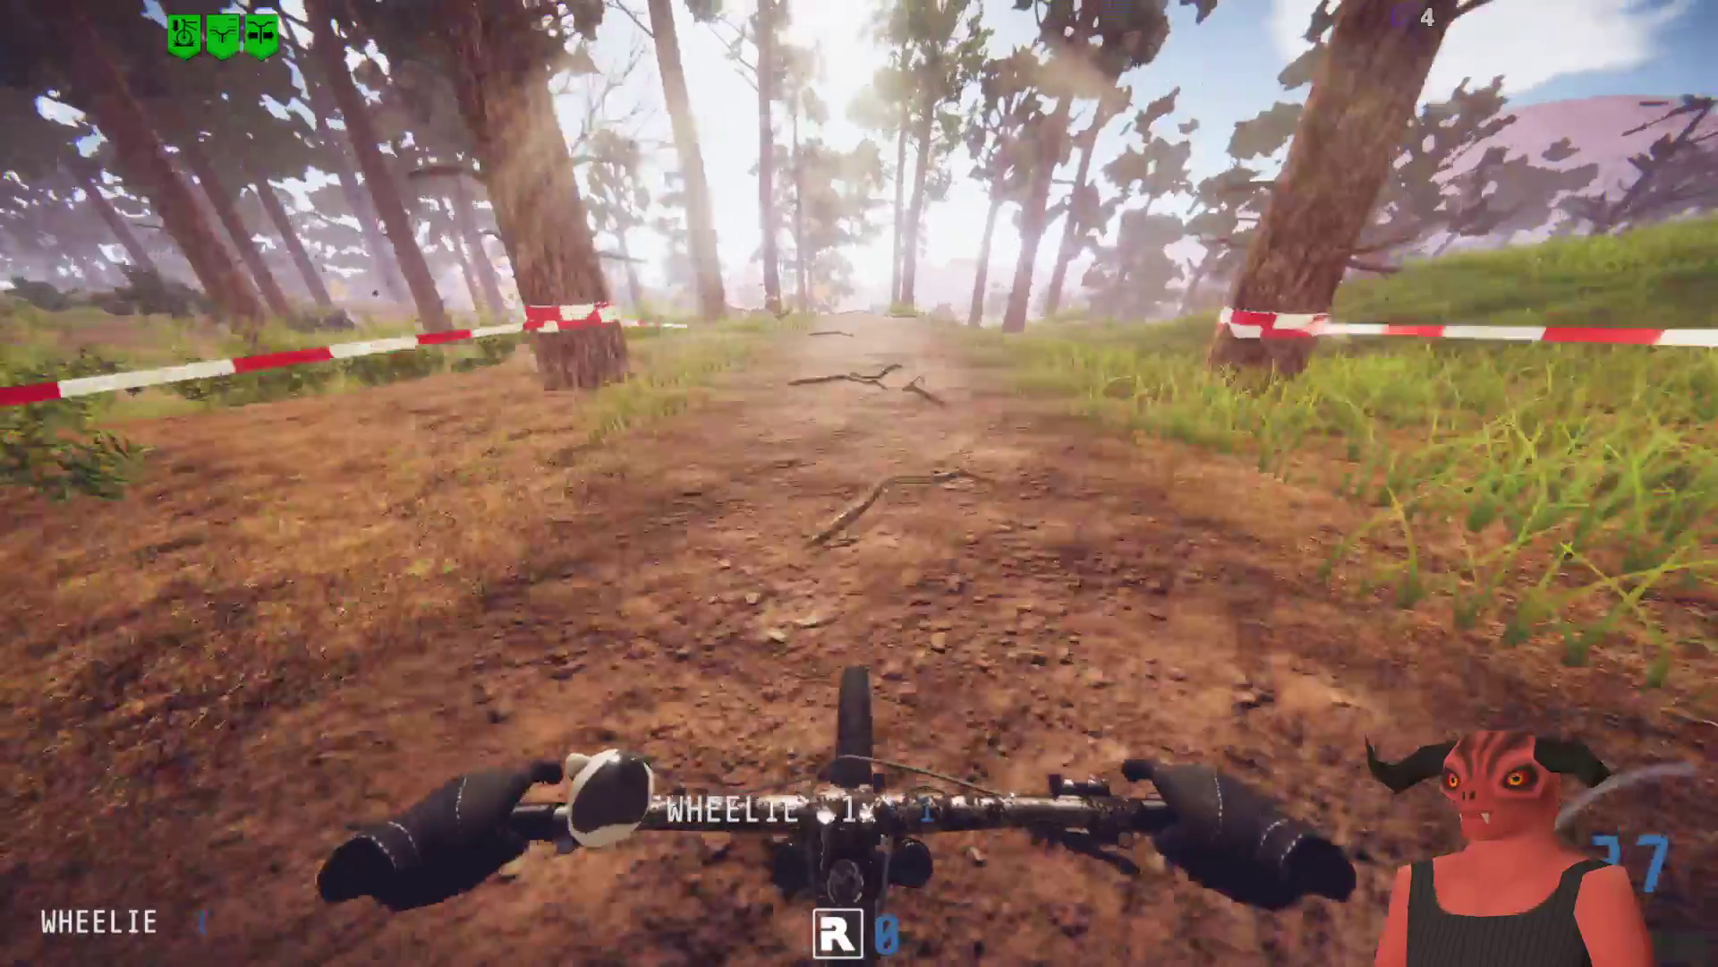
key("Left")
Step: Steer right and slide back left along the forest trail, then respawn after crashing
key("Right")
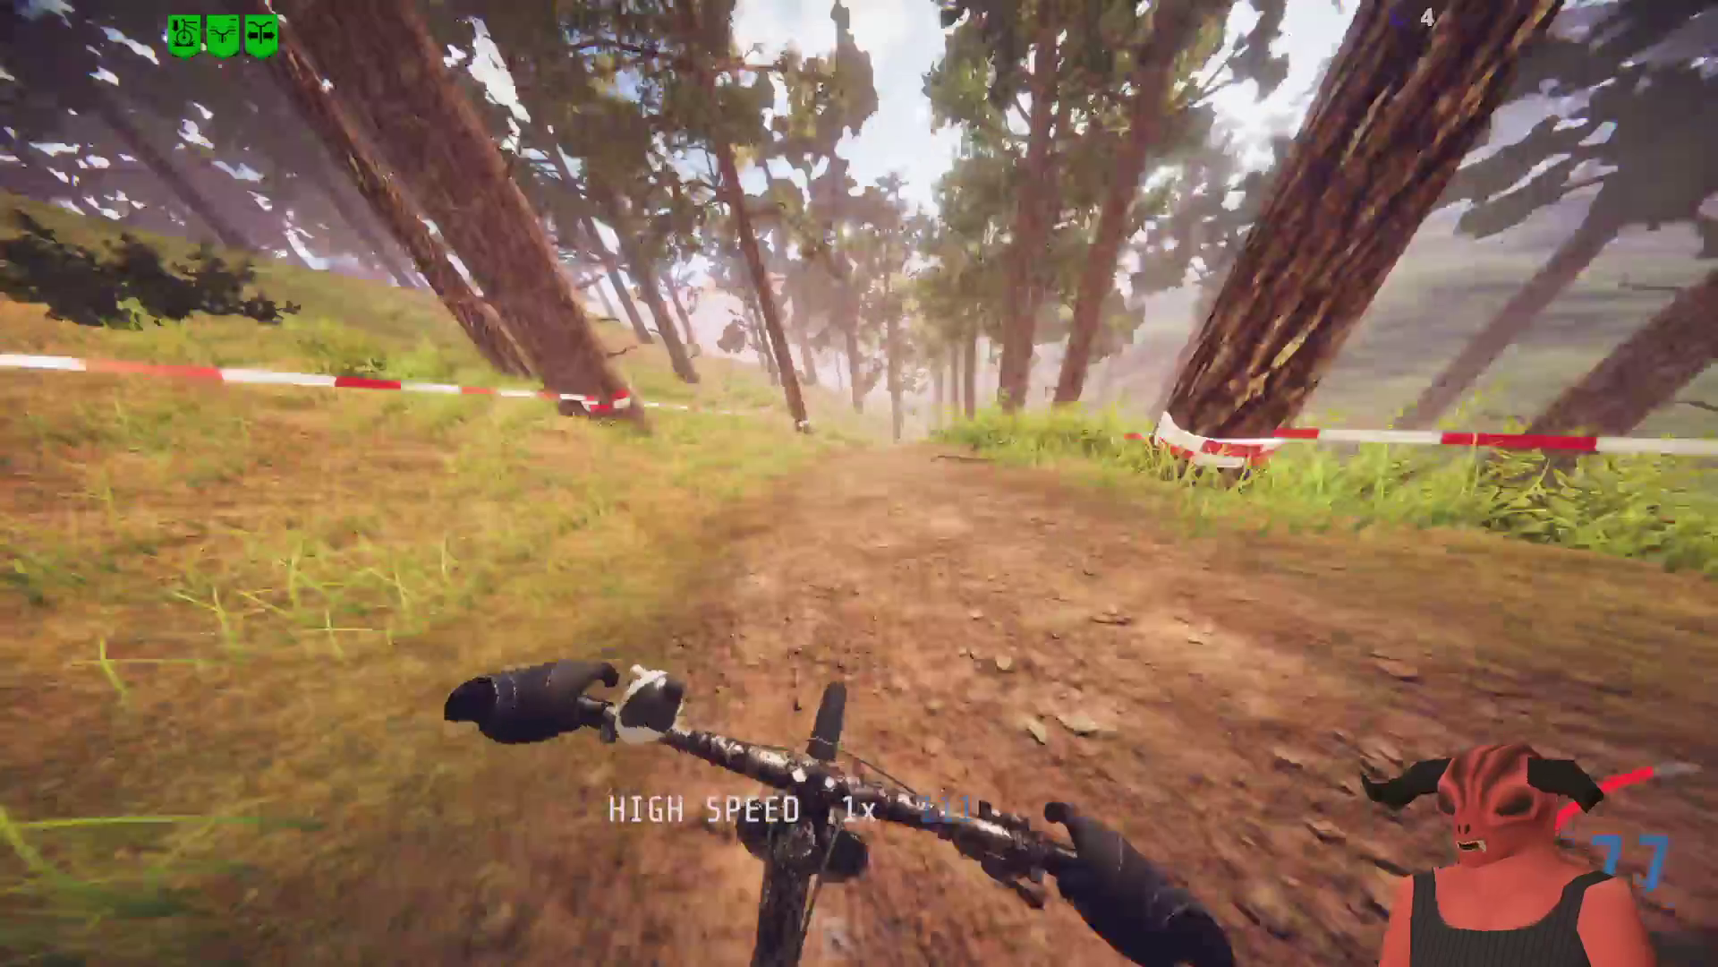
key("Left")
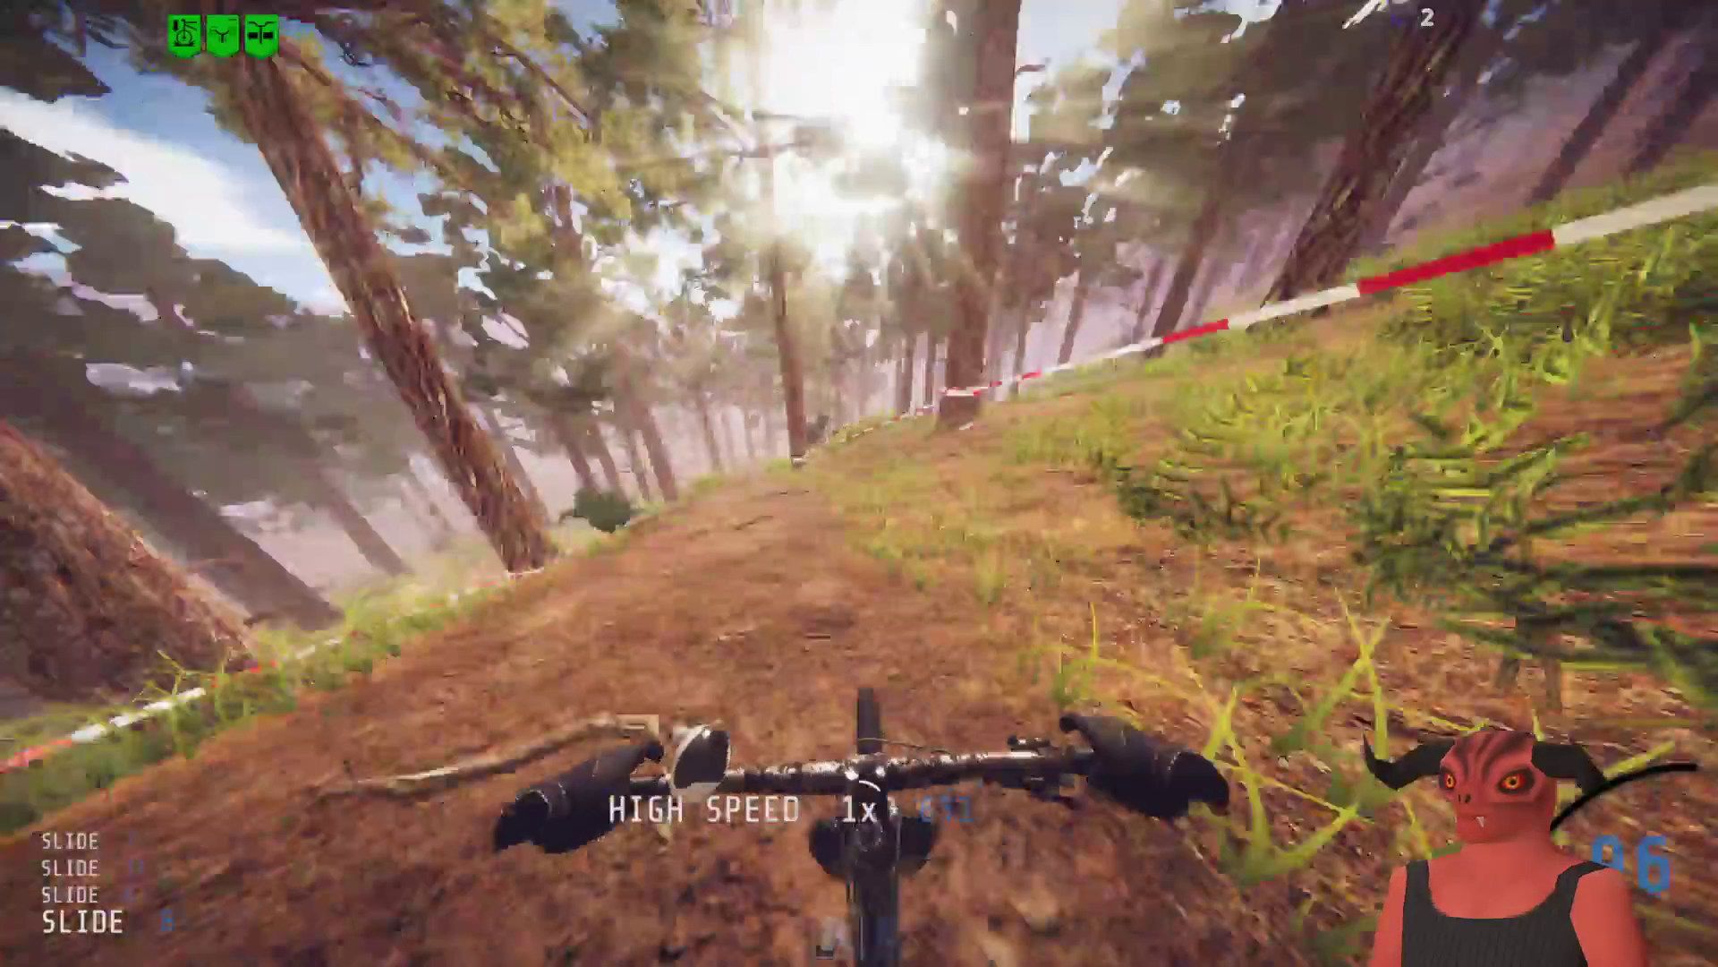
key("b")
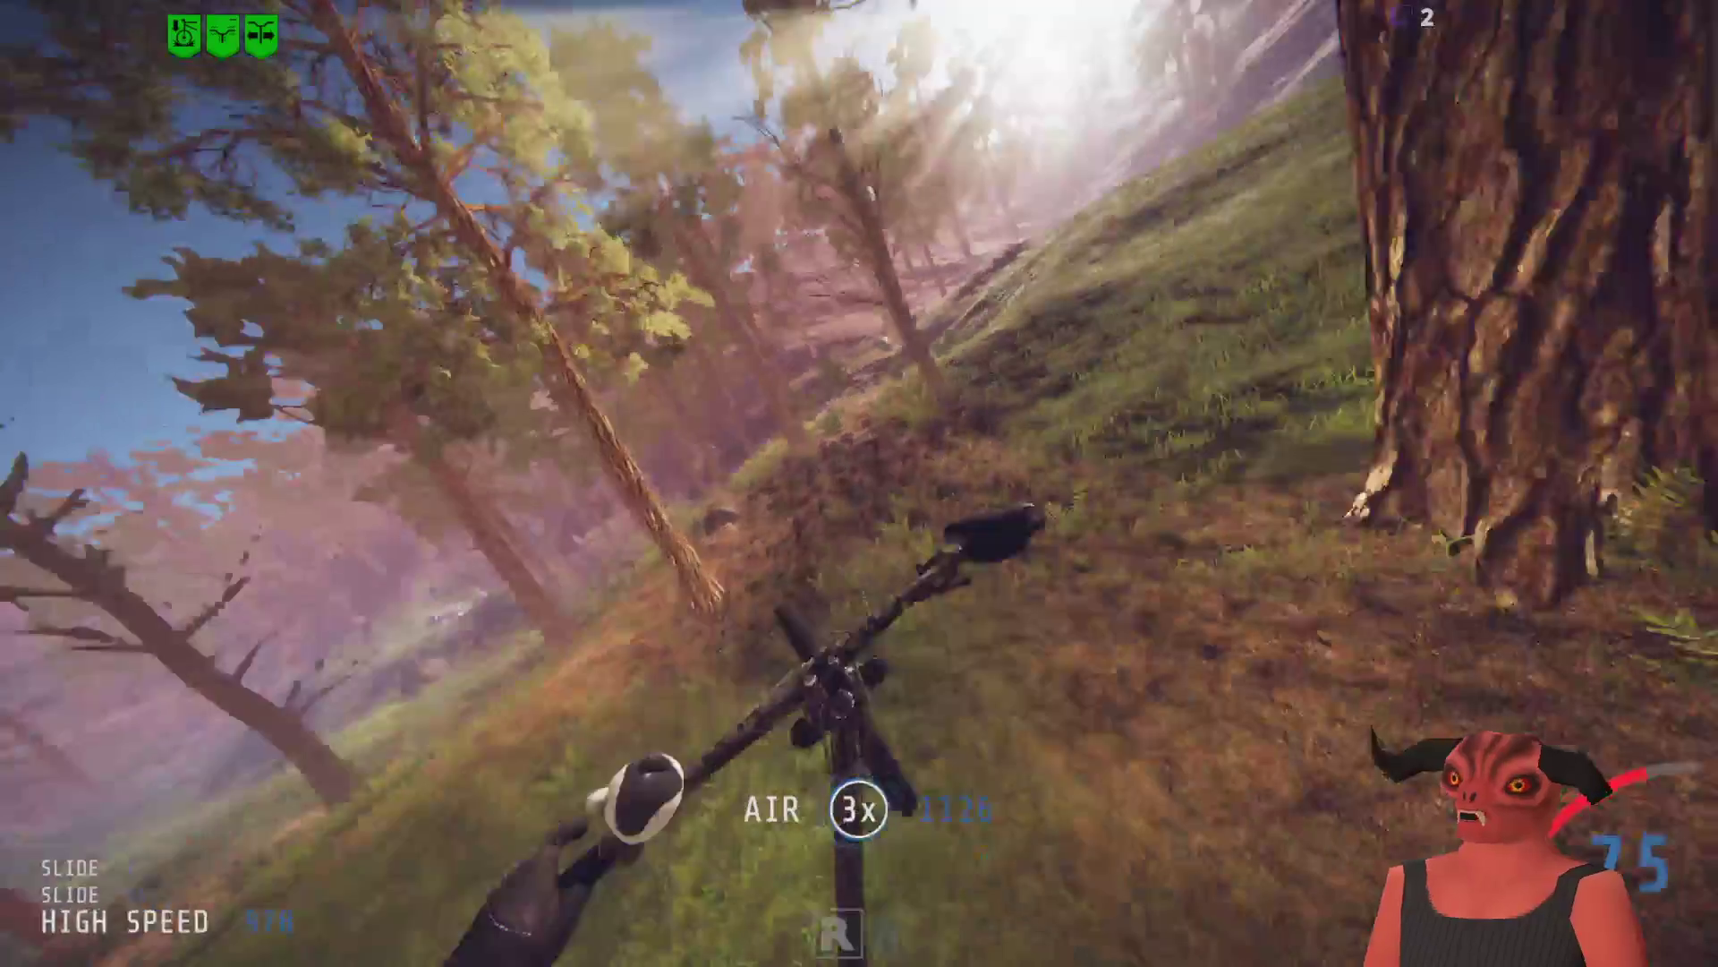
Step: Respawn, end the session past the results, and ride off down the Building the Trail track
key("r")
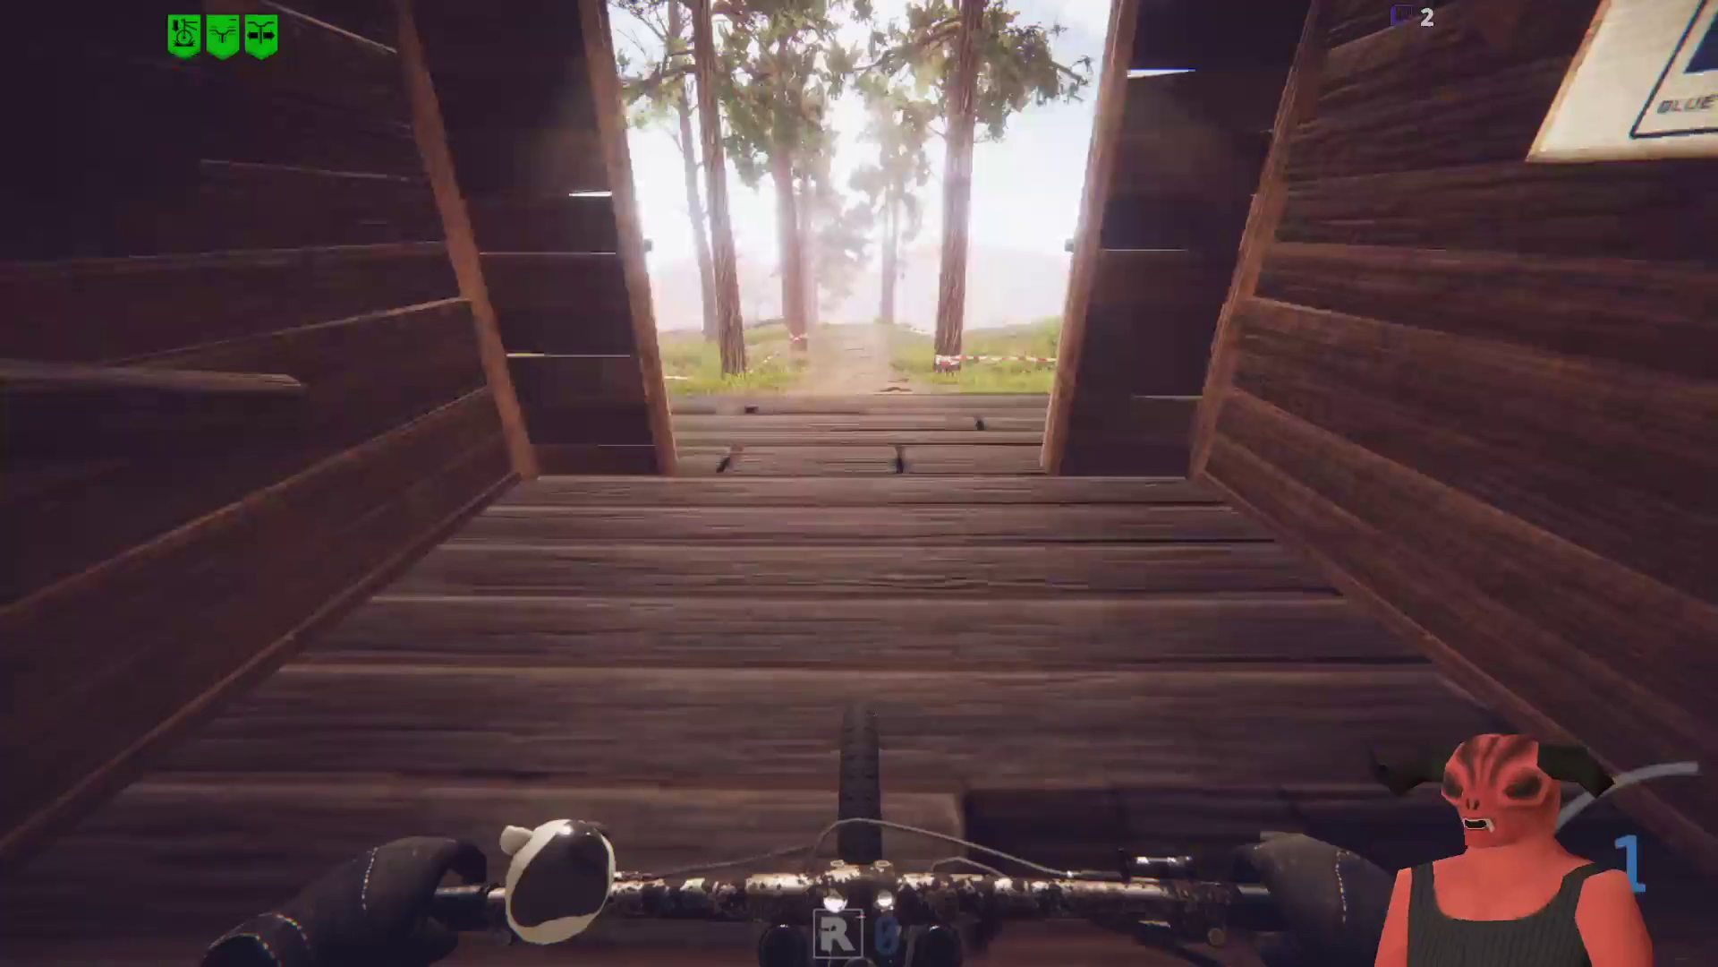
key("Escape")
key("Up")
key("Return")
key("Down")
key("Return")
key("Return")
key("Return")
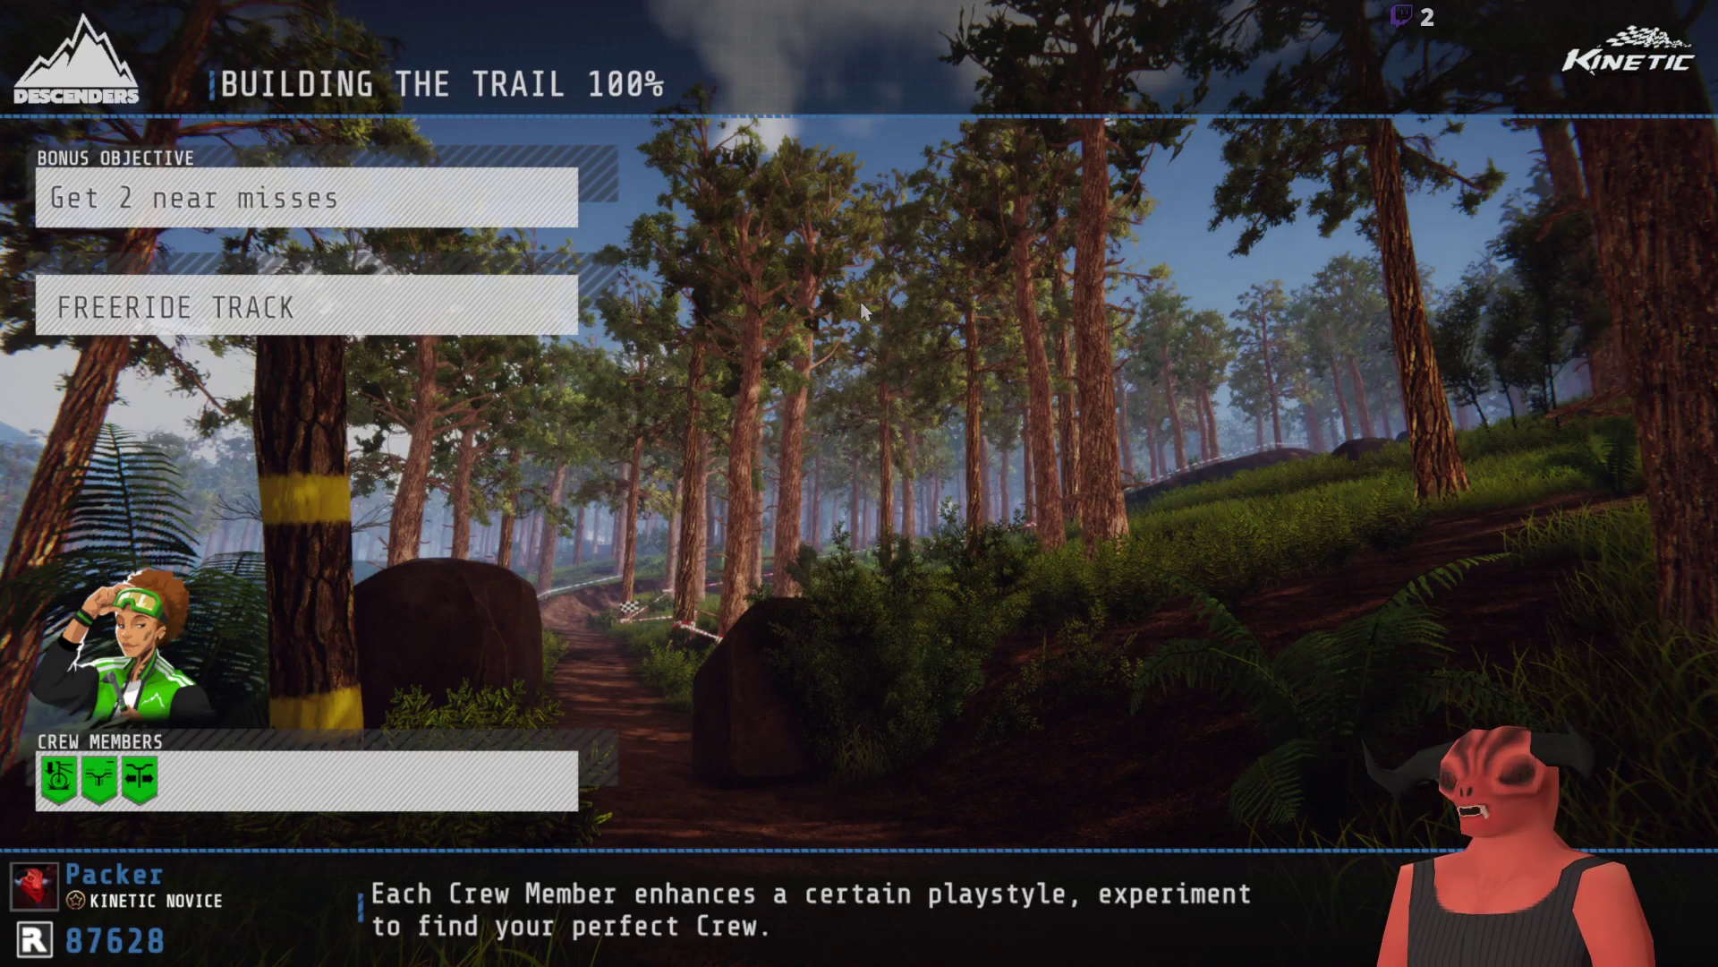
key("Return")
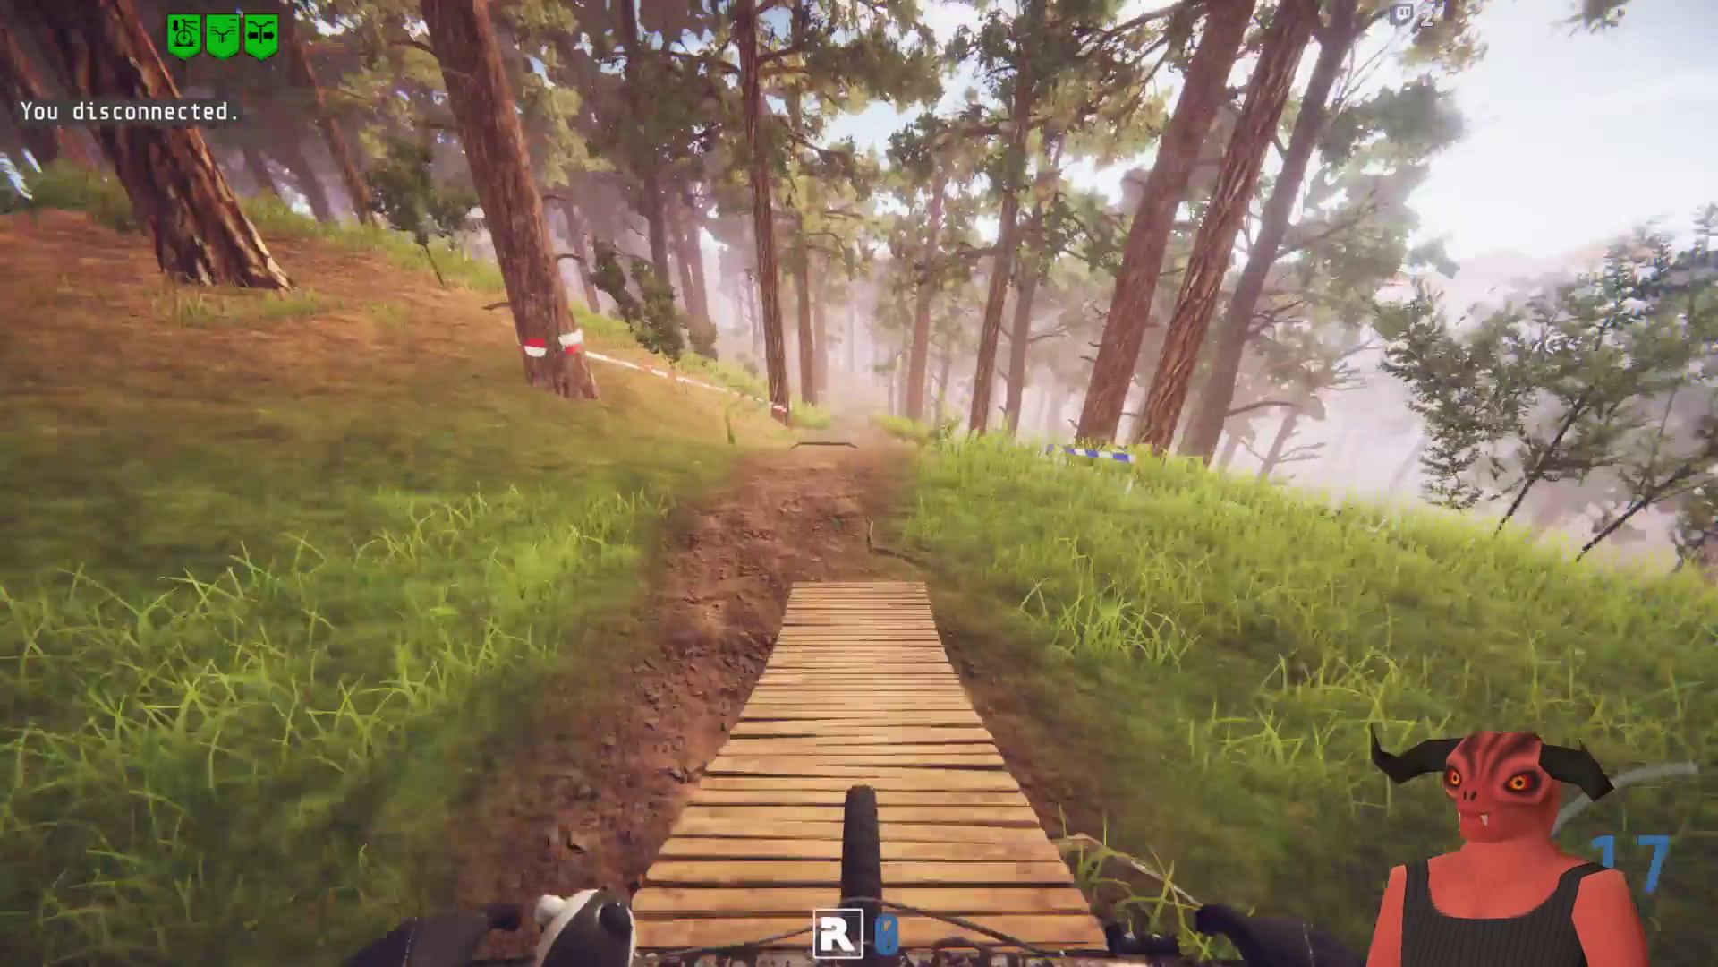